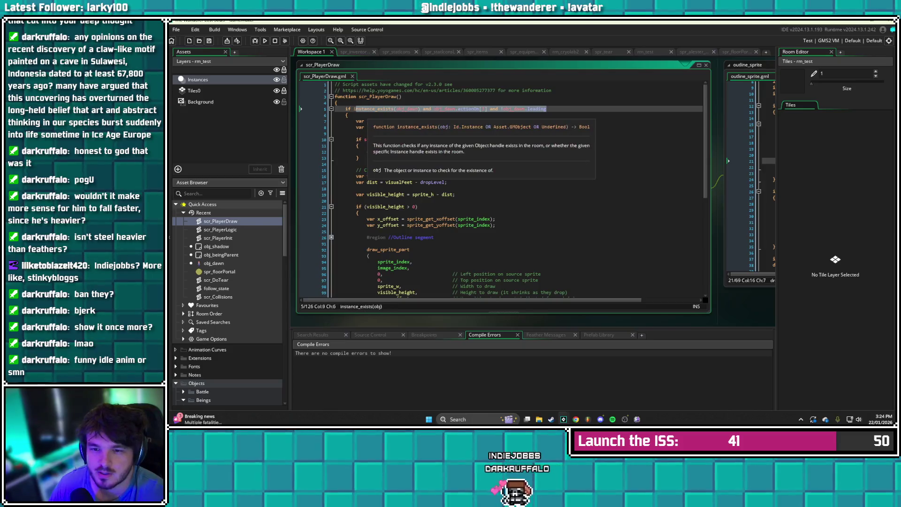
Change scr_PlayerDraw's line 5 condition to dropLevel != -1 and save the script
{"action": "type", "text": "d"}
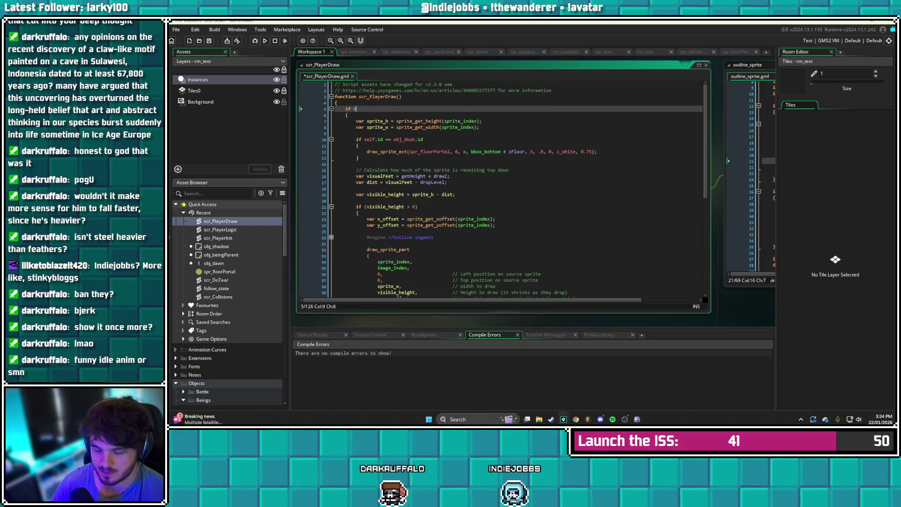
{"action": "type", "text": "ropLev"}
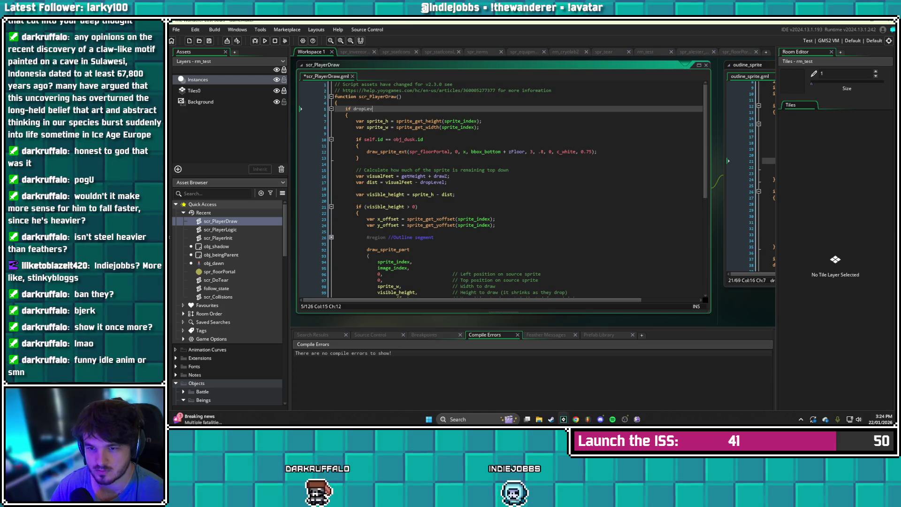
{"action": "type", "text": "el != -1"}
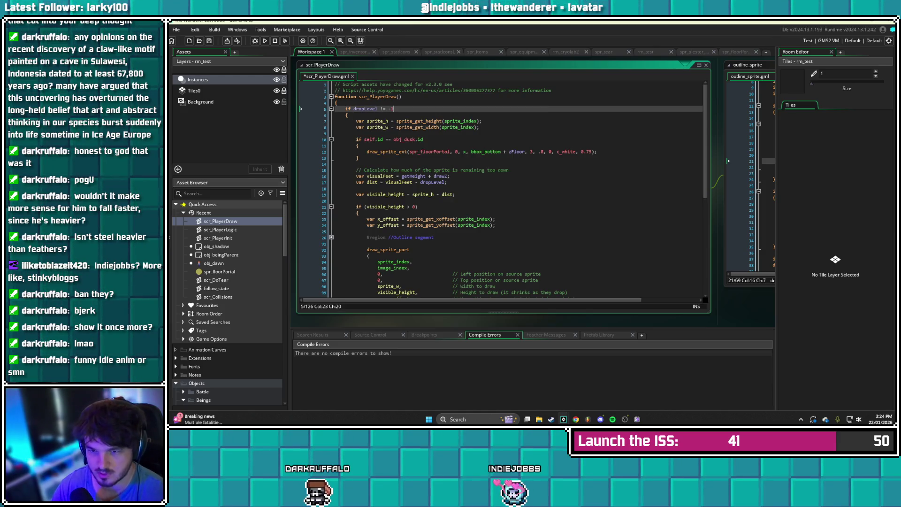
{"action": "key", "text": "ctrl+s"}
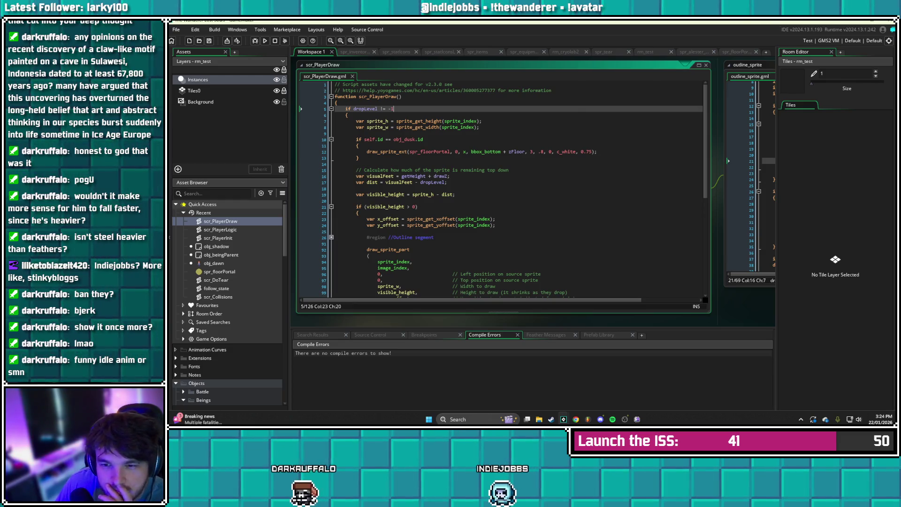
{"action": "scroll", "coordinate": [503, 188], "scroll_direction": "down", "scroll_amount": 8}
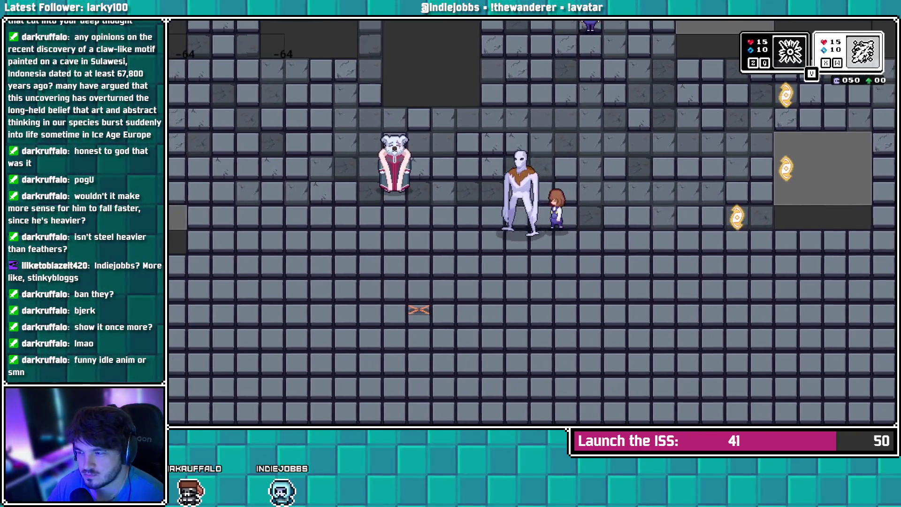
Swap the party leader back and forth and sink the party into the floor three times
{"action": "key", "text": "Left"}
{"action": "key", "text": "z"}
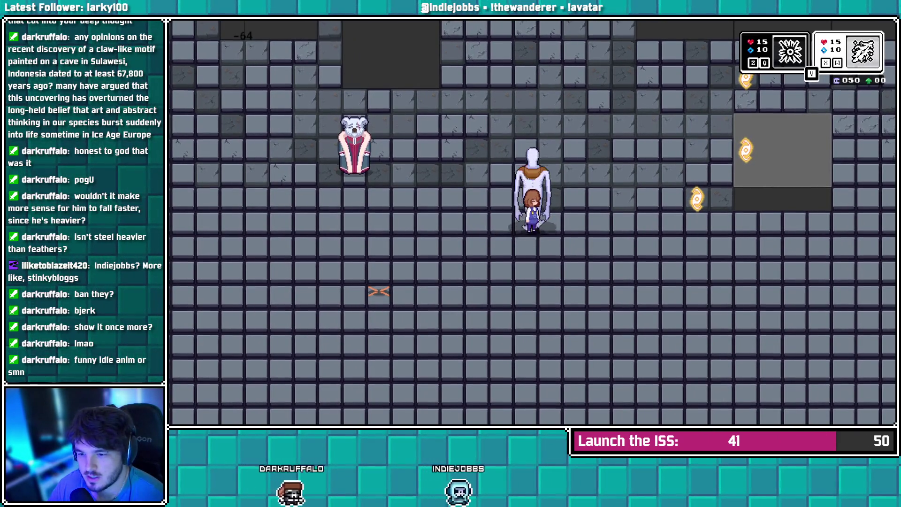
{"action": "key", "text": "Right"}
{"action": "key", "text": "Left"}
{"action": "key", "text": "Right"}
{"action": "key", "text": "Left"}
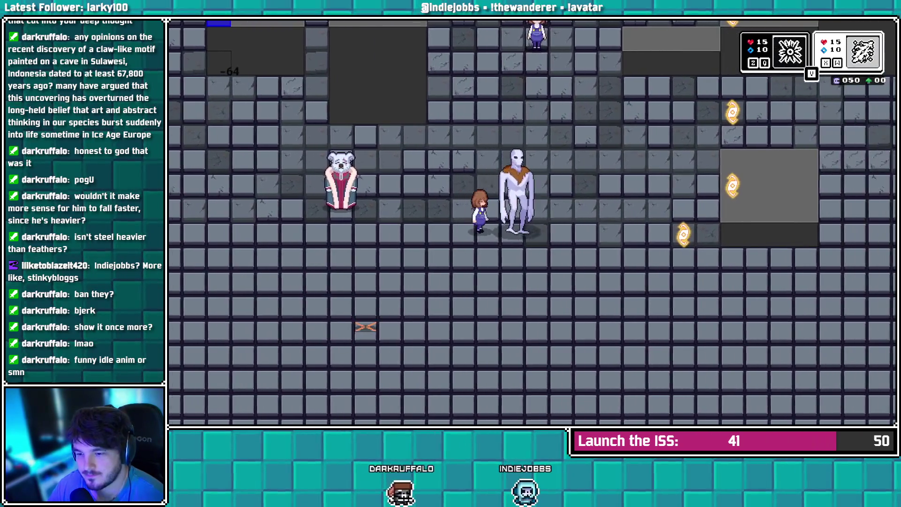
{"action": "key", "text": "z"}
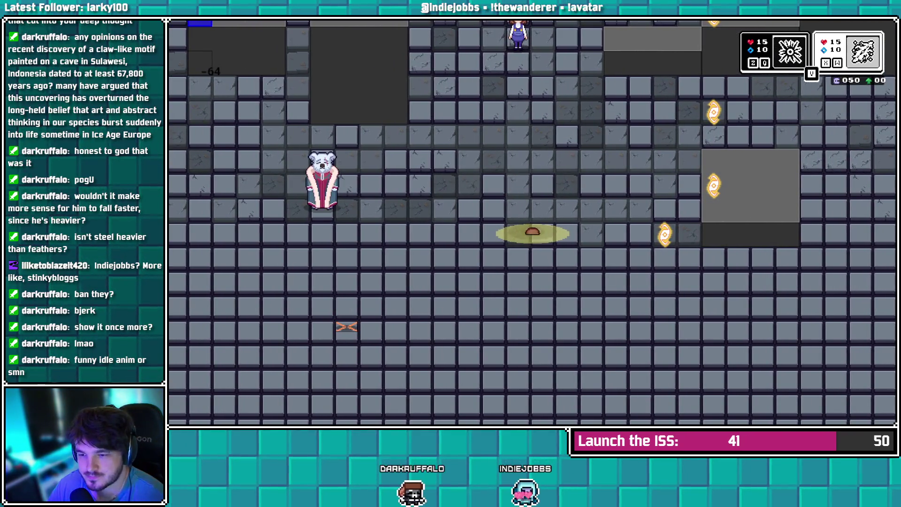
{"action": "key", "text": "Right"}
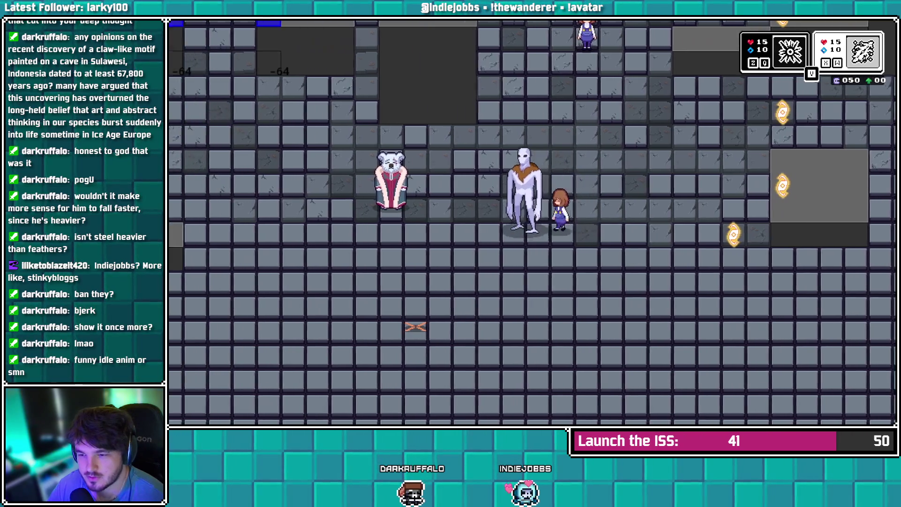
{"action": "key", "text": "Left"}
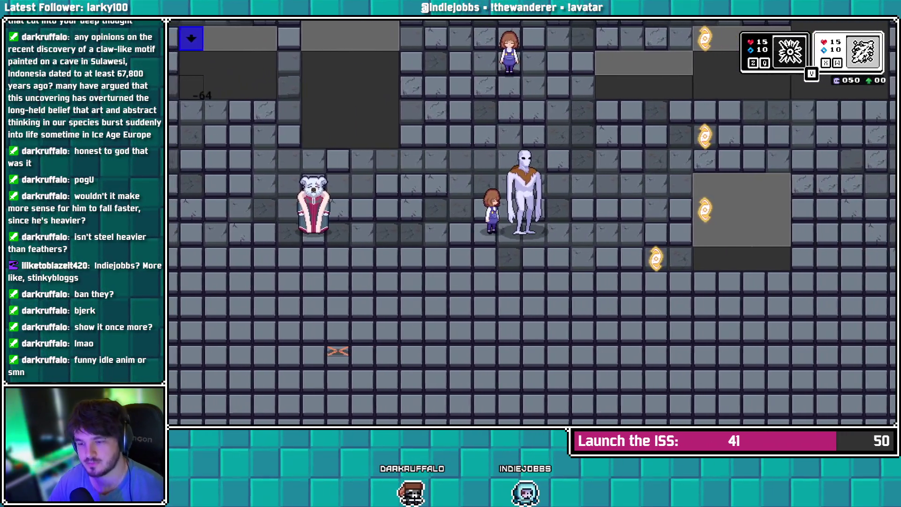
{"action": "key", "text": "Right"}
{"action": "key", "text": "z"}
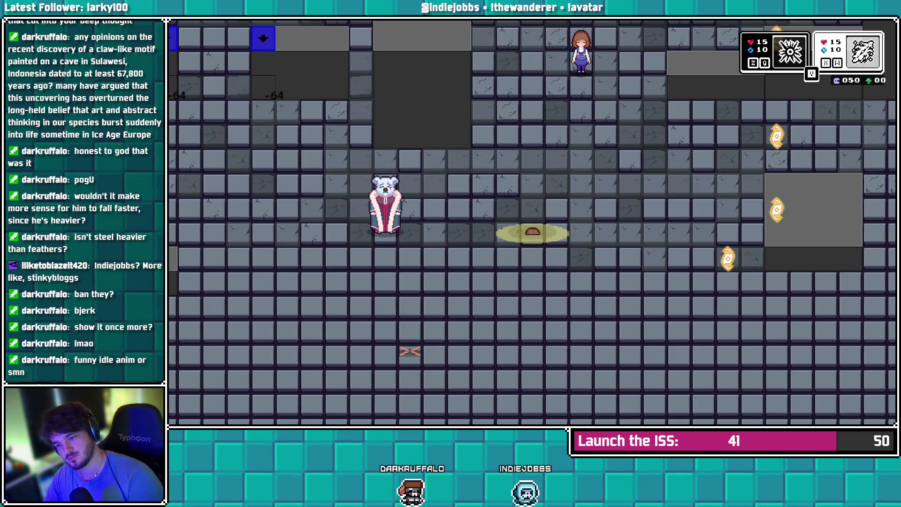
Keep swapping leaders and sinking the party three more times, then quit the game
{"action": "key", "text": "Left"}
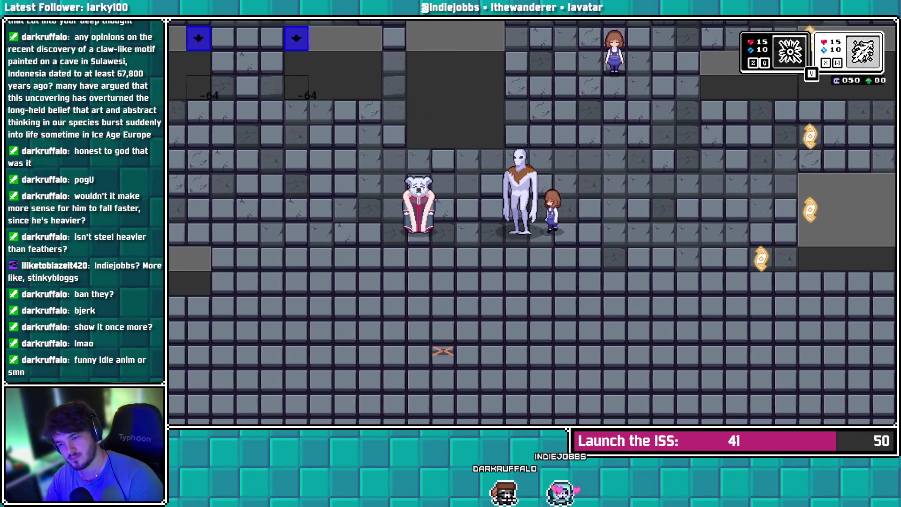
{"action": "key", "text": "Right"}
{"action": "key", "text": "Left"}
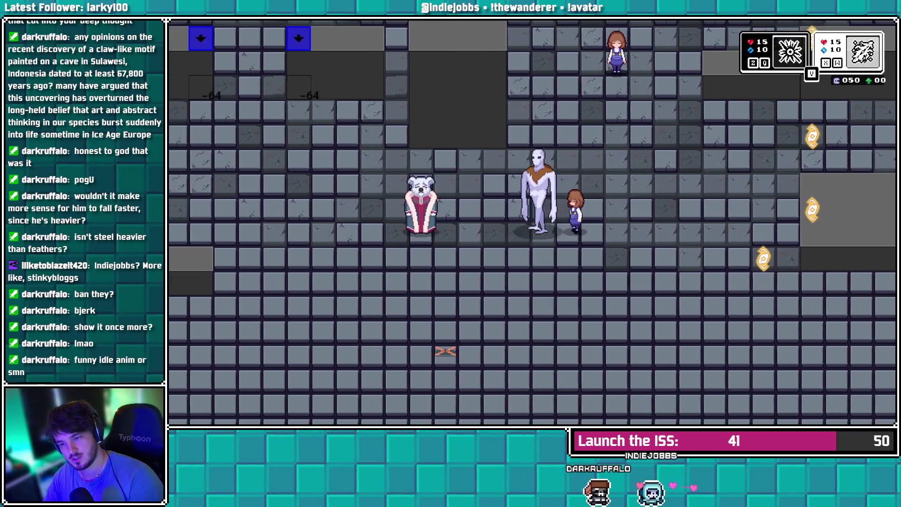
{"action": "key", "text": "Left"}
{"action": "key", "text": "z"}
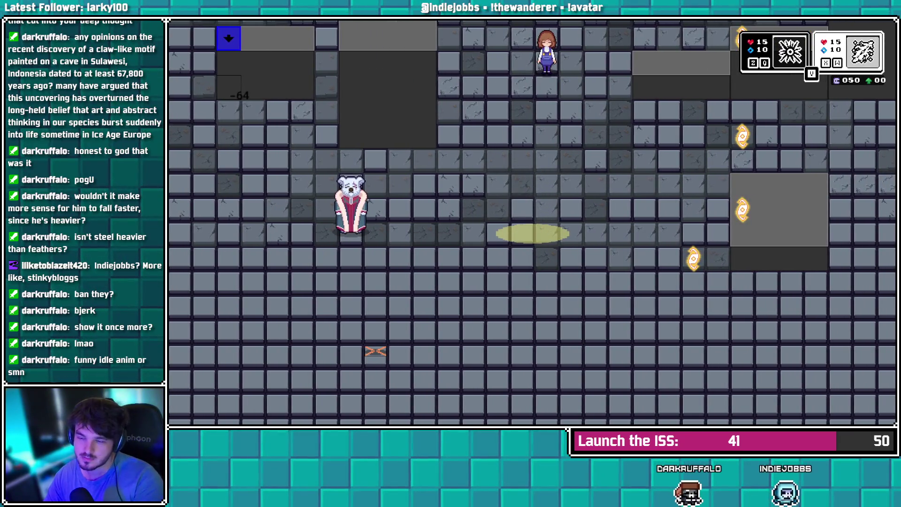
{"action": "key", "text": "Right"}
{"action": "key", "text": "Left"}
{"action": "key", "text": "z"}
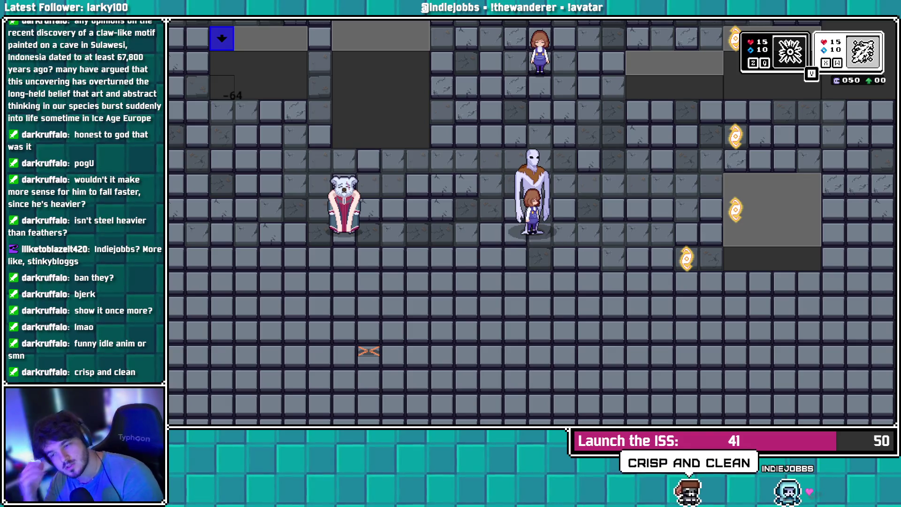
{"action": "key", "text": "Right"}
{"action": "key", "text": "Left"}
{"action": "key", "text": "z"}
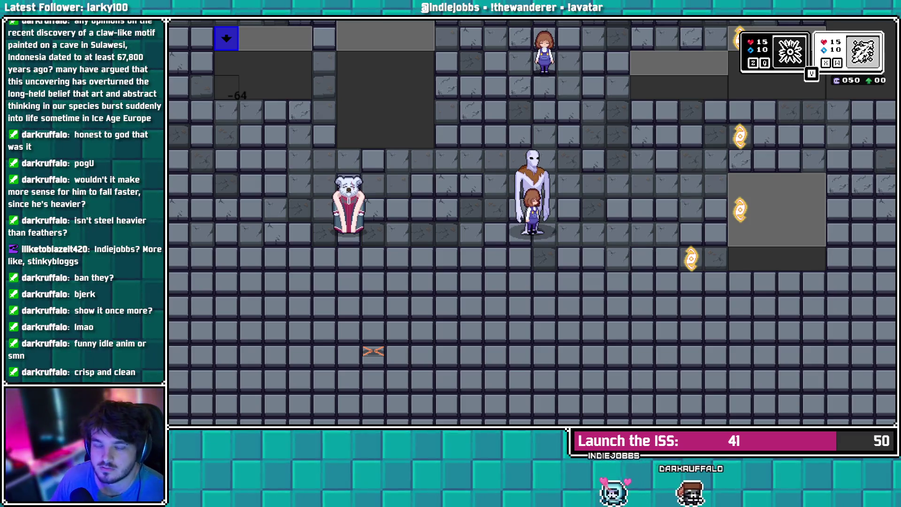
{"action": "key", "text": "Escape"}
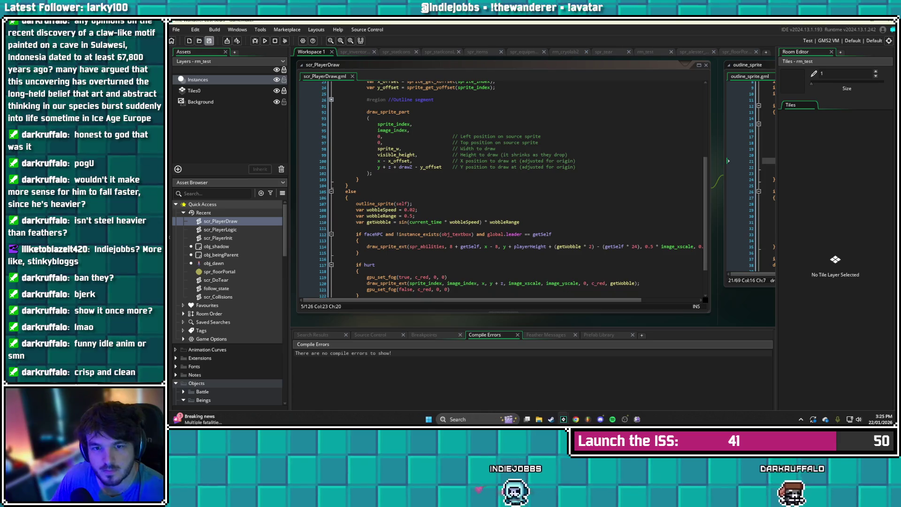
In obj_shadow's Step event, change the line 19 condition to host.dropLevel != -1 and save
{"action": "double_click", "coordinate": [216, 246]}
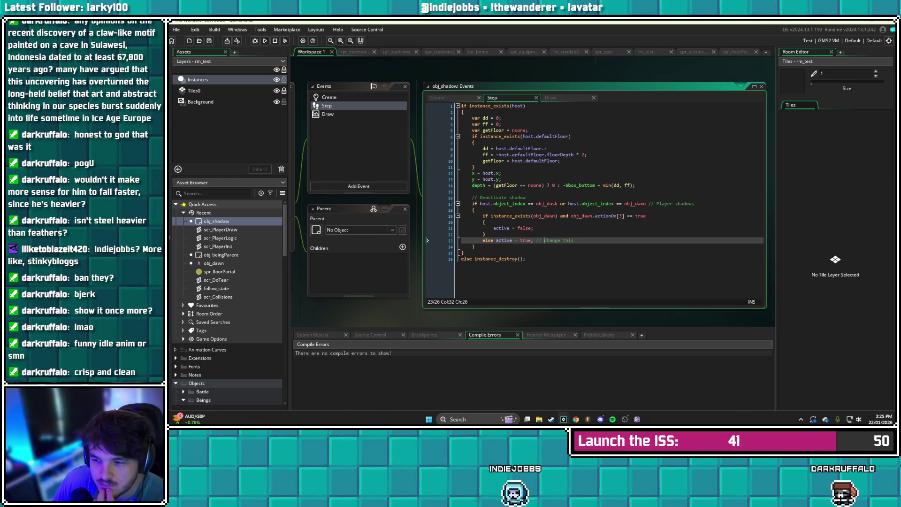
{"action": "left_click_drag", "start_coordinate": [646, 216], "coordinate": [491, 216]}
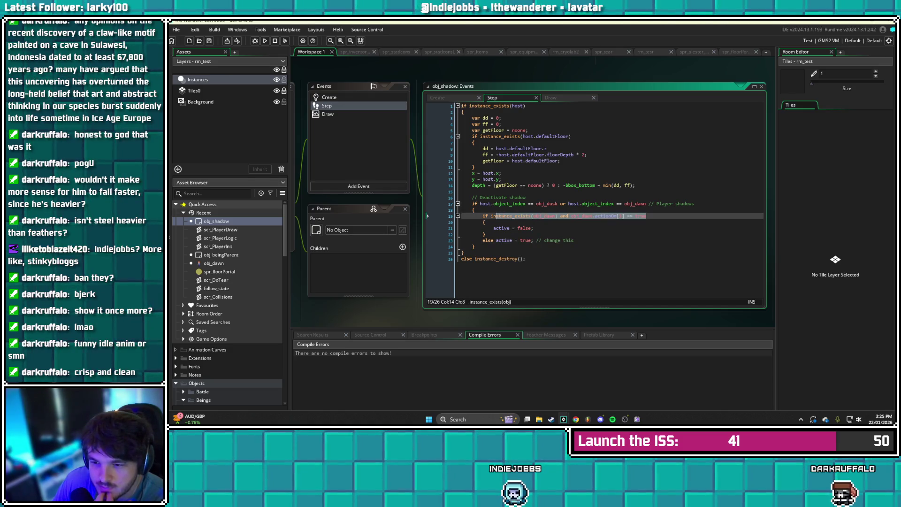
{"action": "type", "text": "host"}
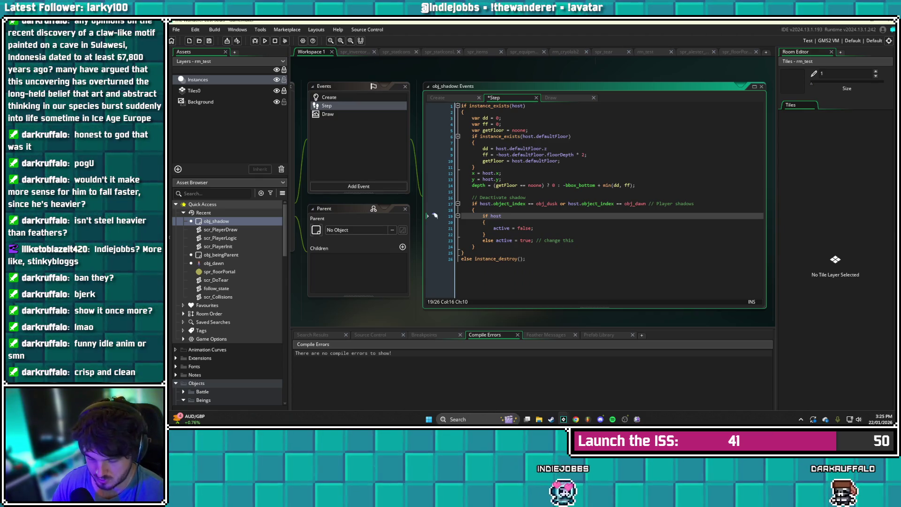
{"action": "type", "text": ".dropLevel != -1"}
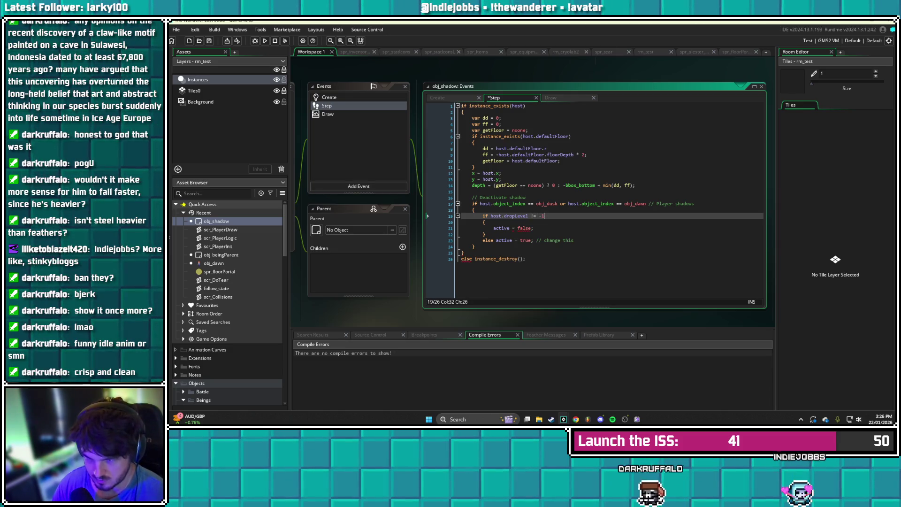
{"action": "key", "text": "ctrl+s"}
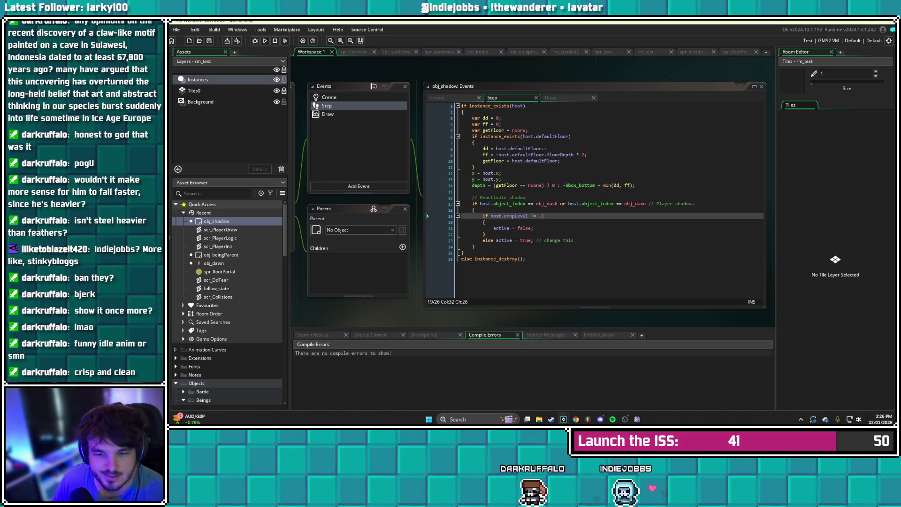
{"action": "double_click", "coordinate": [221, 238]}
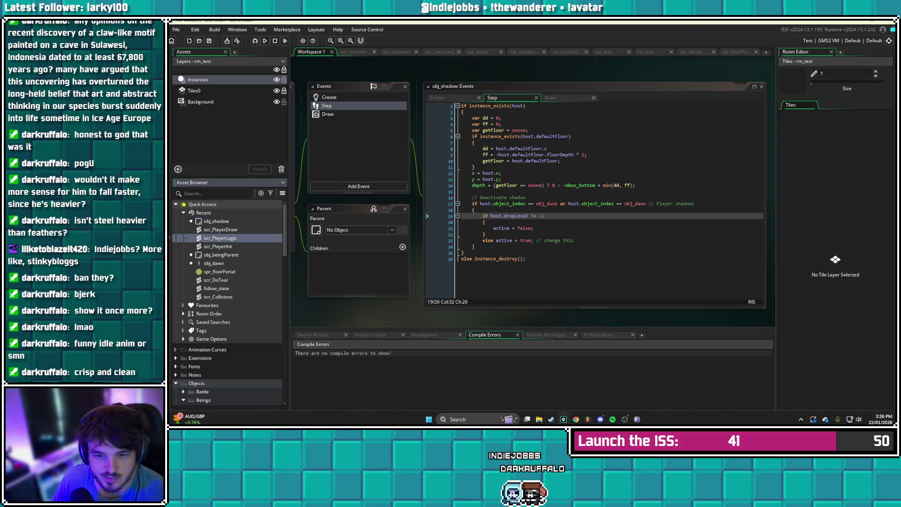
In scr_PlayerLogic, change line 226 from drawZ -= 2 to drawZ -= 3 and save
{"action": "scroll", "coordinate": [544, 187], "scroll_direction": "down", "scroll_amount": 1}
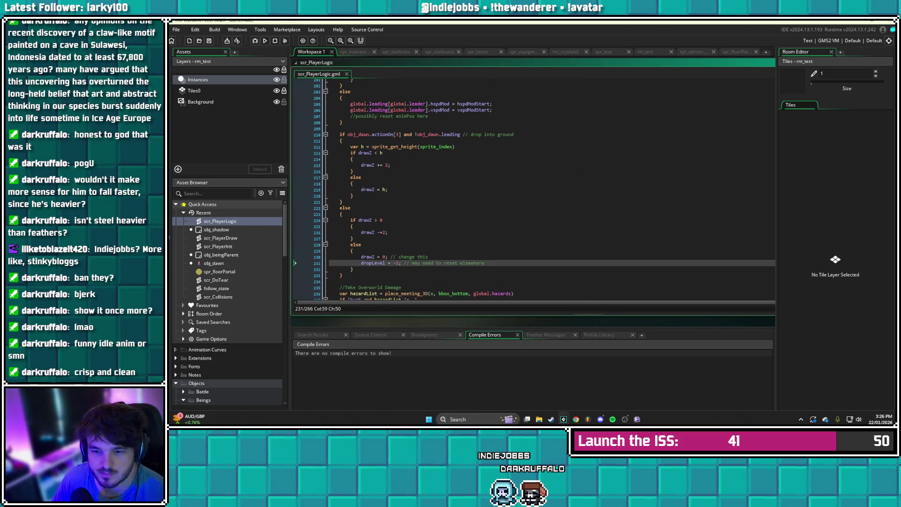
{"action": "left_click", "coordinate": [382, 232]}
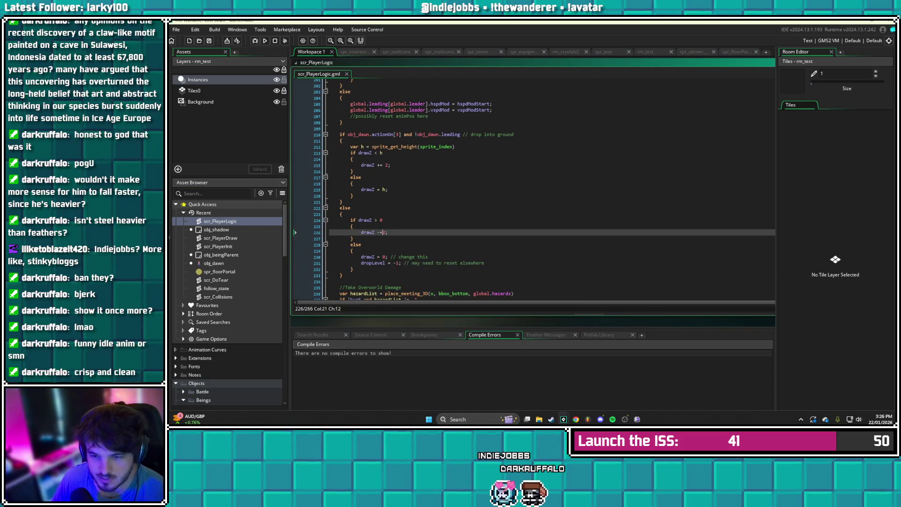
{"action": "key", "text": "ctrl+s"}
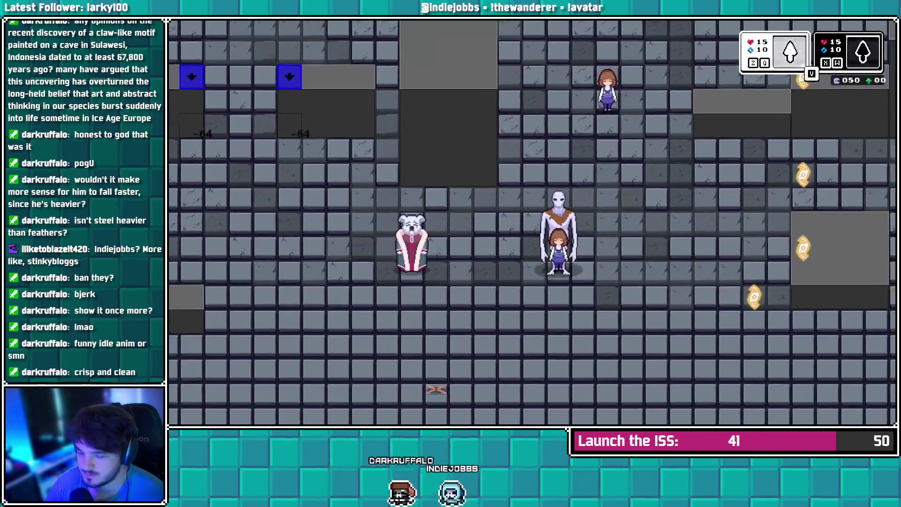
Drop the party into the floor to check the faster rise, then leave the game
{"action": "key", "text": "d"}
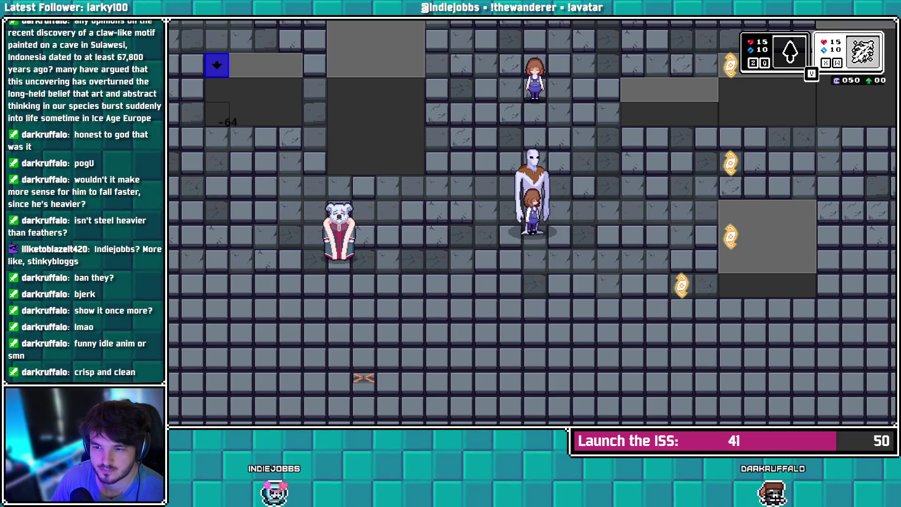
{"action": "key", "text": "alt+Tab"}
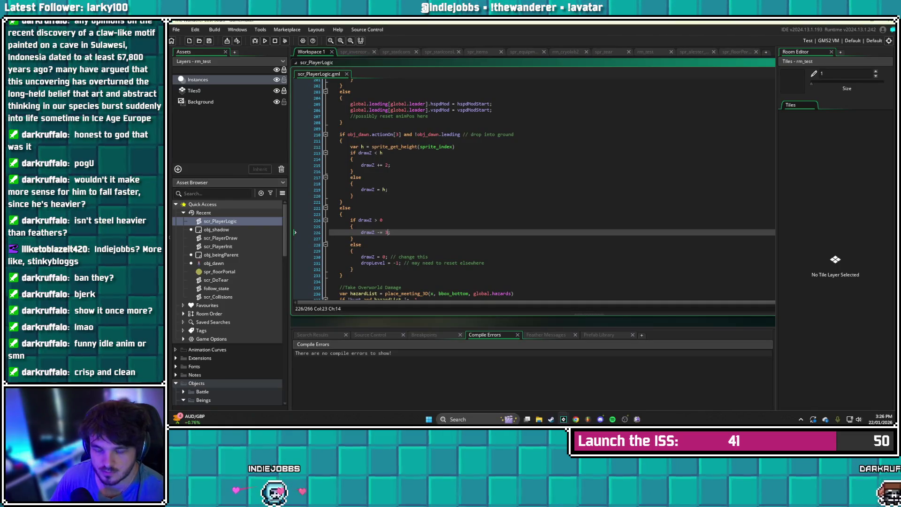
Replace the fixed 3 on line 226 with tvspd so drawZ decreases by tvspd, and save
{"action": "key", "text": "BackSpace"}
{"action": "type", "text": "tv"}
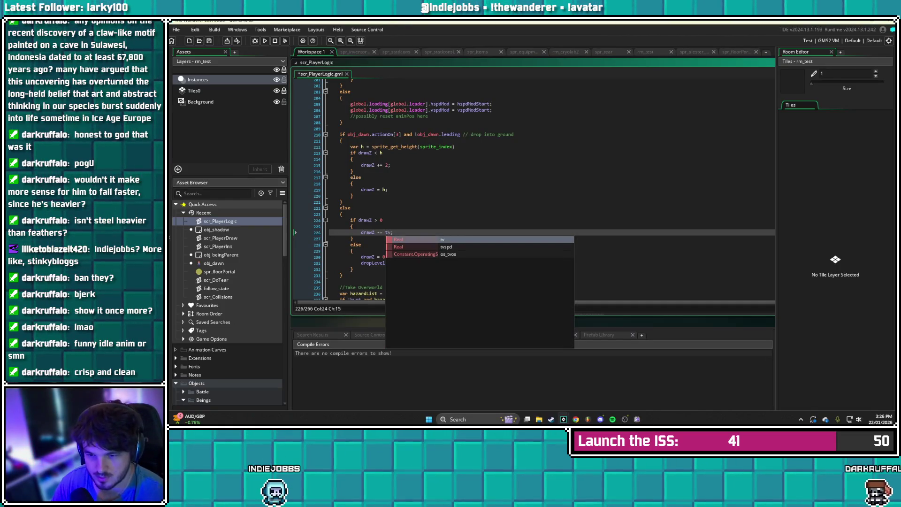
{"action": "type", "text": "spd"}
{"action": "key", "text": "ctrl+s"}
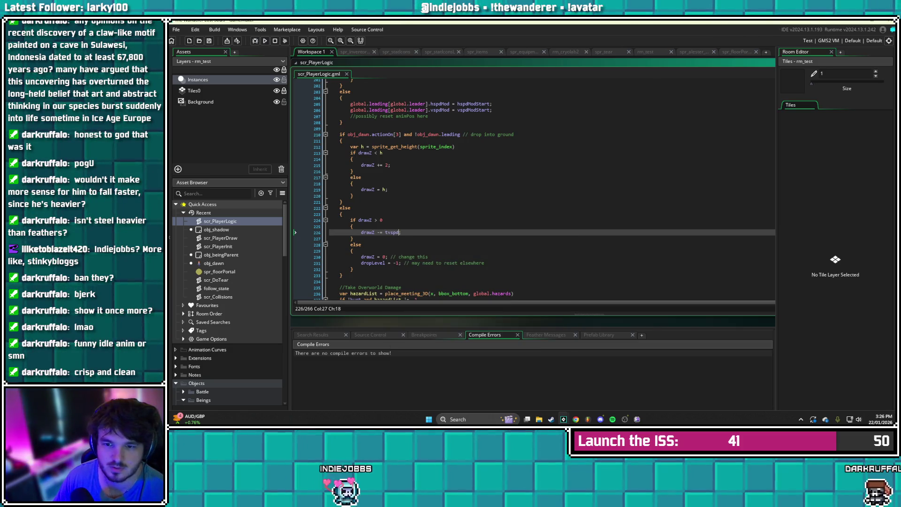
{"action": "scroll", "coordinate": [532, 188], "scroll_direction": "up", "scroll_amount": 15}
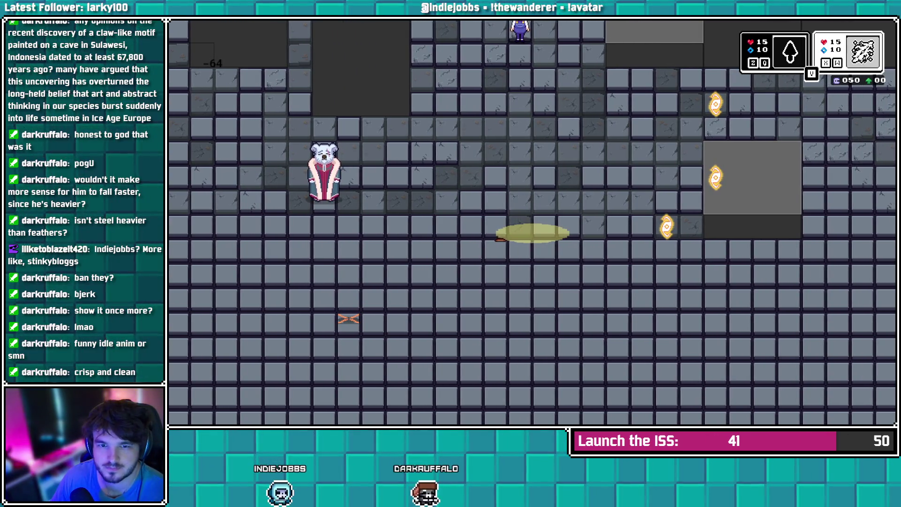
Close the game and return to the tvspd decrement on line 226 of scr_PlayerLogic
{"action": "key", "text": "alt+F4"}
{"action": "scroll", "coordinate": [469, 189], "scroll_direction": "down", "scroll_amount": 1}
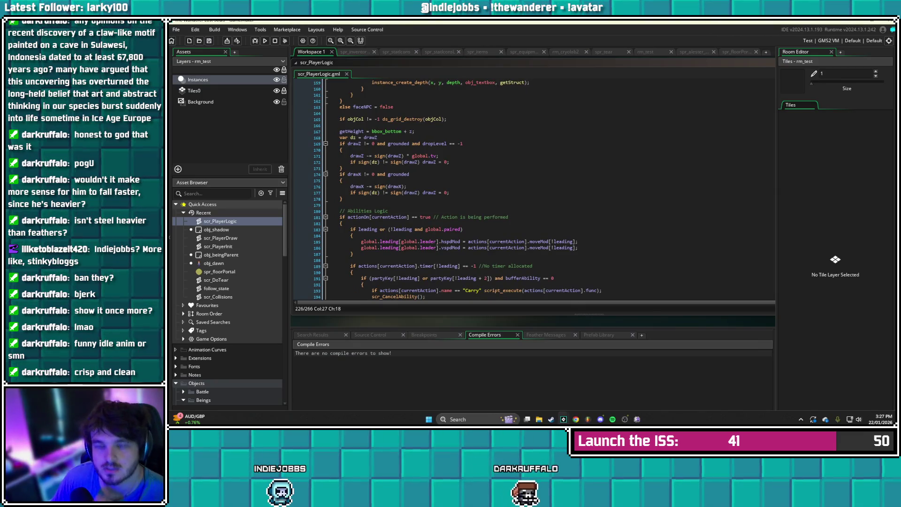
{"action": "scroll", "coordinate": [535, 190], "scroll_direction": "down", "scroll_amount": 15}
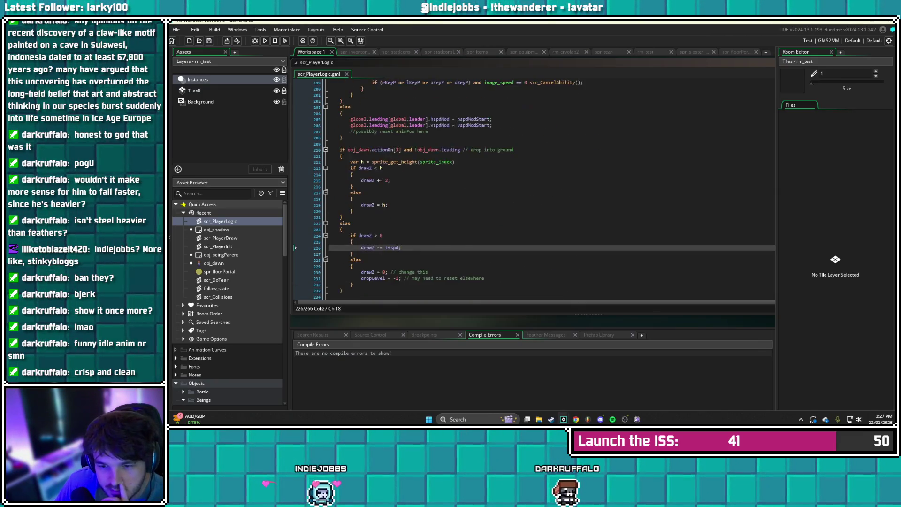
{"action": "left_click", "coordinate": [388, 217]}
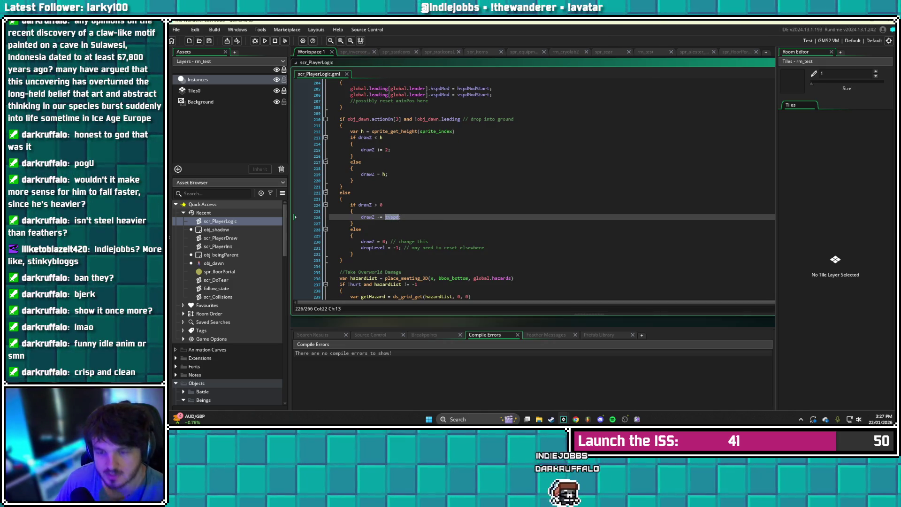
Replace tvspd on line 226 with jspd, then remove jspd and save the script
{"action": "key", "text": "BackSpace"}
{"action": "key", "text": "BackSpace"}
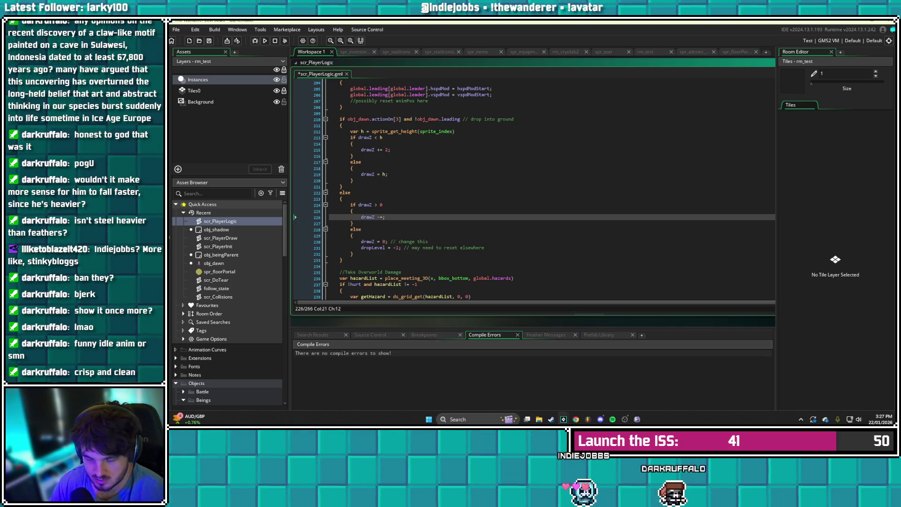
{"action": "type", "text": "jspd"}
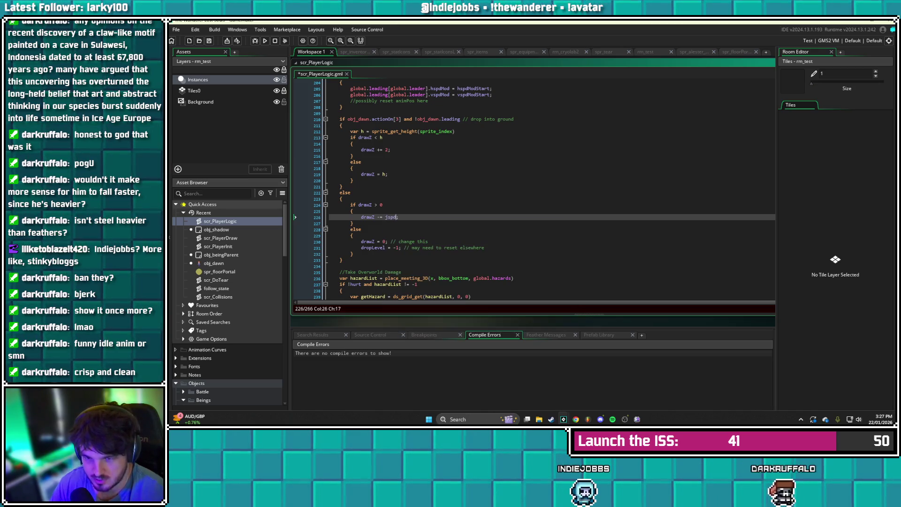
{"action": "key", "text": "ctrl+s"}
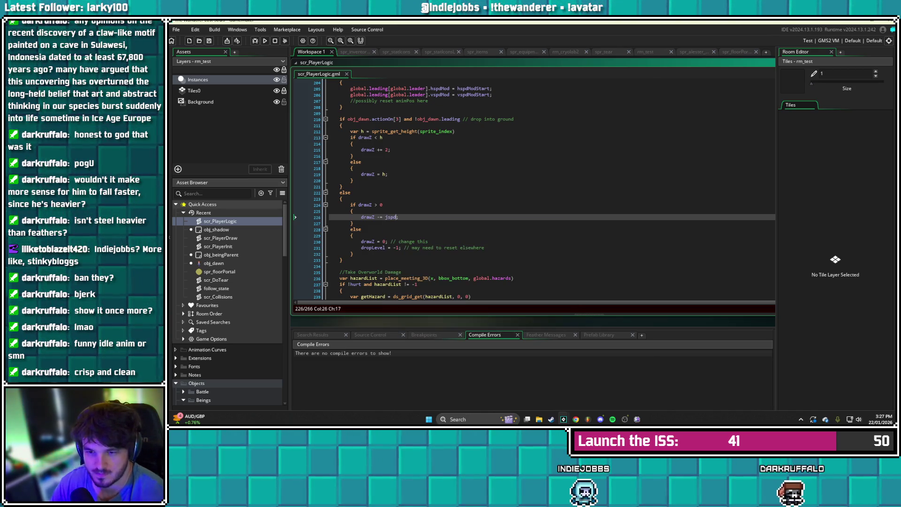
{"action": "key", "text": "BackSpace"}
{"action": "key", "text": "BackSpace"}
{"action": "key", "text": "BackSpace"}
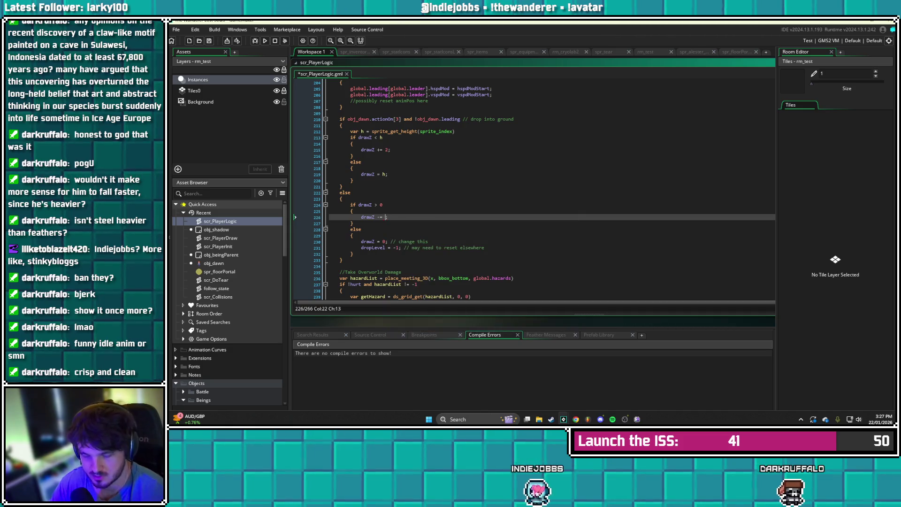
{"action": "key", "text": "ctrl+s"}
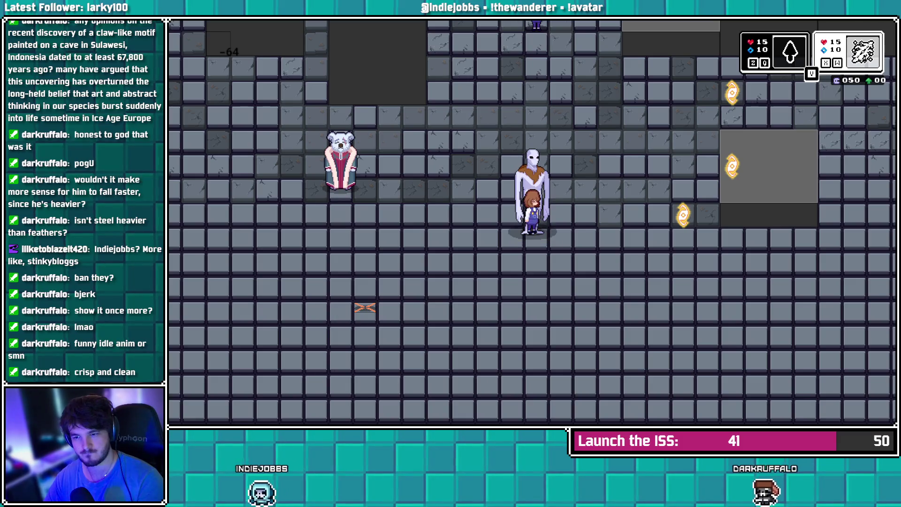
Walk the player around the ghost companion and trigger the drop into the ground
{"action": "key", "text": "Left"}
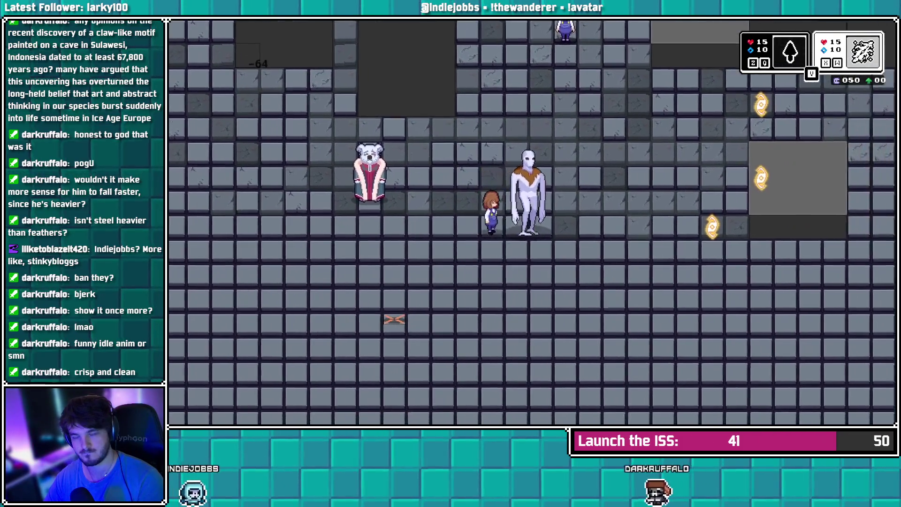
{"action": "key", "text": "Right"}
{"action": "key", "text": "z"}
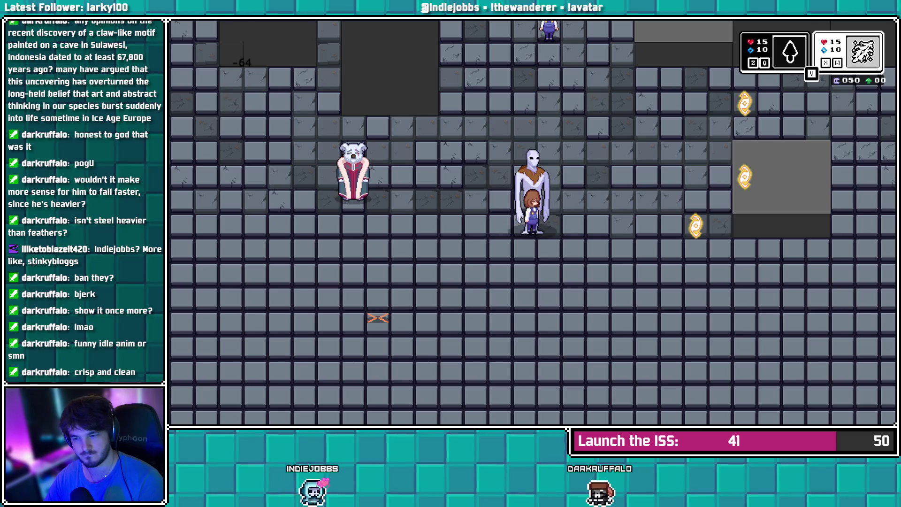
{"action": "key", "text": "Up"}
{"action": "key", "text": "Right"}
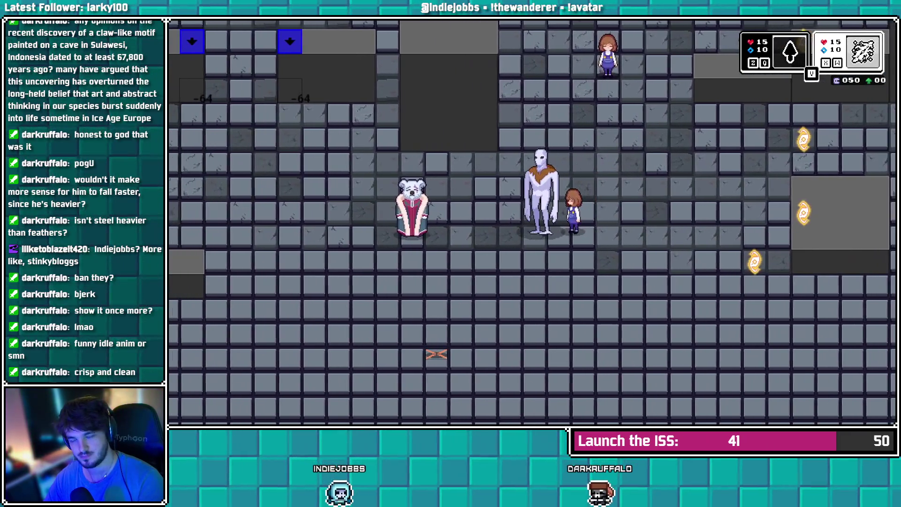
{"action": "key", "text": "Left"}
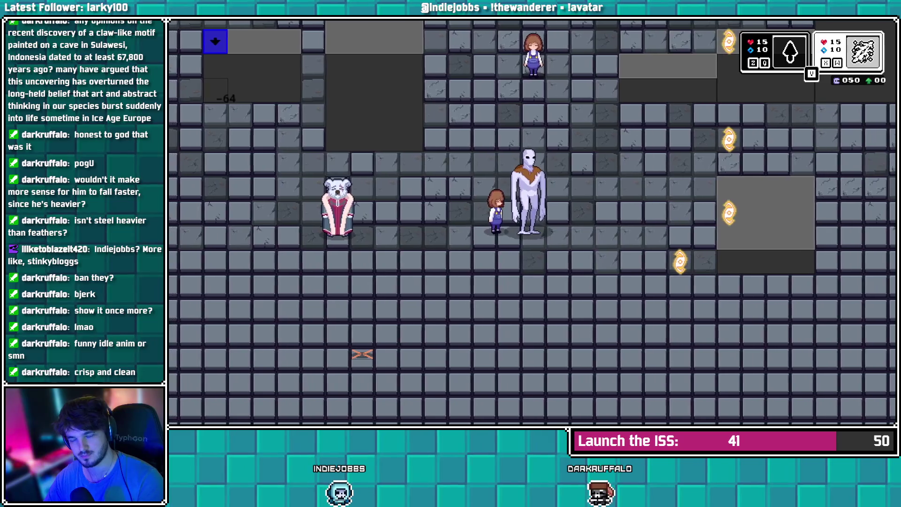
{"action": "key", "text": "z"}
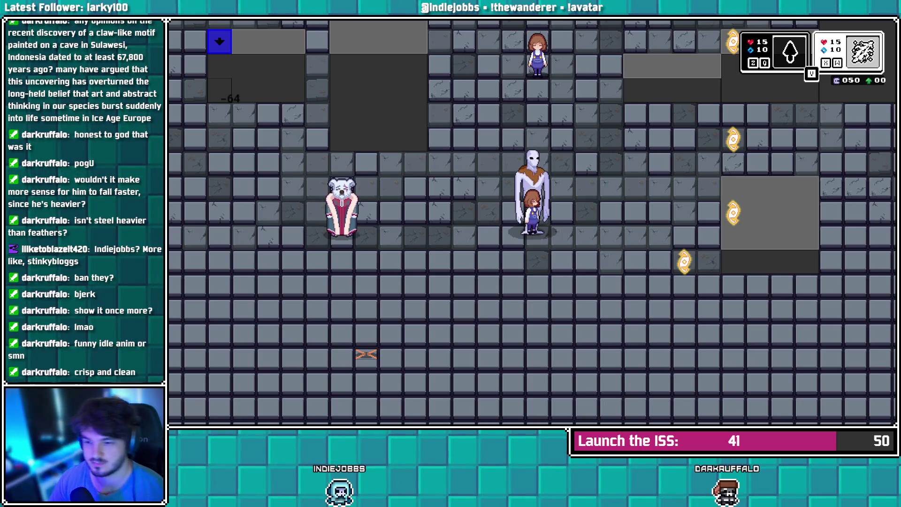
Circle the player around the ghost again and drop the party into the ground
{"action": "key", "text": "Left"}
{"action": "key", "text": "Up"}
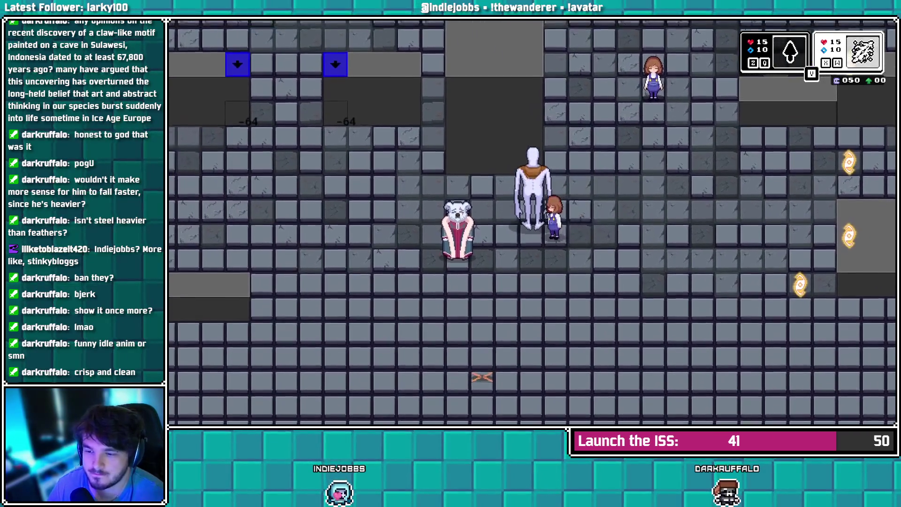
{"action": "key", "text": "Right"}
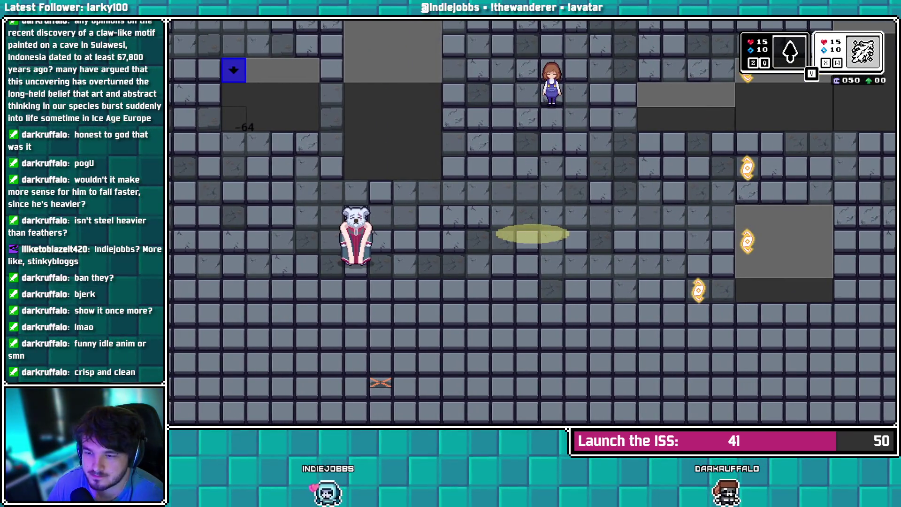
{"action": "key", "text": "Left"}
{"action": "key", "text": "Right"}
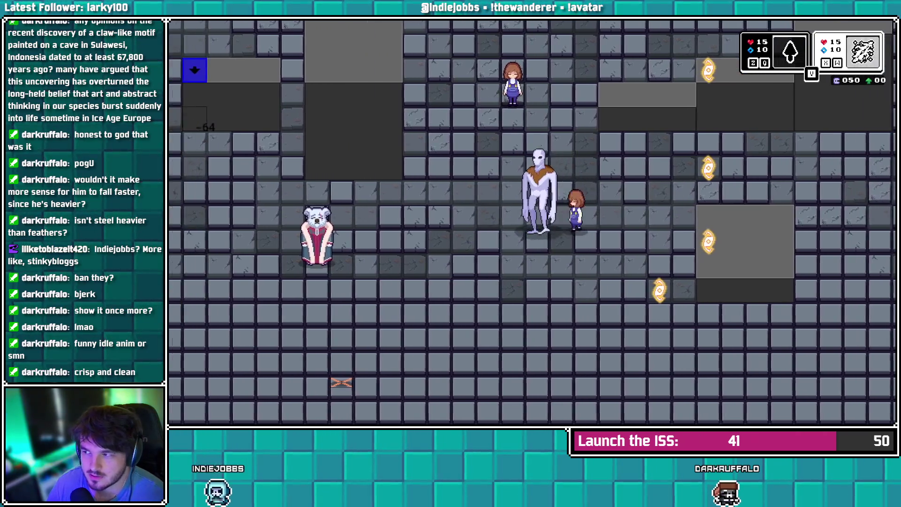
{"action": "key", "text": "Left"}
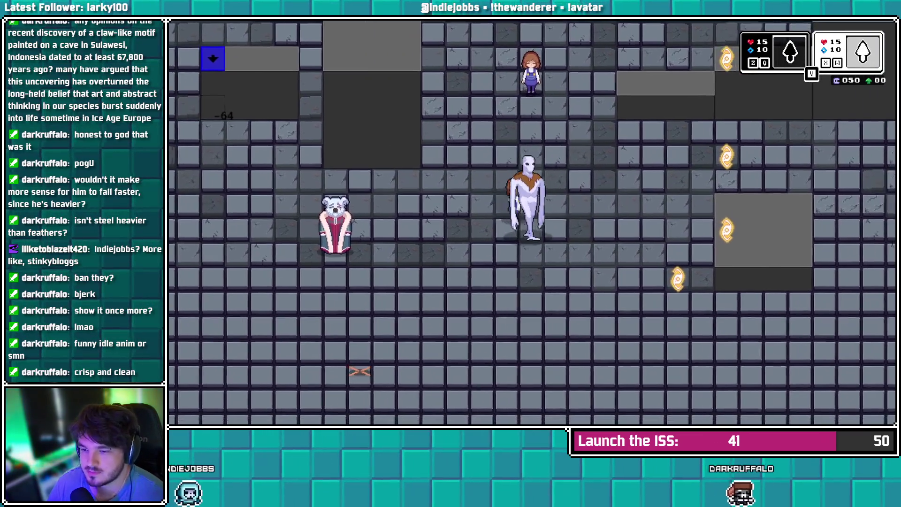
{"action": "key", "text": "Right"}
{"action": "key", "text": "Up"}
{"action": "key", "text": "Left"}
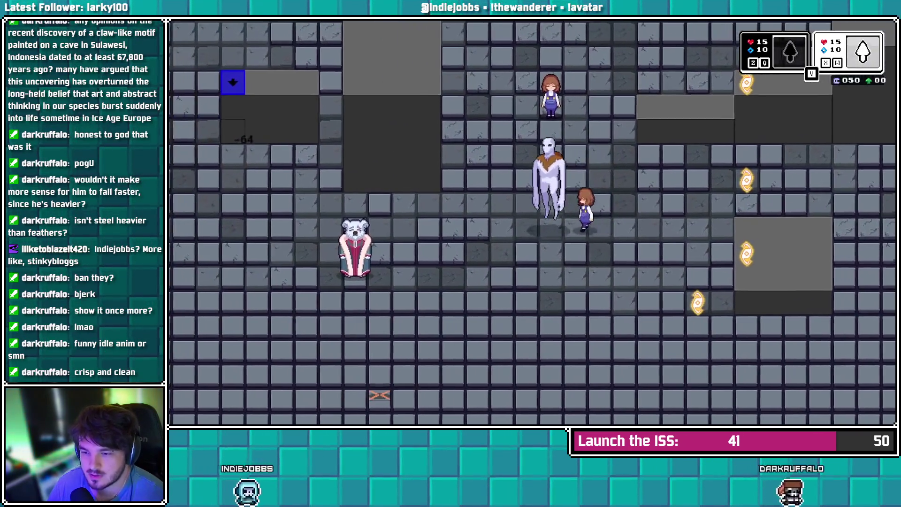
{"action": "key", "text": "Right"}
{"action": "key", "text": "Left"}
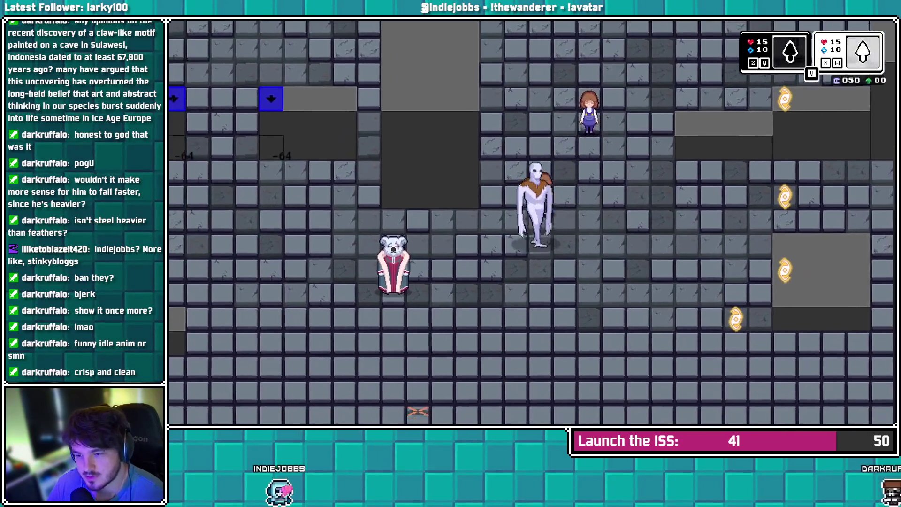
{"action": "key", "text": "Right"}
{"action": "key", "text": "Right"}
{"action": "key", "text": "x"}
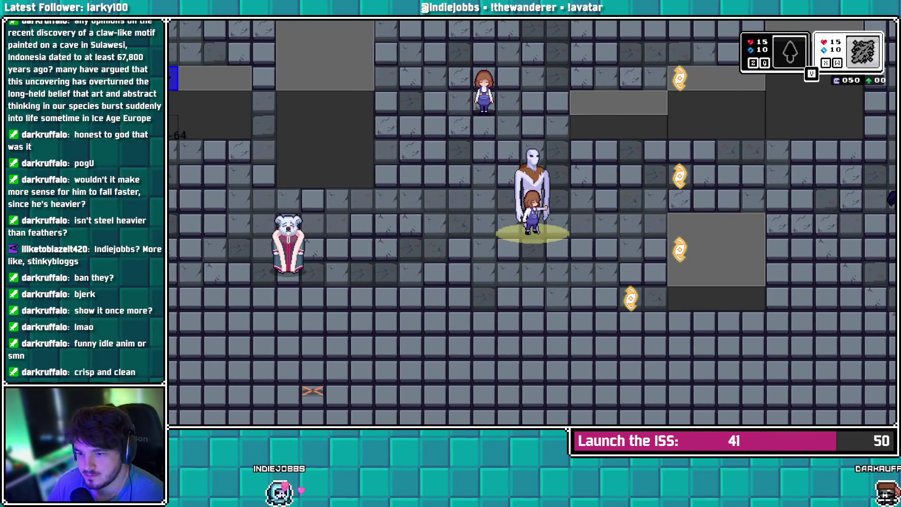
Repeat the drop twice more while walking left and right, then close the game
{"action": "key", "text": "Left"}
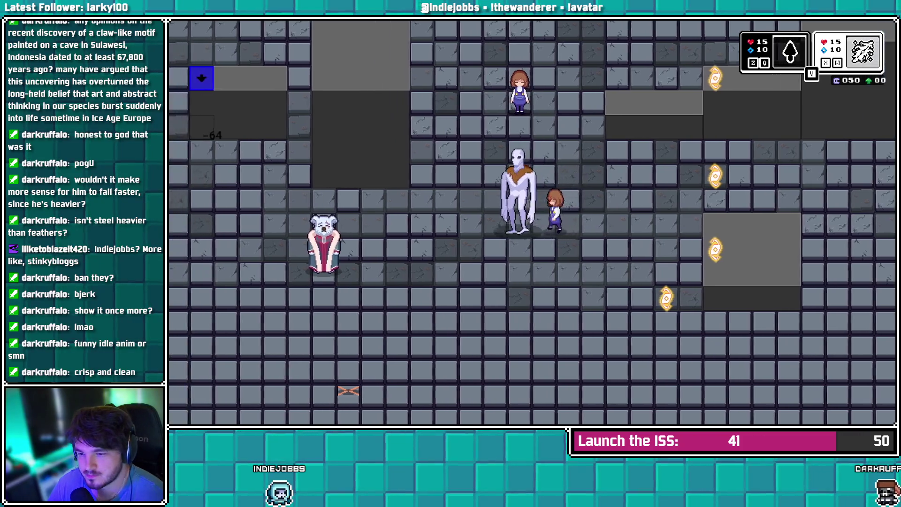
{"action": "key", "text": "Right"}
{"action": "key", "text": "x"}
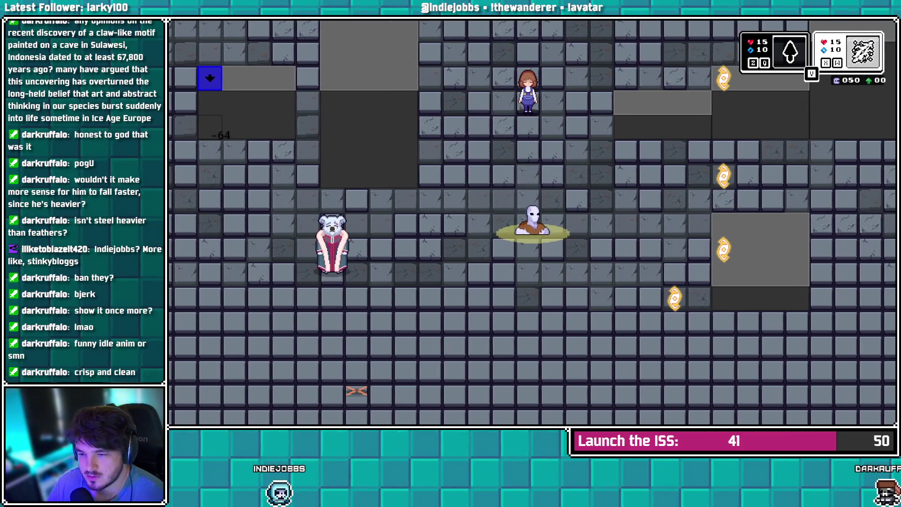
{"action": "key", "text": "Left"}
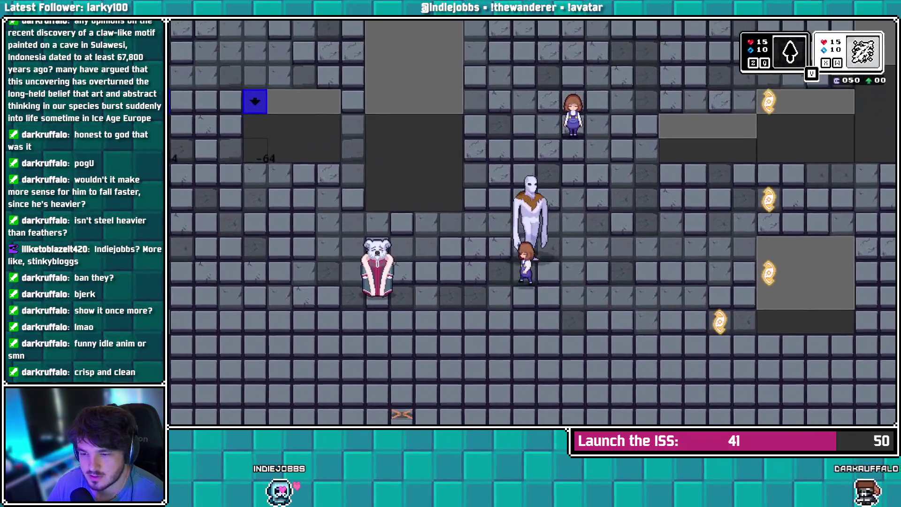
{"action": "key", "text": "Right"}
{"action": "key", "text": "x"}
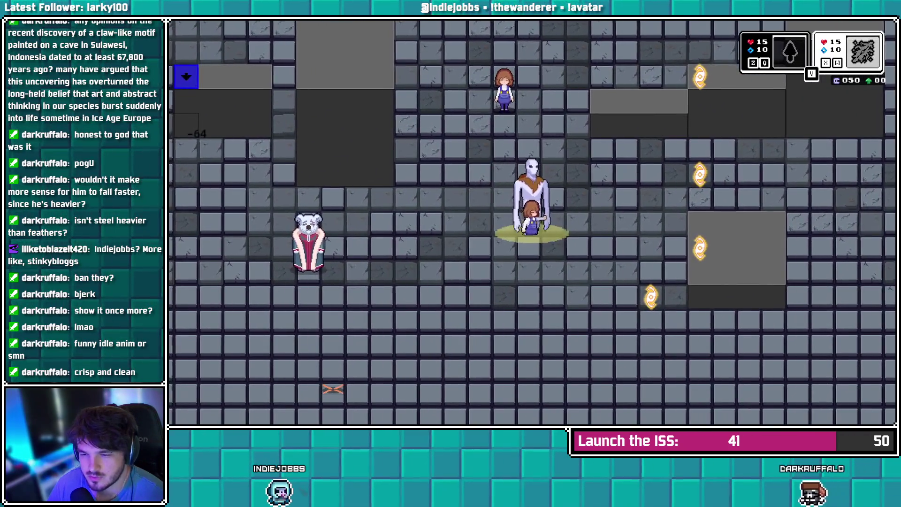
{"action": "key", "text": "Left"}
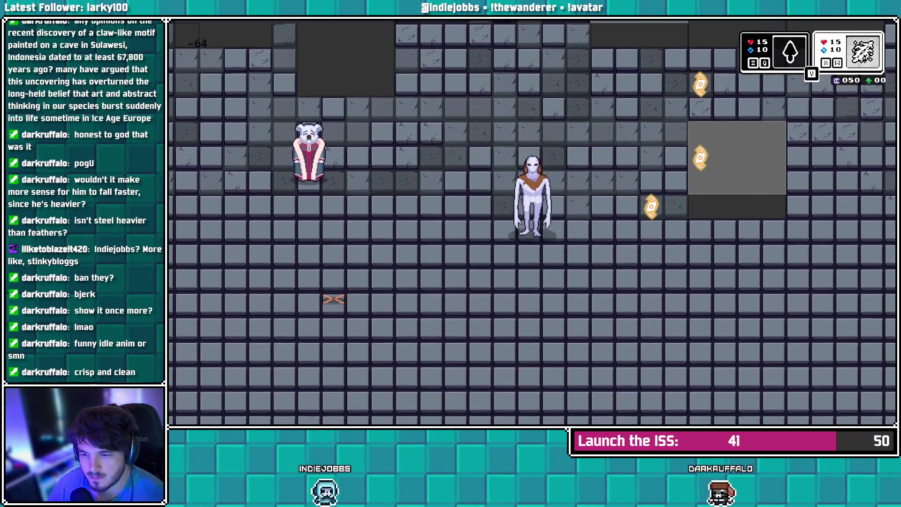
{"action": "key", "text": "Down"}
{"action": "key", "text": "Right"}
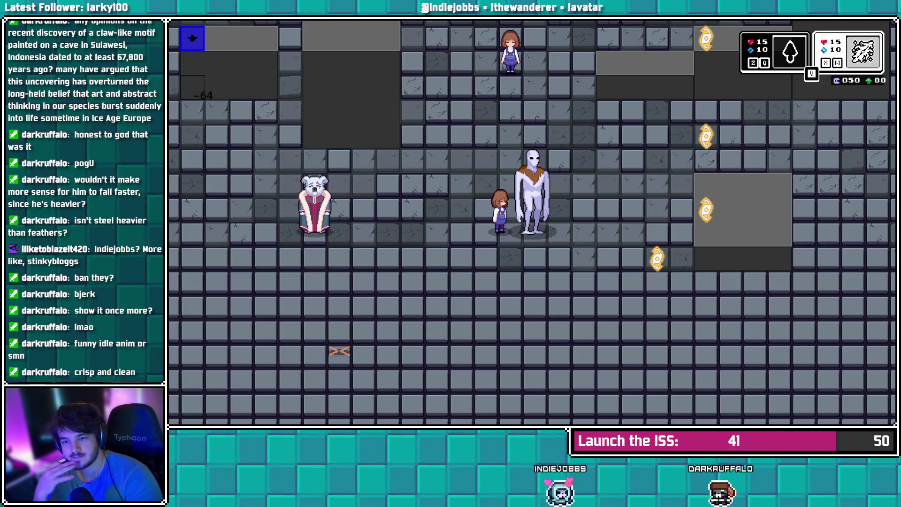
{"action": "key", "text": "Escape"}
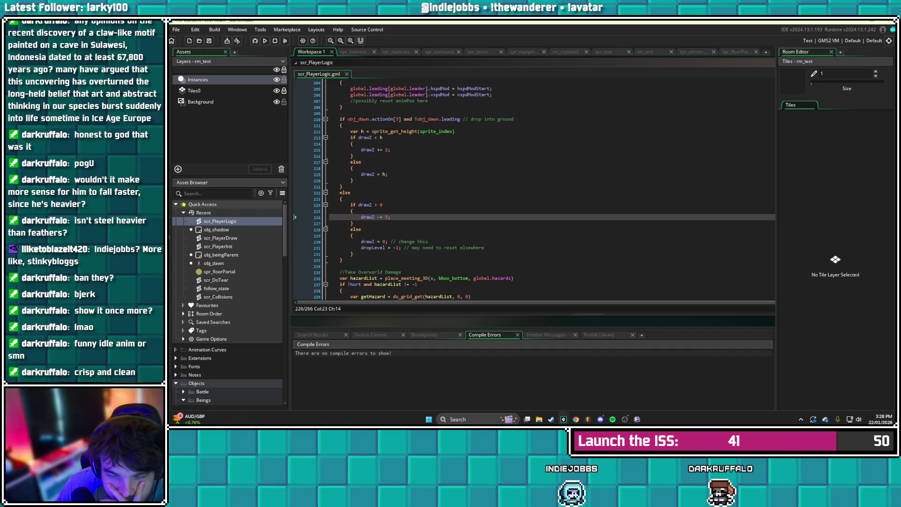
Review the dropLevel reset in scr_PlayerLogic's else branch
{"action": "scroll", "coordinate": [549, 190], "scroll_direction": "down", "scroll_amount": 2}
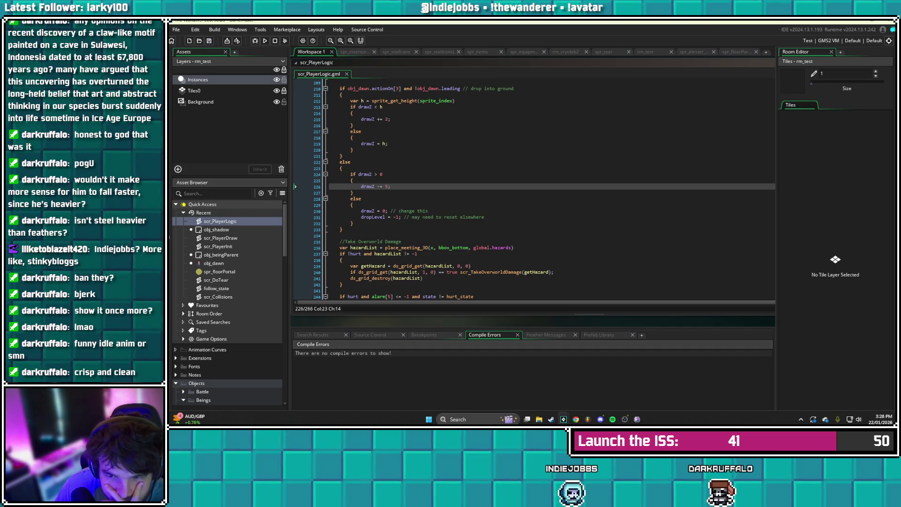
{"action": "left_click", "coordinate": [371, 217]}
{"action": "scroll", "coordinate": [545, 188], "scroll_direction": "up", "scroll_amount": 5}
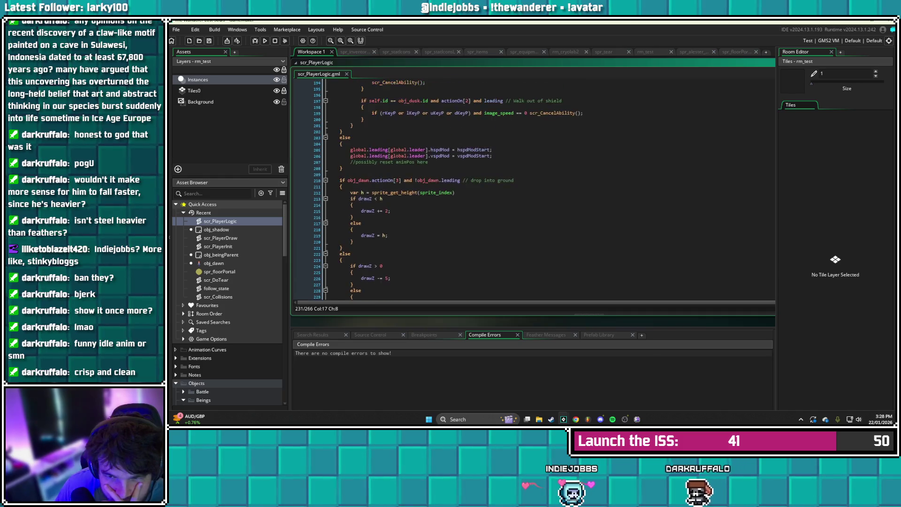
{"action": "scroll", "coordinate": [302, 263], "scroll_direction": "down", "scroll_amount": 2}
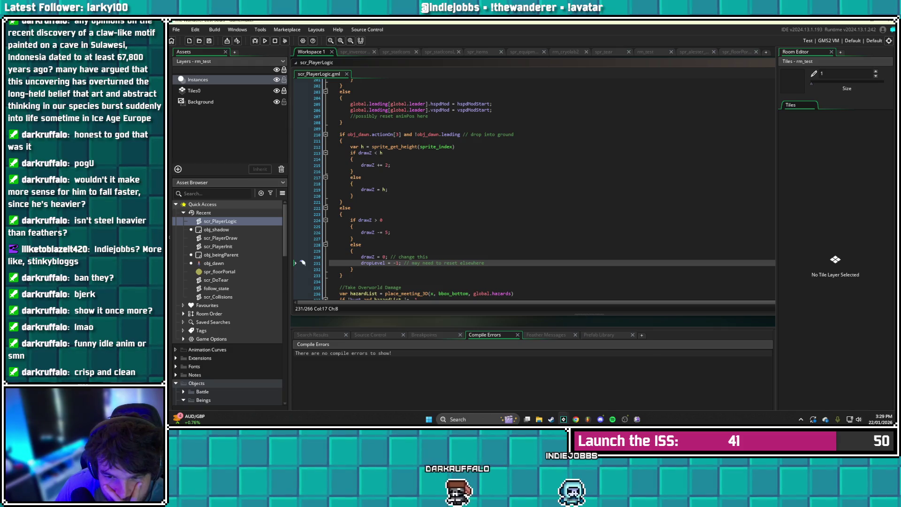
Append 'and dropLevel == -1' to DefaultCheck's return line in scr_PlayerInit and save
{"action": "double_click", "coordinate": [219, 246]}
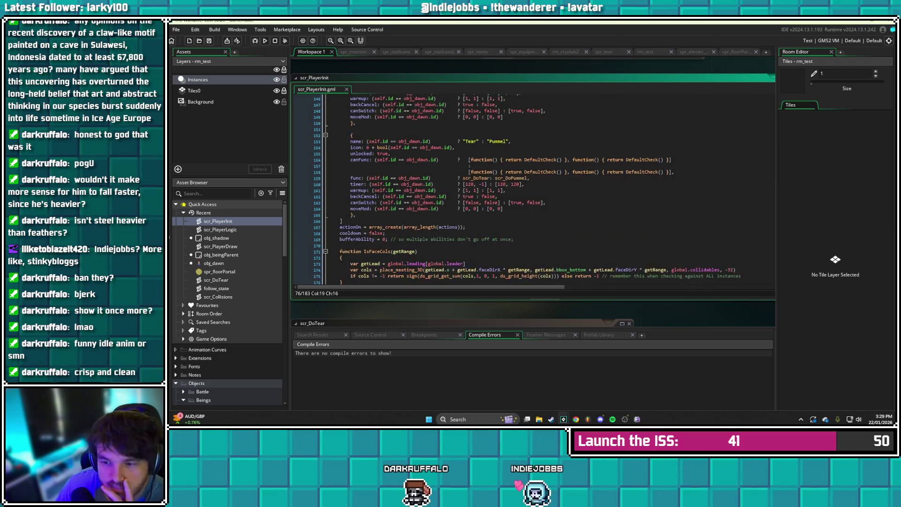
{"action": "scroll", "coordinate": [526, 188], "scroll_direction": "down", "scroll_amount": 3}
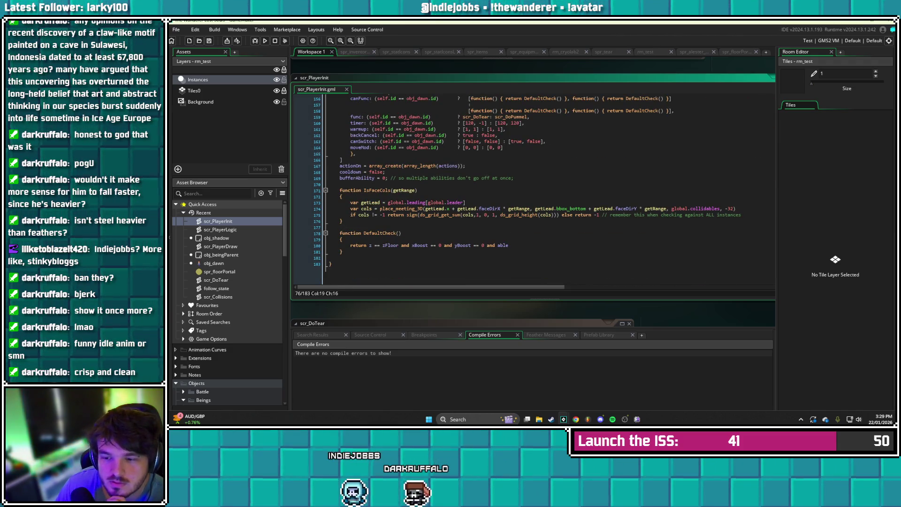
{"action": "left_click", "coordinate": [512, 245]}
{"action": "type", "text": "and "}
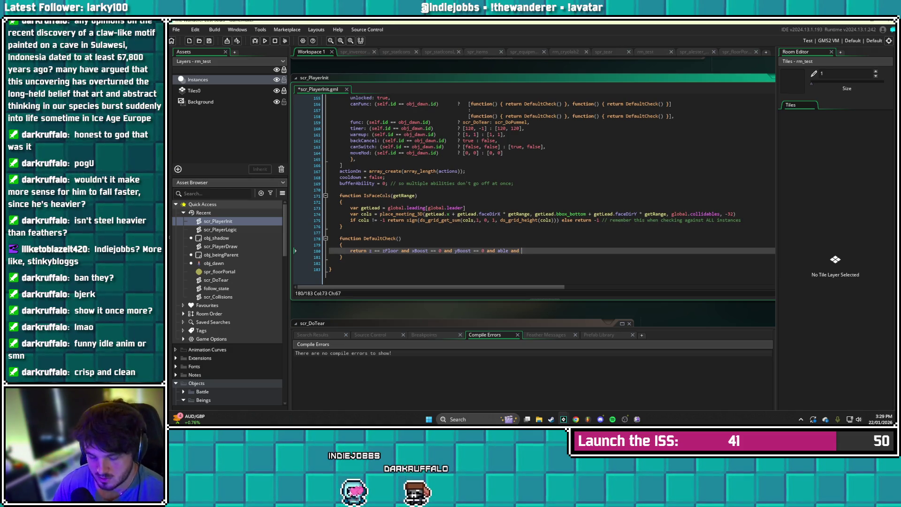
{"action": "type", "text": "dropLevel == "}
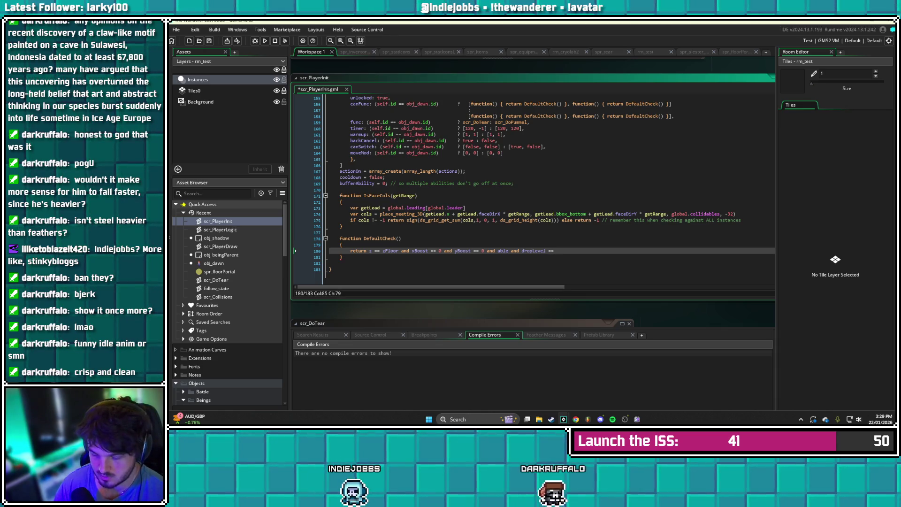
{"action": "type", "text": "-1"}
{"action": "key", "text": "ctrl+s"}
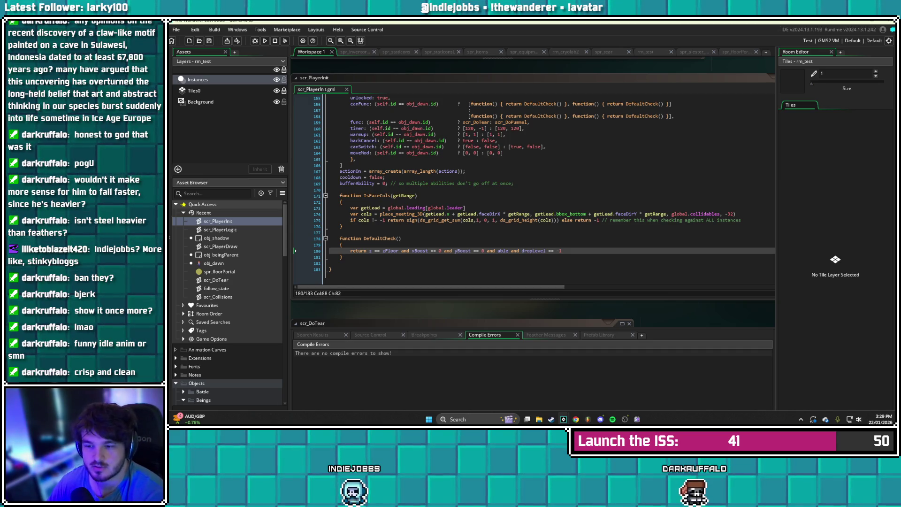
Locate move_state under Player Scripts in the Asset Browser and open it
{"action": "scroll", "coordinate": [545, 190], "scroll_direction": "up", "scroll_amount": 5}
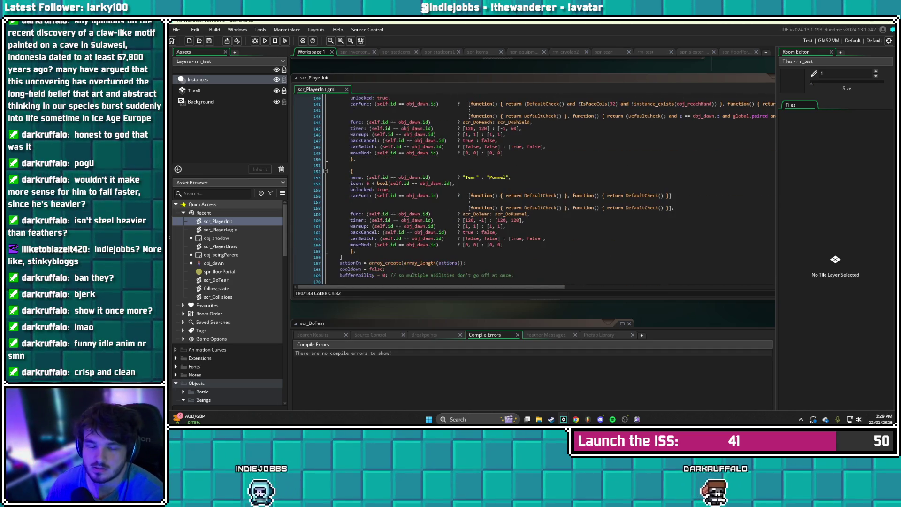
{"action": "scroll", "coordinate": [544, 190], "scroll_direction": "up", "scroll_amount": 5}
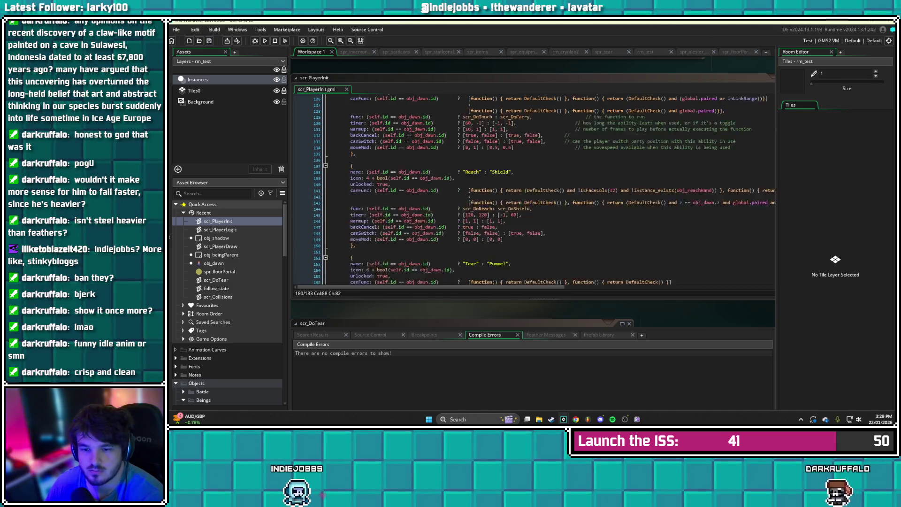
{"action": "scroll", "coordinate": [545, 190], "scroll_direction": "up", "scroll_amount": 20}
{"action": "scroll", "coordinate": [545, 190], "scroll_direction": "up", "scroll_amount": 15}
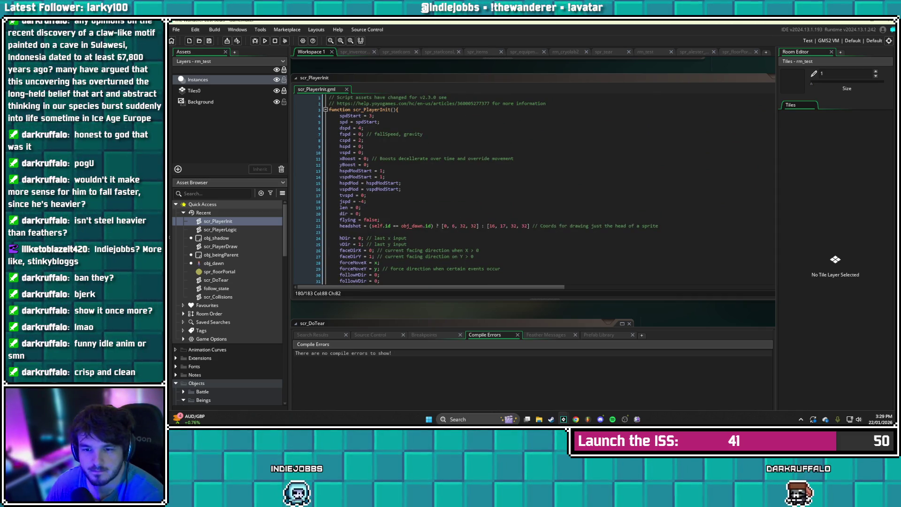
{"action": "scroll", "coordinate": [230, 303], "scroll_direction": "down", "scroll_amount": 1}
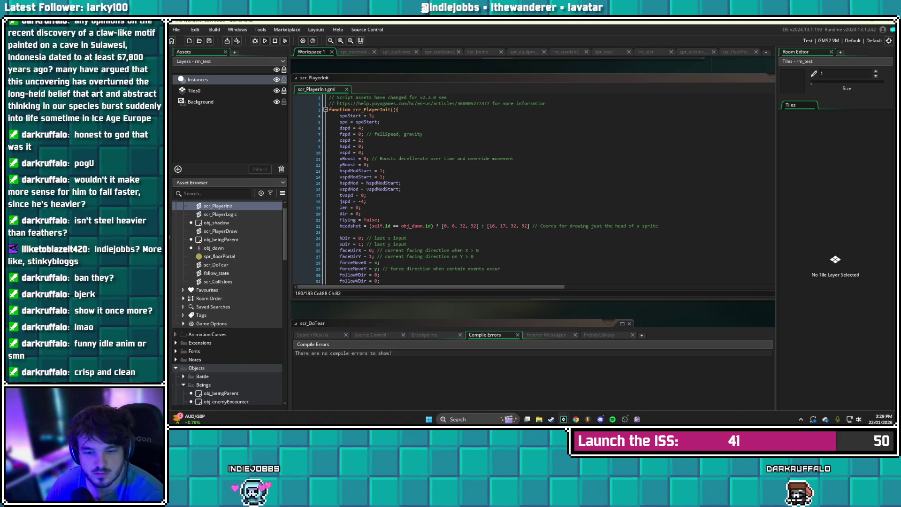
{"action": "scroll", "coordinate": [230, 303], "scroll_direction": "down", "scroll_amount": 15}
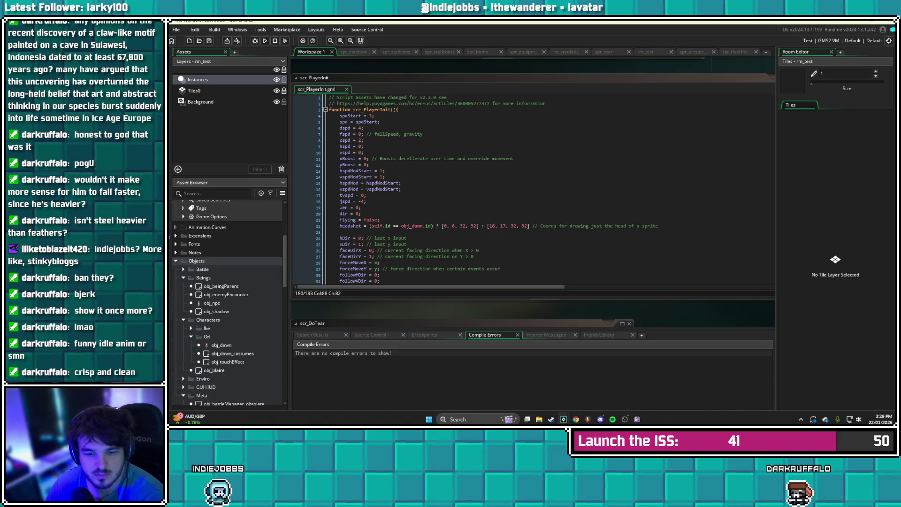
{"action": "scroll", "coordinate": [230, 303], "scroll_direction": "down", "scroll_amount": 8}
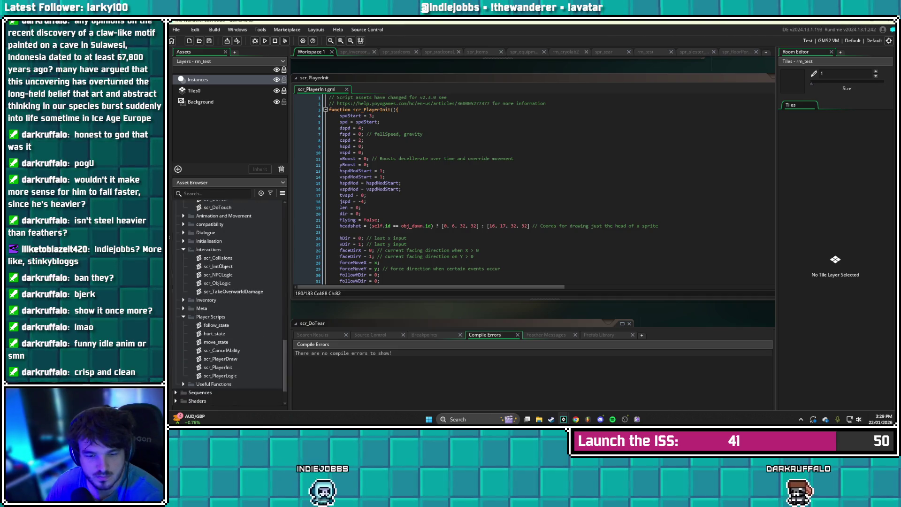
{"action": "double_click", "coordinate": [216, 342]}
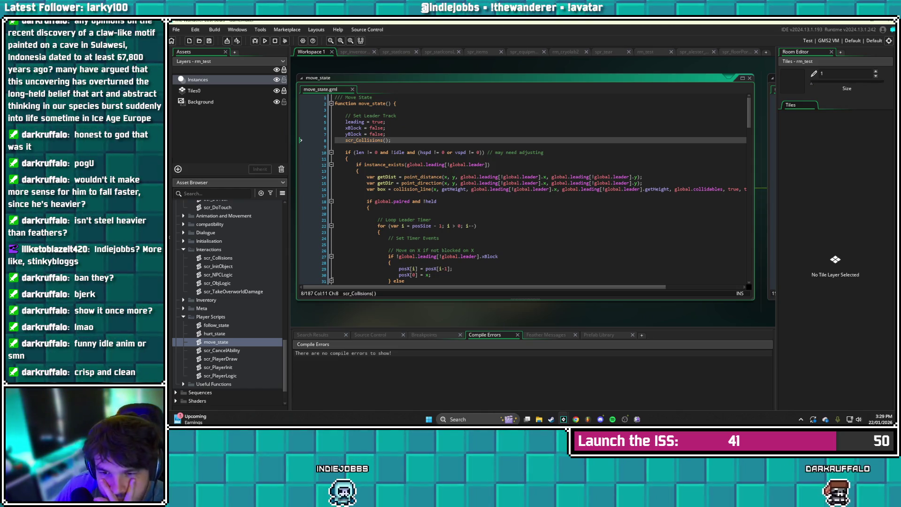
Read through move_state's party speed modifier code, then build and run the game
{"action": "scroll", "coordinate": [523, 190], "scroll_direction": "down", "scroll_amount": 8}
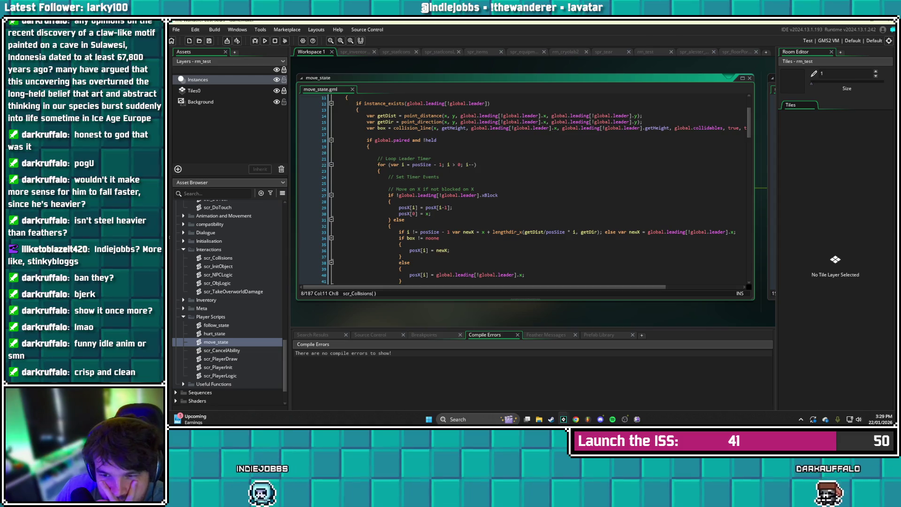
{"action": "scroll", "coordinate": [523, 190], "scroll_direction": "down", "scroll_amount": 8}
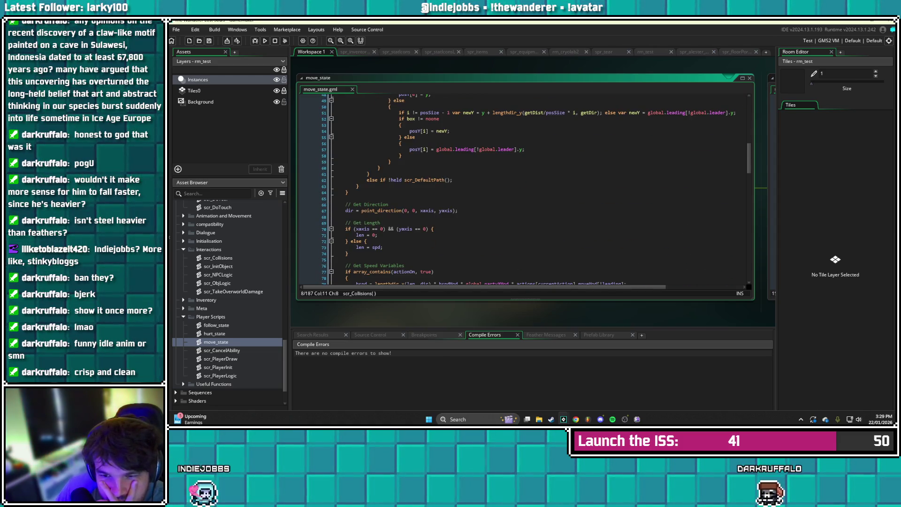
{"action": "scroll", "coordinate": [523, 190], "scroll_direction": "down", "scroll_amount": 2}
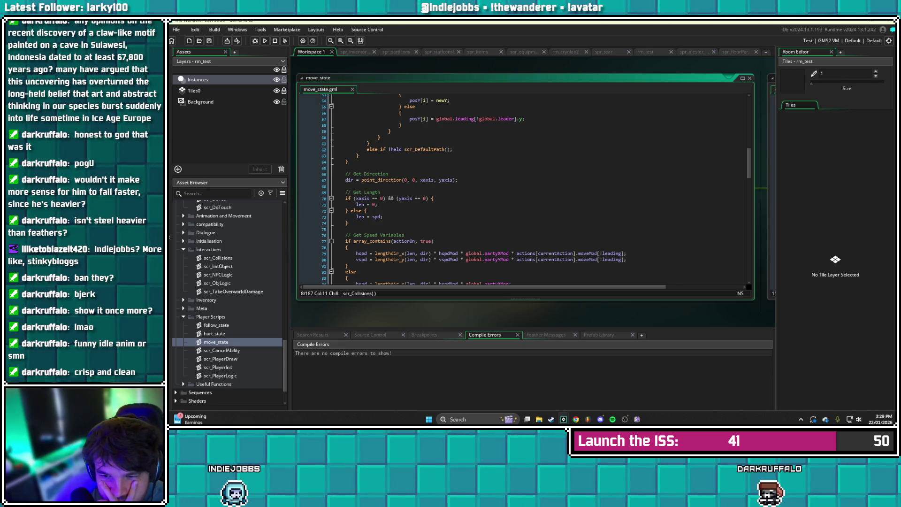
{"action": "scroll", "coordinate": [523, 190], "scroll_direction": "down", "scroll_amount": 2}
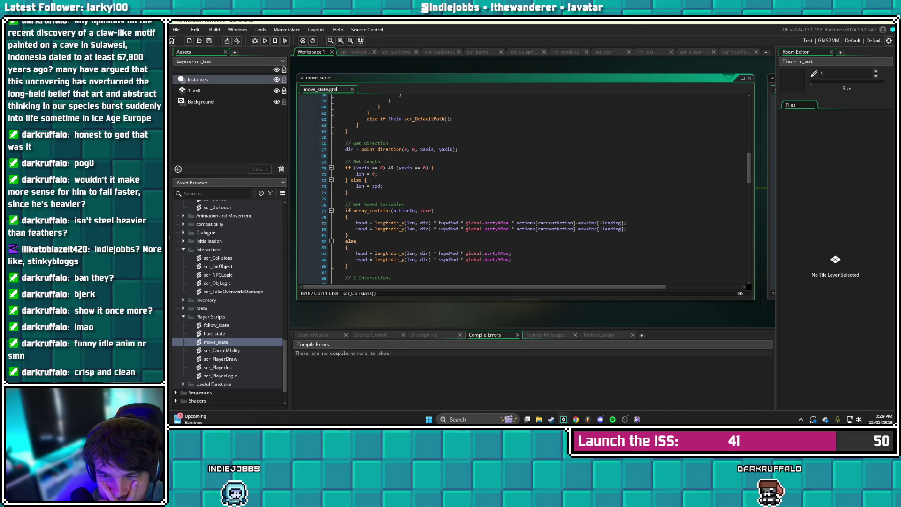
{"action": "scroll", "coordinate": [523, 190], "scroll_direction": "down", "scroll_amount": 2}
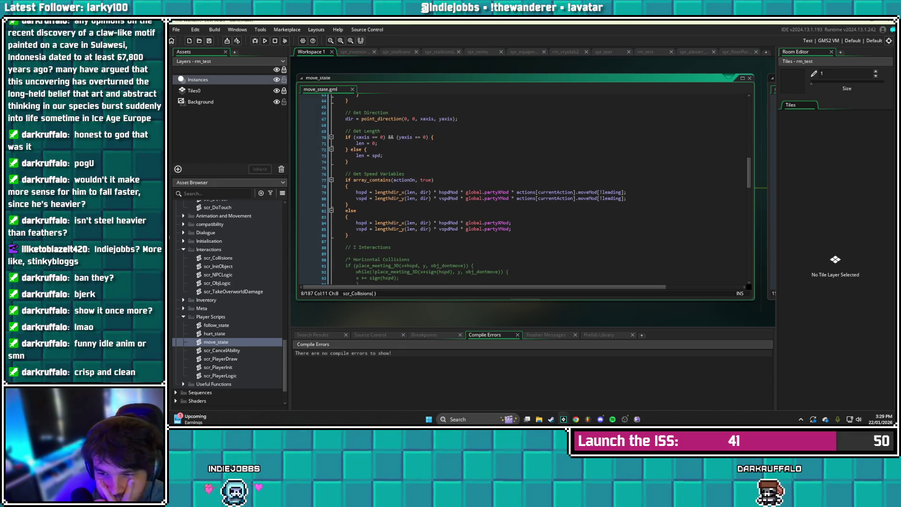
{"action": "scroll", "coordinate": [523, 190], "scroll_direction": "down", "scroll_amount": 15}
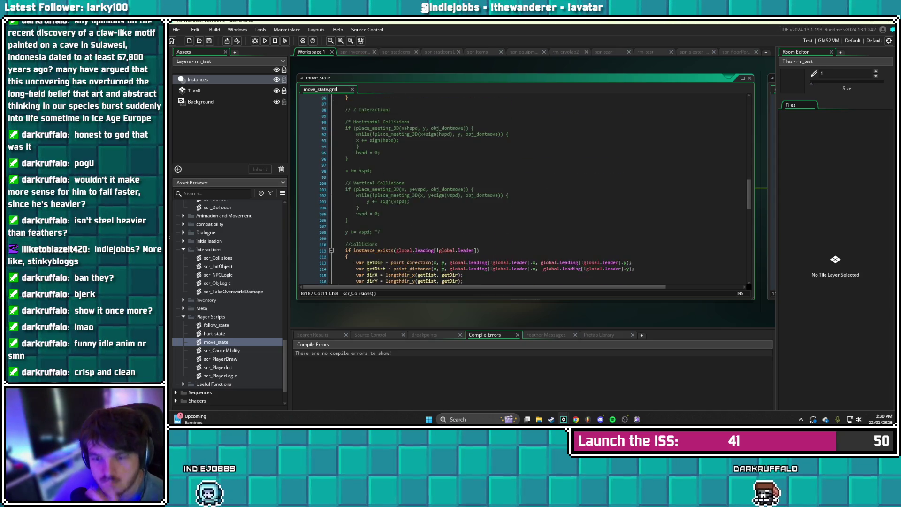
{"action": "scroll", "coordinate": [524, 190], "scroll_direction": "down", "scroll_amount": 4}
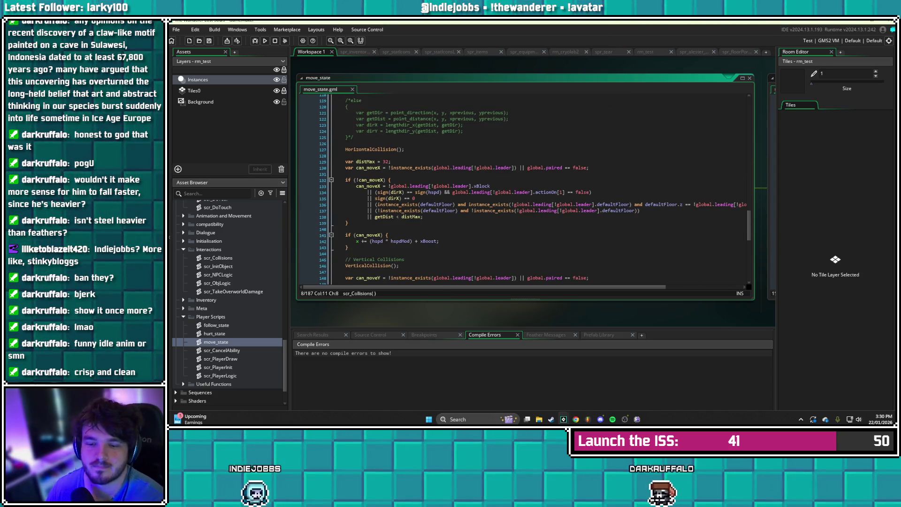
{"action": "scroll", "coordinate": [523, 190], "scroll_direction": "down", "scroll_amount": 2}
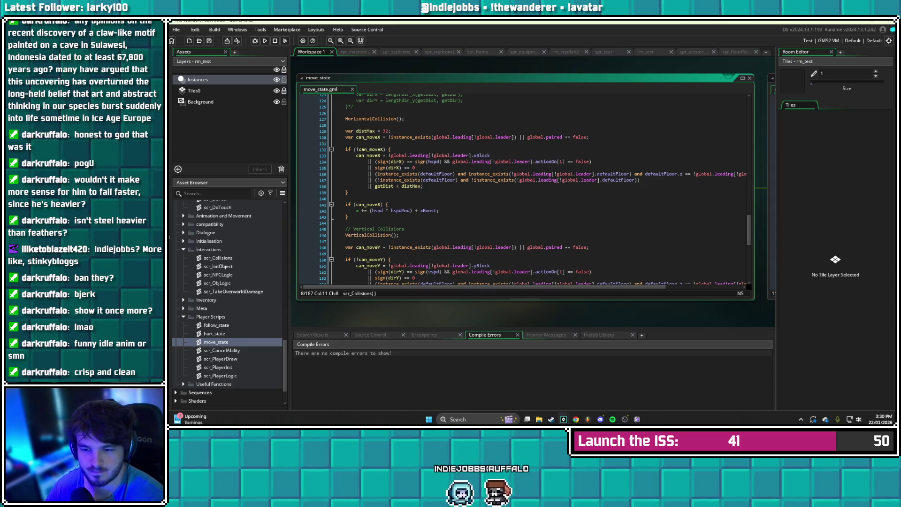
{"action": "scroll", "coordinate": [469, 211], "scroll_direction": "down", "scroll_amount": 3}
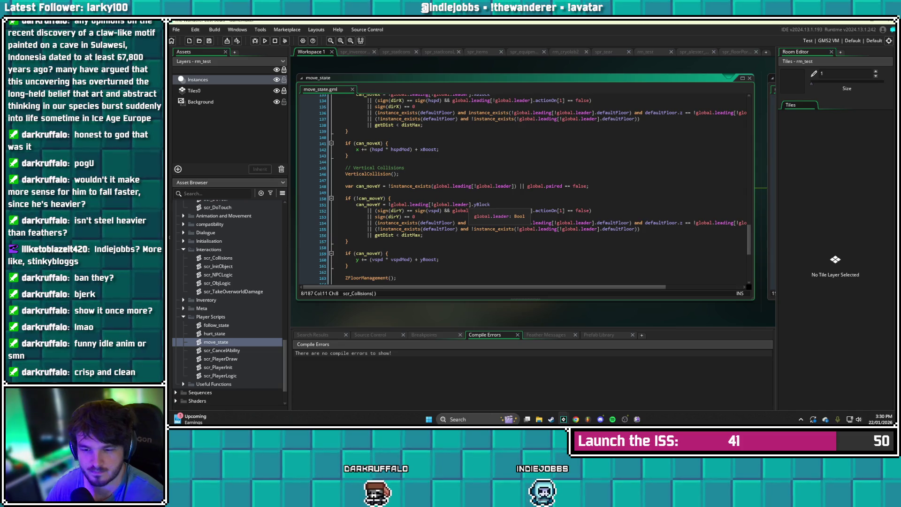
{"action": "scroll", "coordinate": [469, 211], "scroll_direction": "down", "scroll_amount": 4}
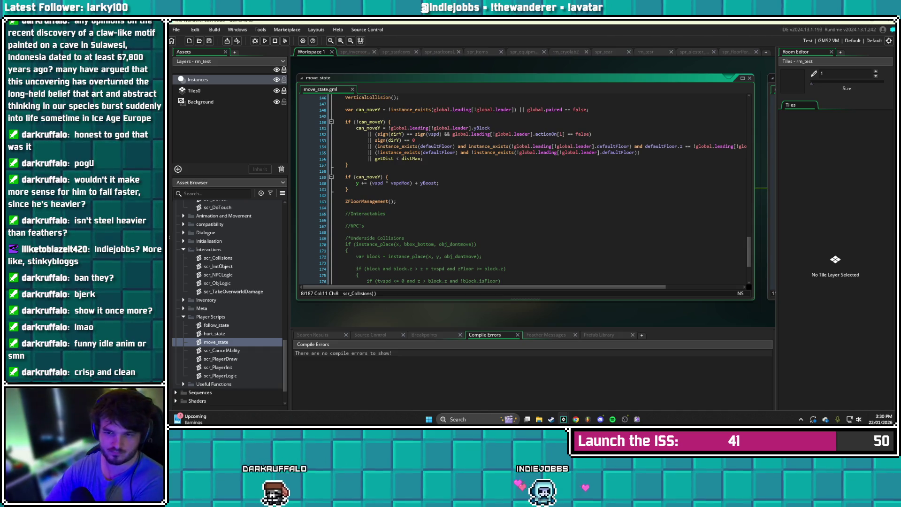
{"action": "scroll", "coordinate": [535, 189], "scroll_direction": "down", "scroll_amount": 2}
{"action": "scroll", "coordinate": [523, 188], "scroll_direction": "down", "scroll_amount": 2}
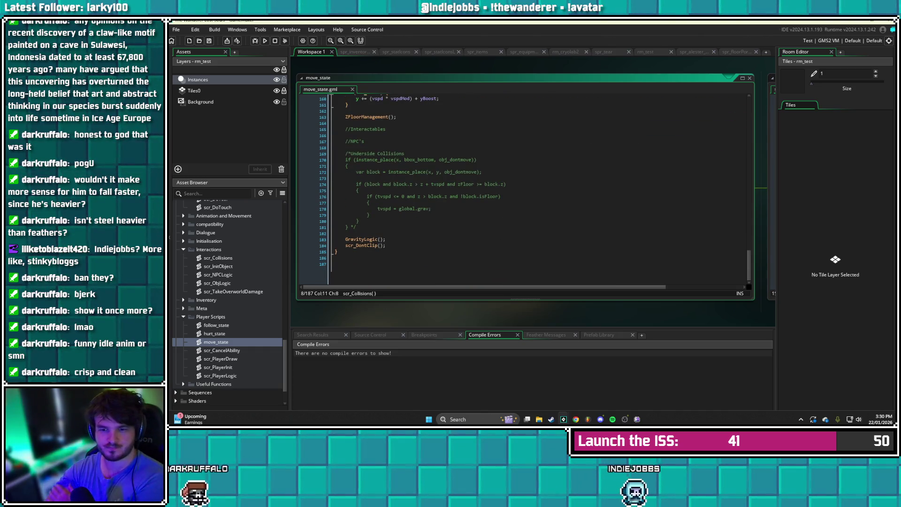
{"action": "scroll", "coordinate": [488, 203], "scroll_direction": "up", "scroll_amount": 13}
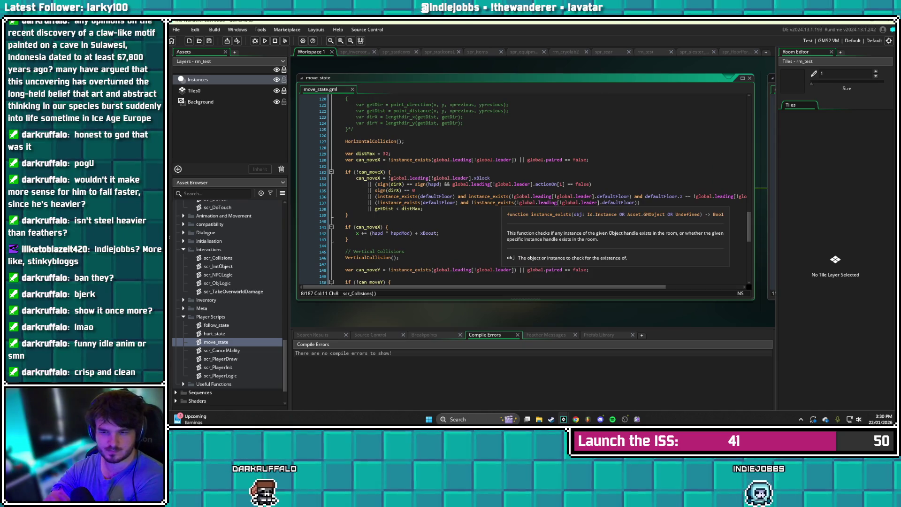
{"action": "scroll", "coordinate": [488, 203], "scroll_direction": "up", "scroll_amount": 2}
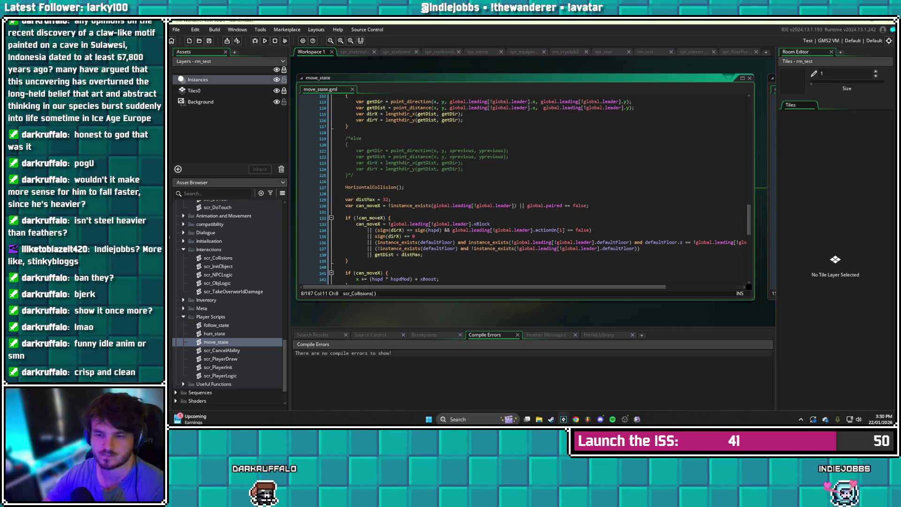
{"action": "scroll", "coordinate": [488, 203], "scroll_direction": "up", "scroll_amount": 5}
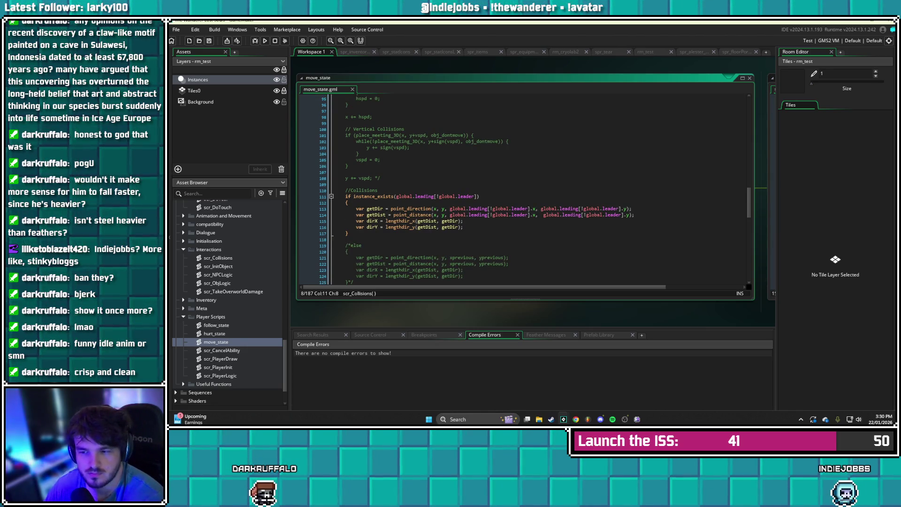
{"action": "scroll", "coordinate": [488, 203], "scroll_direction": "up", "scroll_amount": 12}
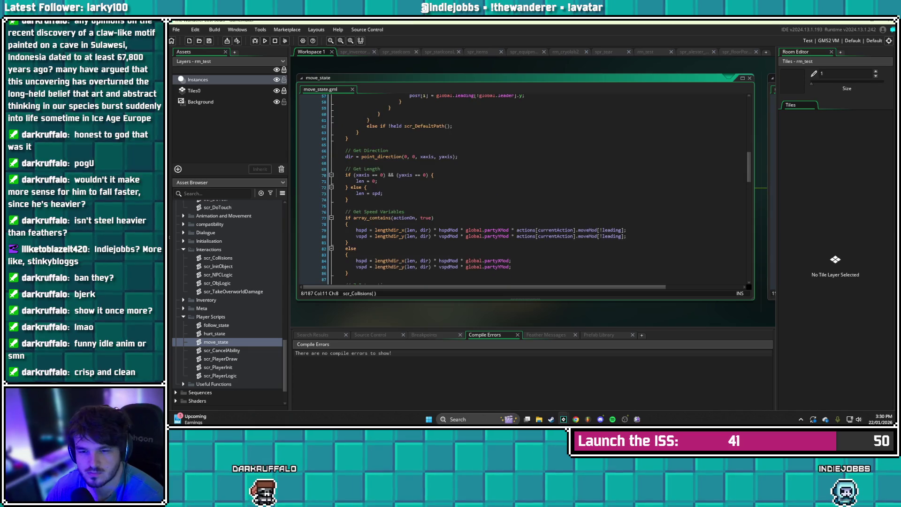
{"action": "left_click", "coordinate": [265, 41]}
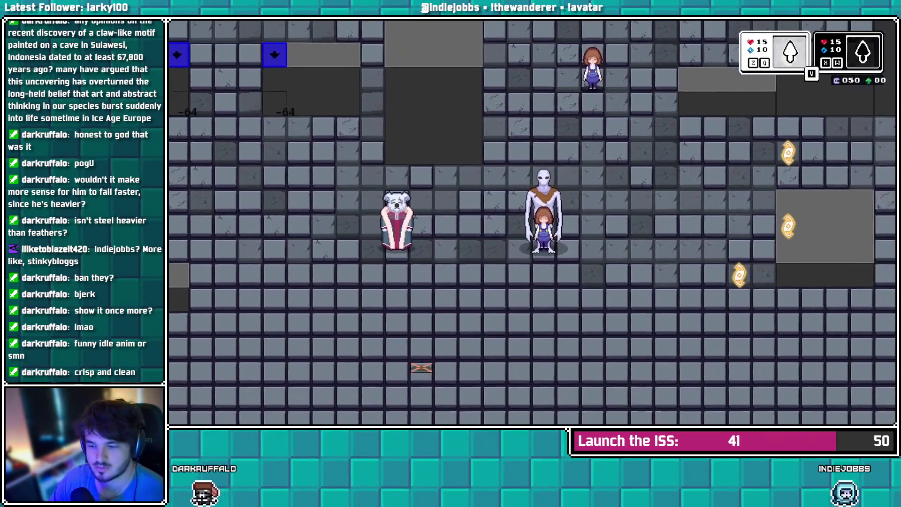
{"action": "key", "text": "Down"}
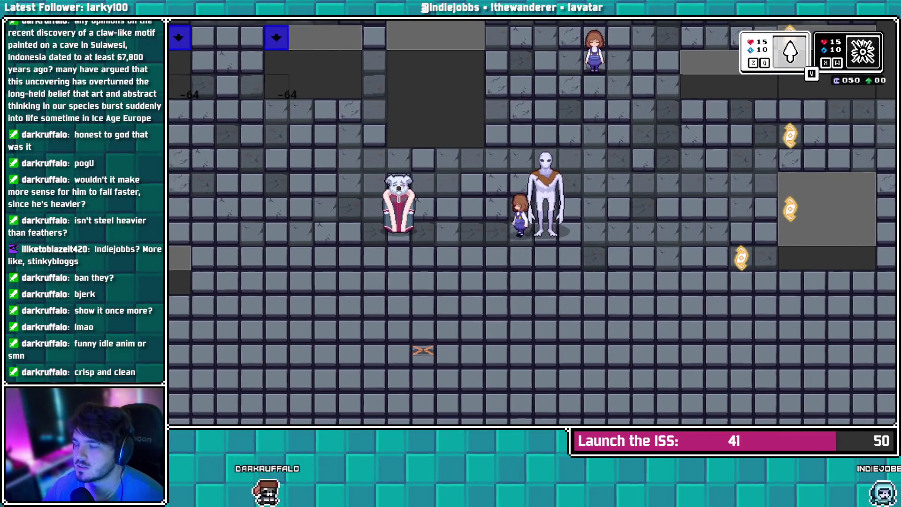
{"action": "key", "text": "Up"}
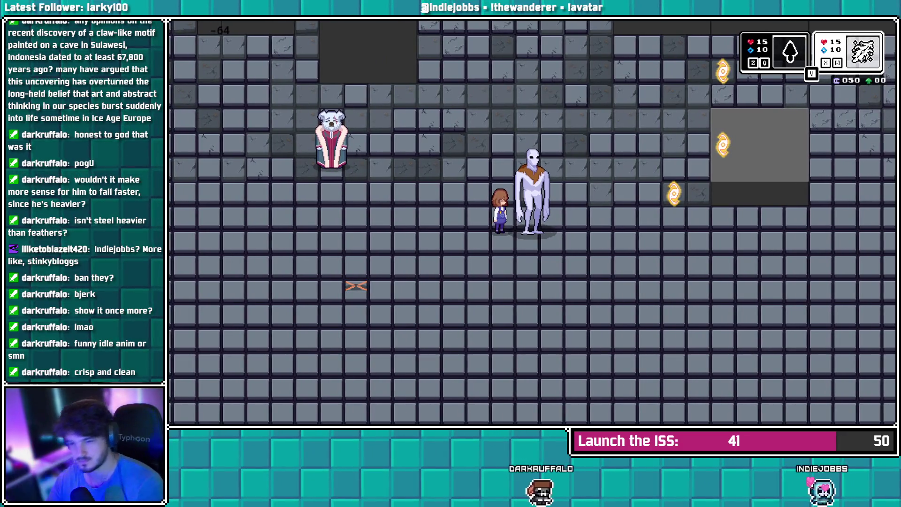
{"action": "key", "text": "alt+F4"}
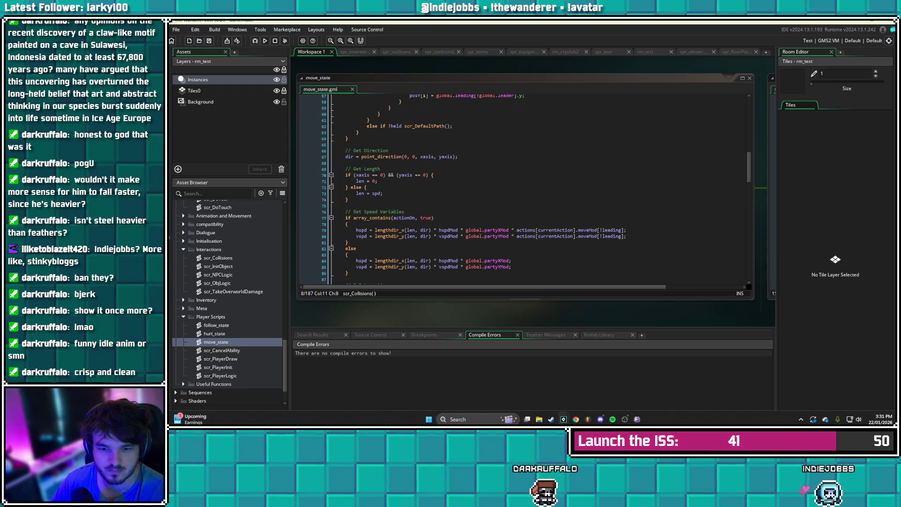
{"action": "double_click", "coordinate": [220, 375]}
{"action": "scroll", "coordinate": [302, 262], "scroll_direction": "up", "scroll_amount": 15}
{"action": "scroll", "coordinate": [533, 188], "scroll_direction": "up", "scroll_amount": 9}
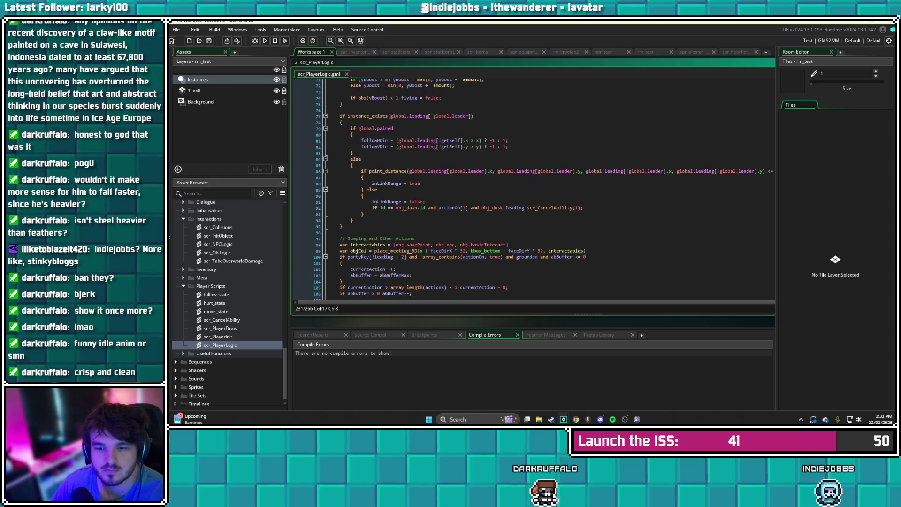
{"action": "scroll", "coordinate": [430, 189], "scroll_direction": "up", "scroll_amount": 12}
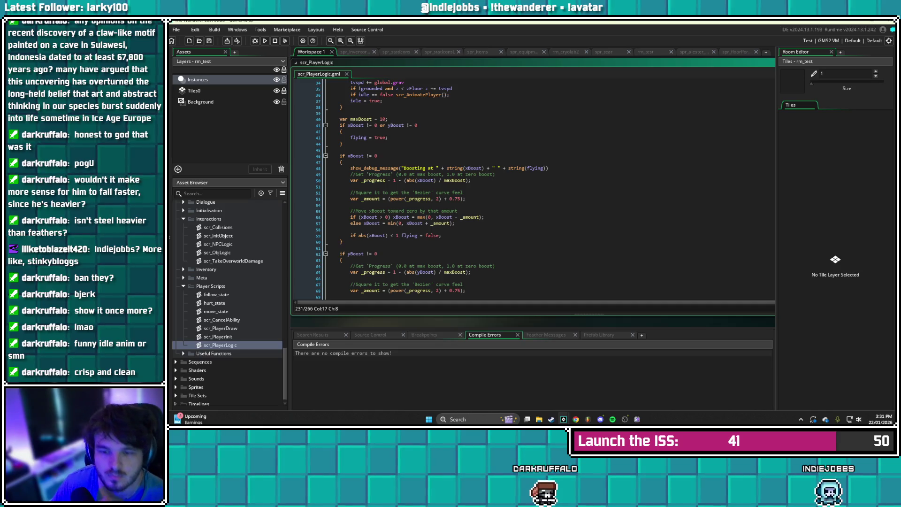
{"action": "scroll", "coordinate": [532, 188], "scroll_direction": "up", "scroll_amount": 7}
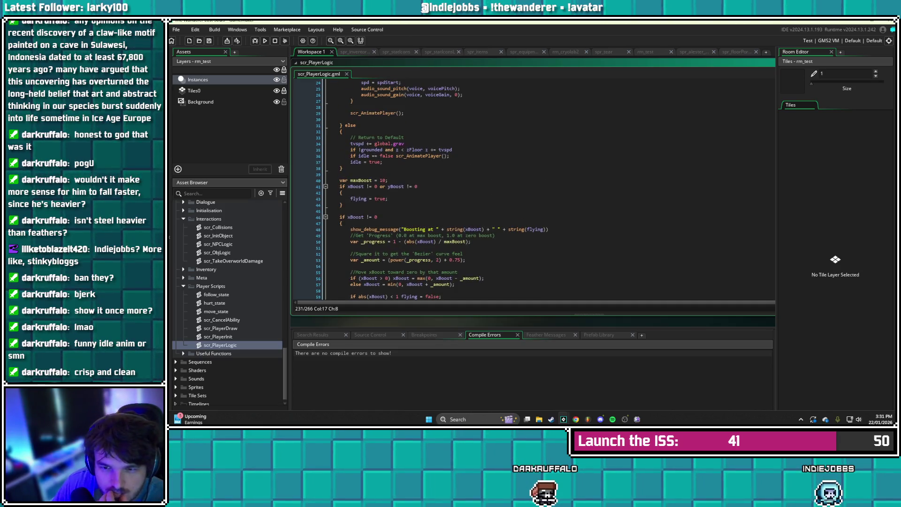
{"action": "scroll", "coordinate": [533, 190], "scroll_direction": "up", "scroll_amount": 1}
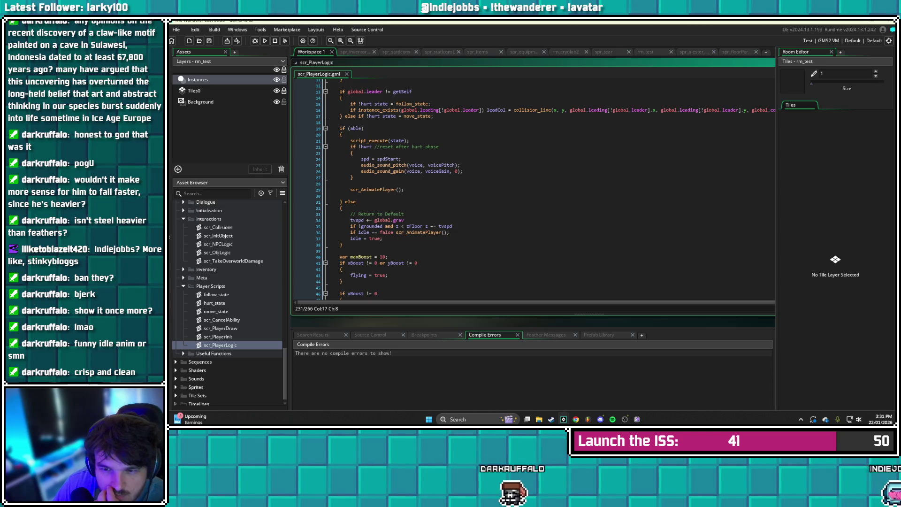
{"action": "scroll", "coordinate": [533, 190], "scroll_direction": "up", "scroll_amount": 3}
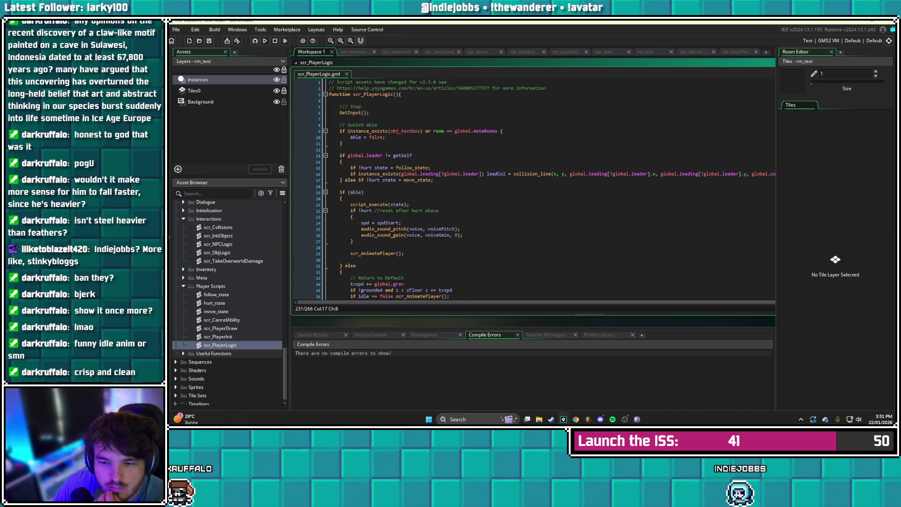
{"action": "scroll", "coordinate": [534, 187], "scroll_direction": "down", "scroll_amount": 1}
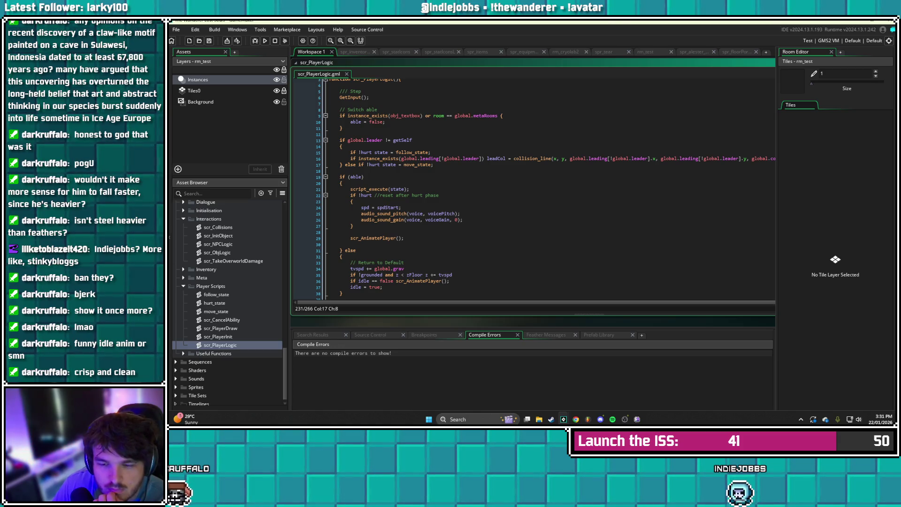
{"action": "scroll", "coordinate": [546, 189], "scroll_direction": "down", "scroll_amount": 1}
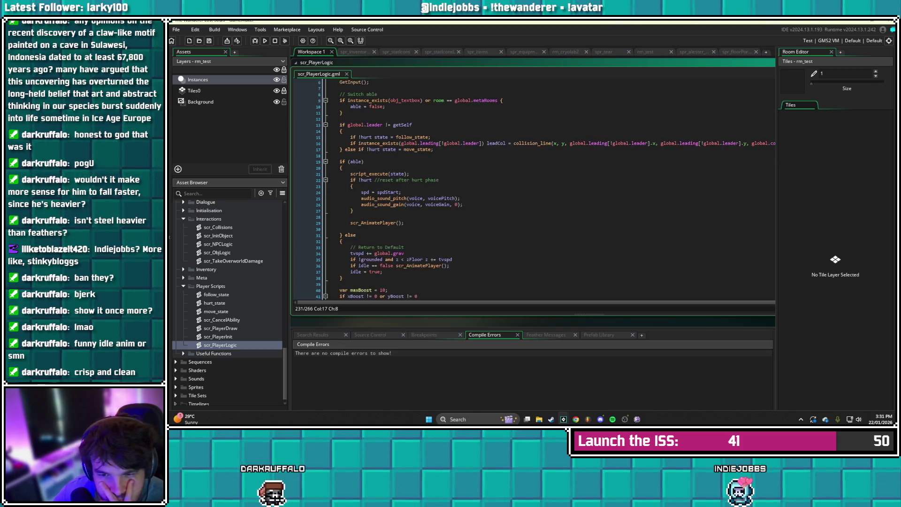
{"action": "scroll", "coordinate": [534, 187], "scroll_direction": "down", "scroll_amount": 1}
{"action": "scroll", "coordinate": [534, 188], "scroll_direction": "down", "scroll_amount": 1}
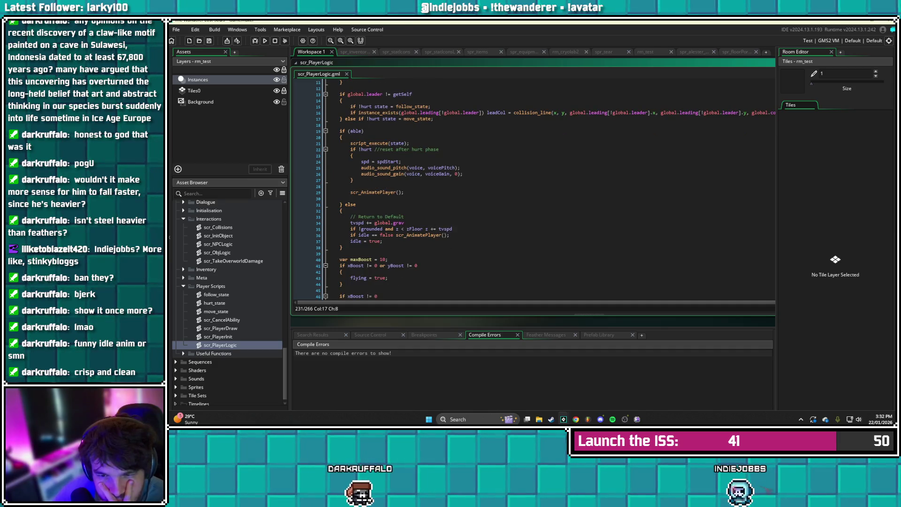
{"action": "scroll", "coordinate": [533, 188], "scroll_direction": "down", "scroll_amount": 1}
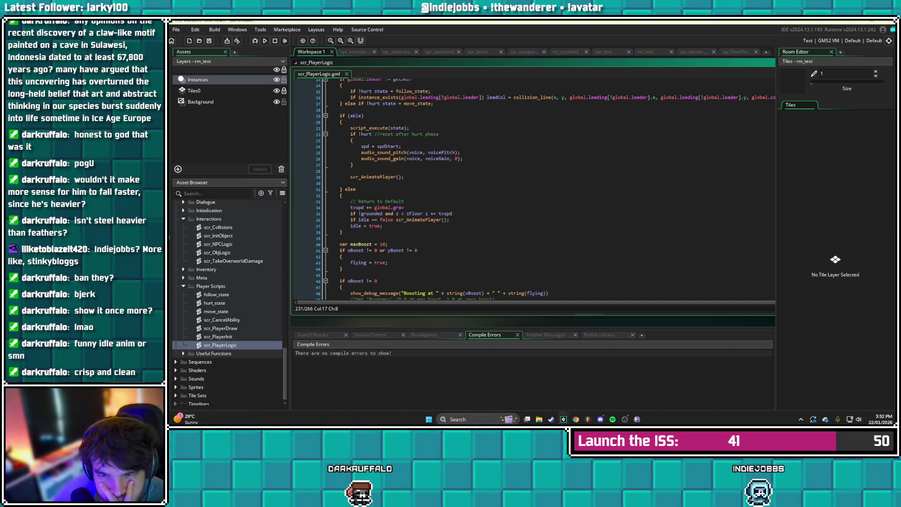
{"action": "left_click", "coordinate": [348, 122]}
{"action": "left_click", "coordinate": [341, 122]}
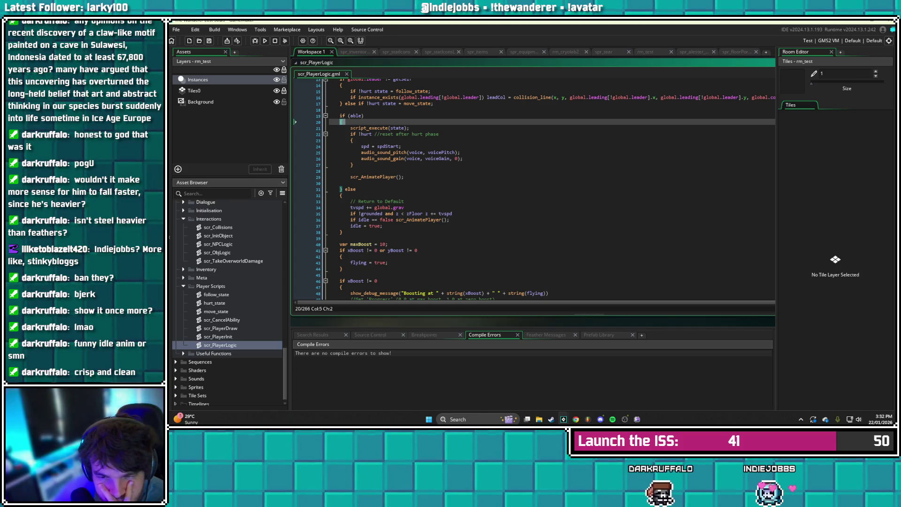
{"action": "scroll", "coordinate": [549, 188], "scroll_direction": "up", "scroll_amount": 3}
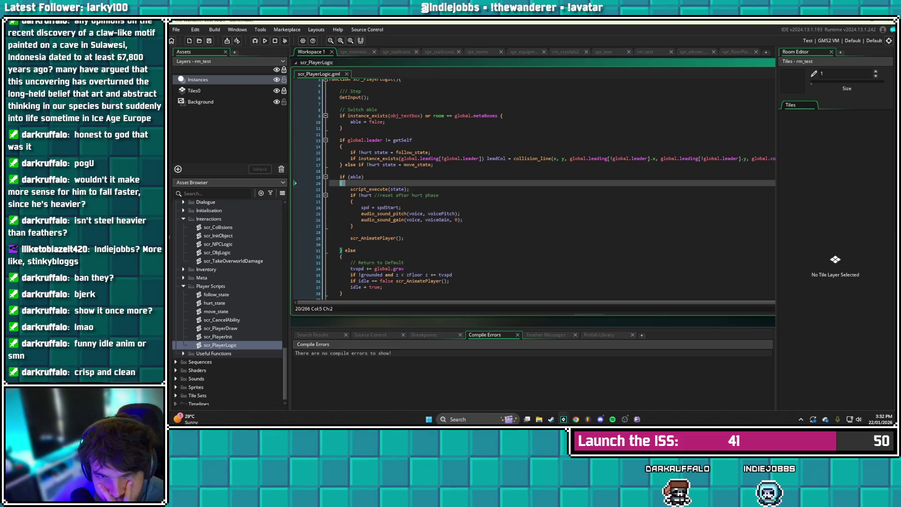
{"action": "key", "text": "ctrl+s"}
{"action": "scroll", "coordinate": [535, 188], "scroll_direction": "down", "scroll_amount": 1}
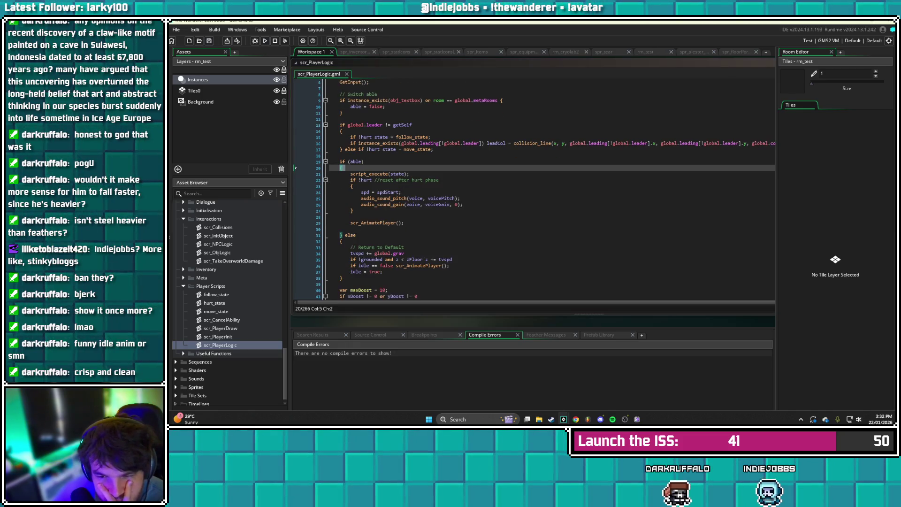
{"action": "scroll", "coordinate": [535, 188], "scroll_direction": "down", "scroll_amount": 1}
{"action": "scroll", "coordinate": [535, 188], "scroll_direction": "down", "scroll_amount": 1}
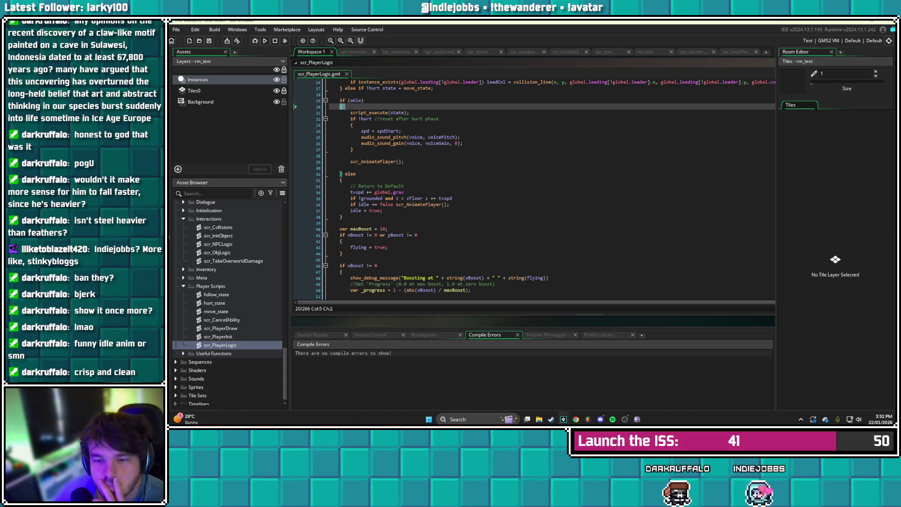
{"action": "scroll", "coordinate": [535, 187], "scroll_direction": "down", "scroll_amount": 2}
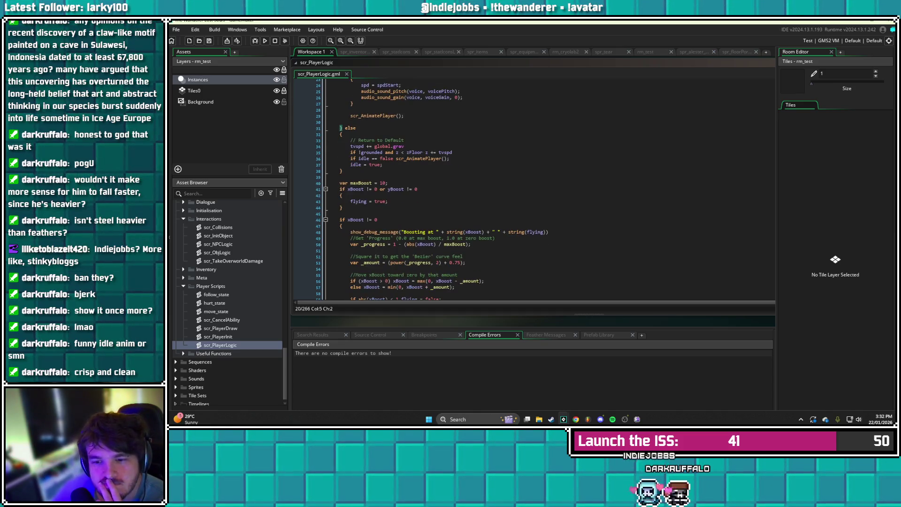
{"action": "scroll", "coordinate": [535, 187], "scroll_direction": "up", "scroll_amount": 2}
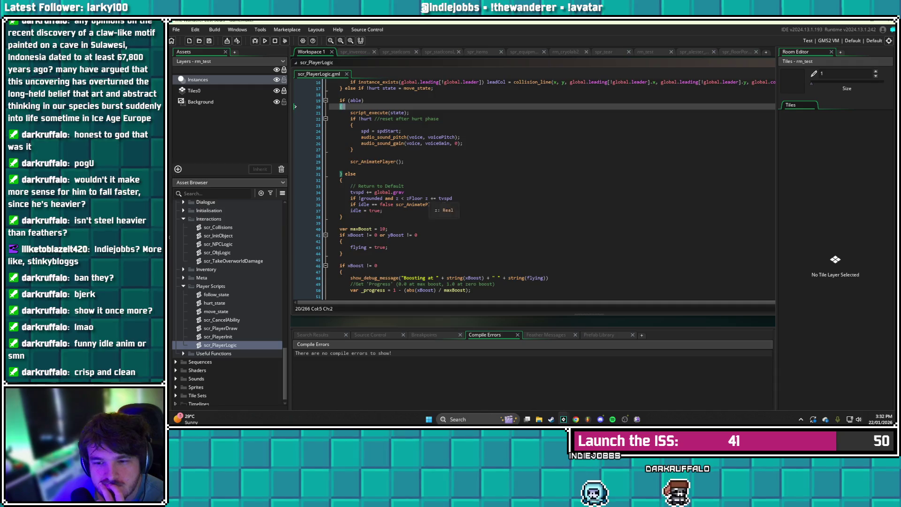
{"action": "scroll", "coordinate": [535, 188], "scroll_direction": "up", "scroll_amount": 3}
{"action": "scroll", "coordinate": [535, 188], "scroll_direction": "up", "scroll_amount": 2}
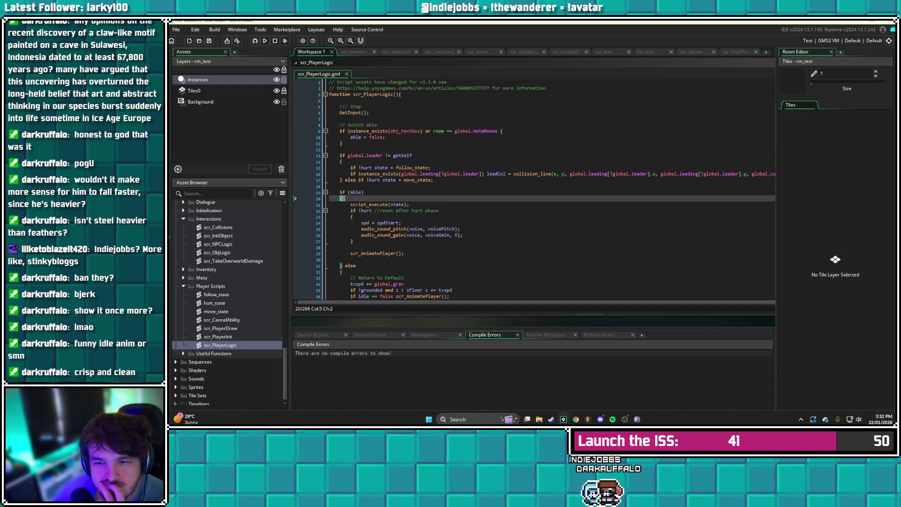
{"action": "left_click", "coordinate": [497, 131]}
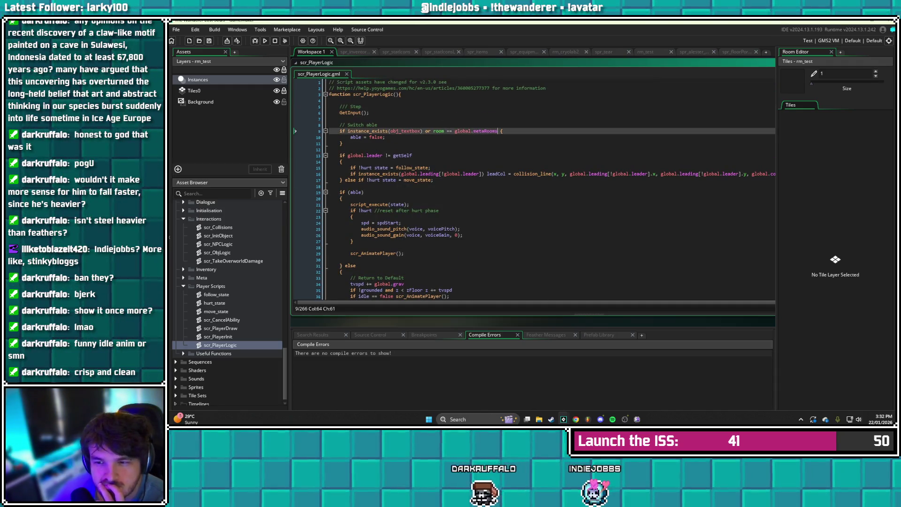
Add 'or dropLevel != -1' to the line 9 condition, save, and run the game
{"action": "key", "text": "Return"}
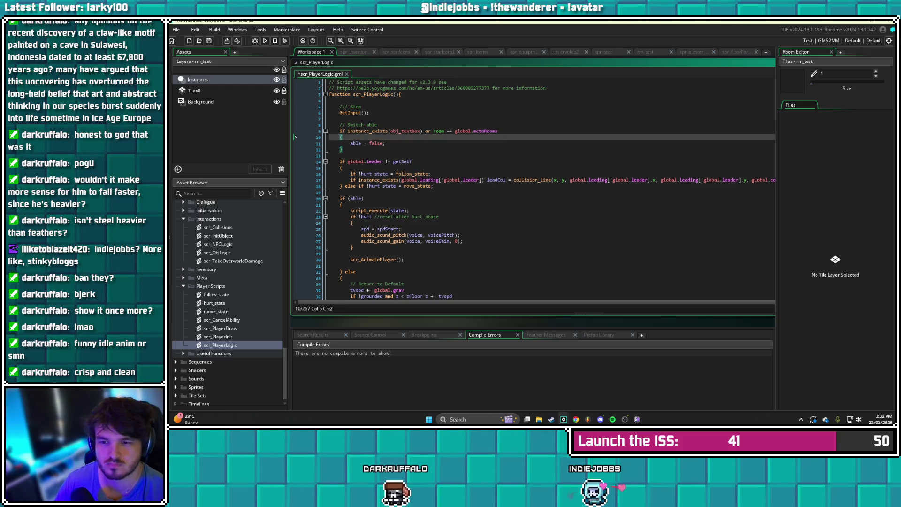
{"action": "left_click", "coordinate": [498, 131]}
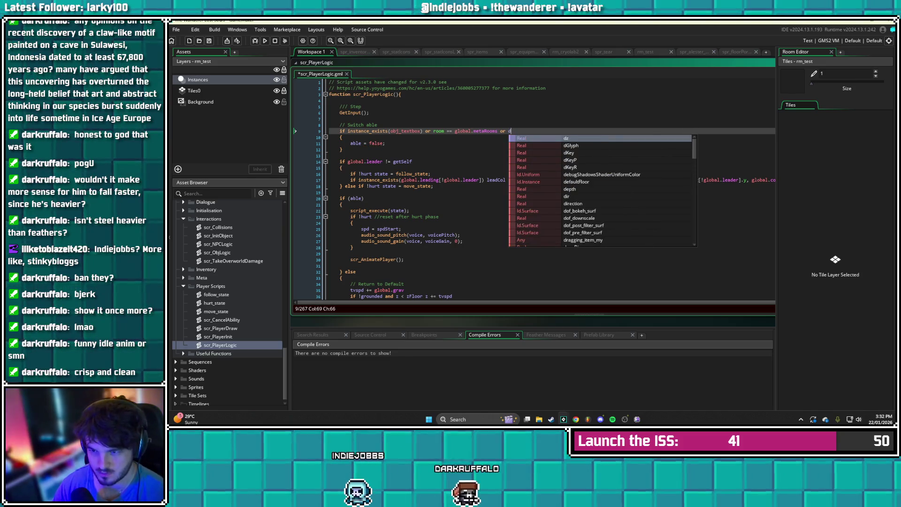
{"action": "type", "text": "ropLevel != -1"}
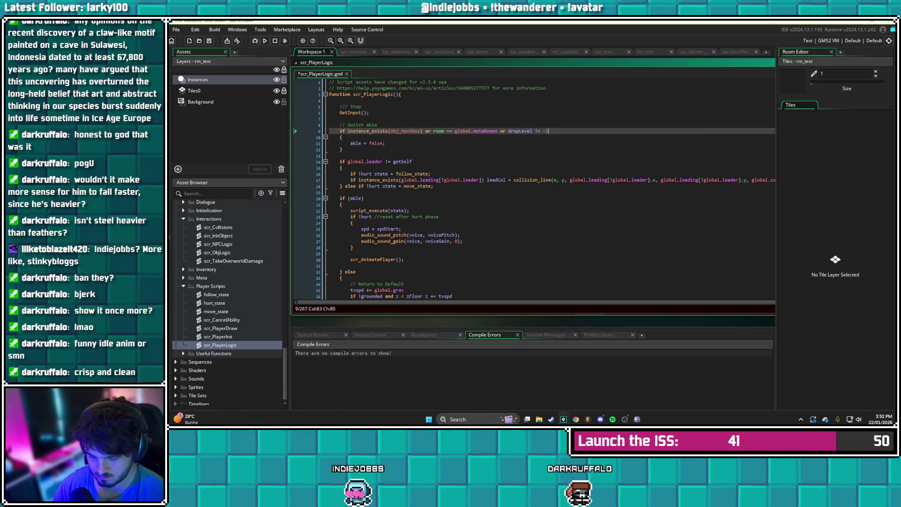
{"action": "key", "text": "ctrl+s"}
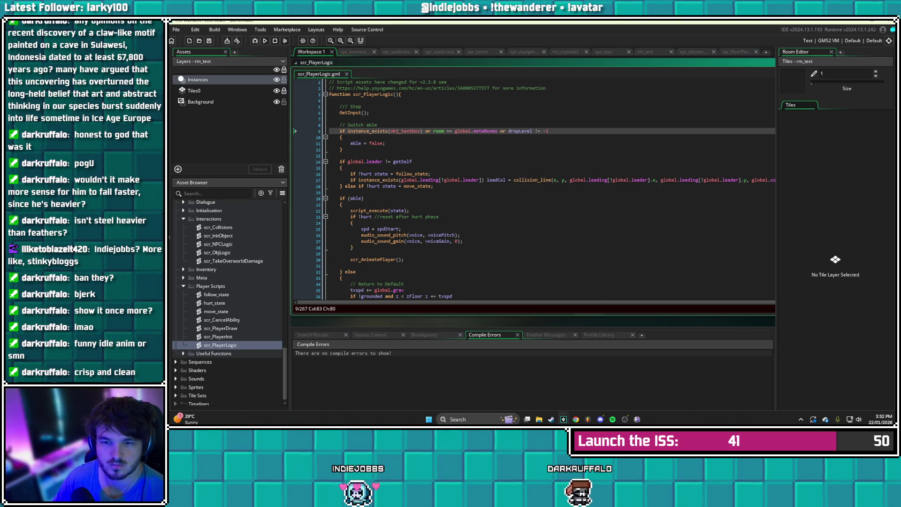
{"action": "left_click", "coordinate": [265, 40]}
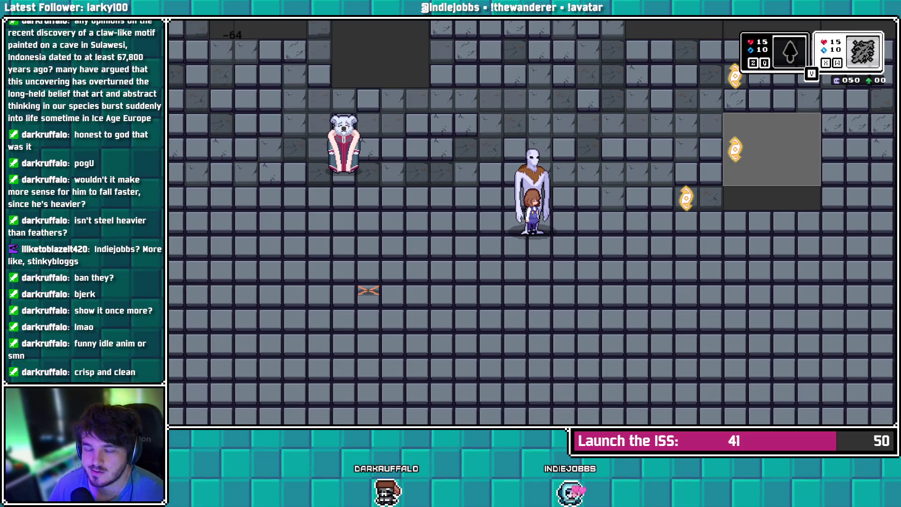
Close the game, delete the dropLevel != -1 check from line 9, and save the script
{"action": "key", "text": "alt+Tab"}
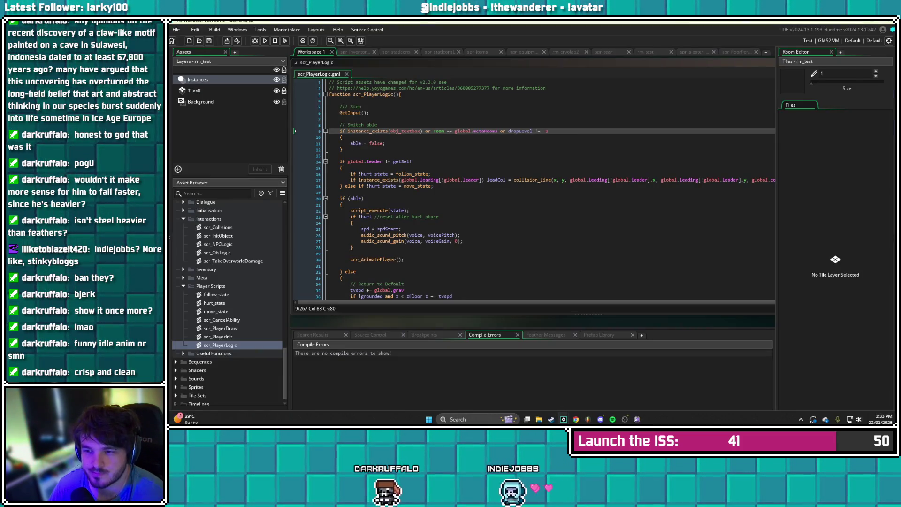
{"action": "left_click_drag", "start_coordinate": [538, 131], "coordinate": [500, 131]}
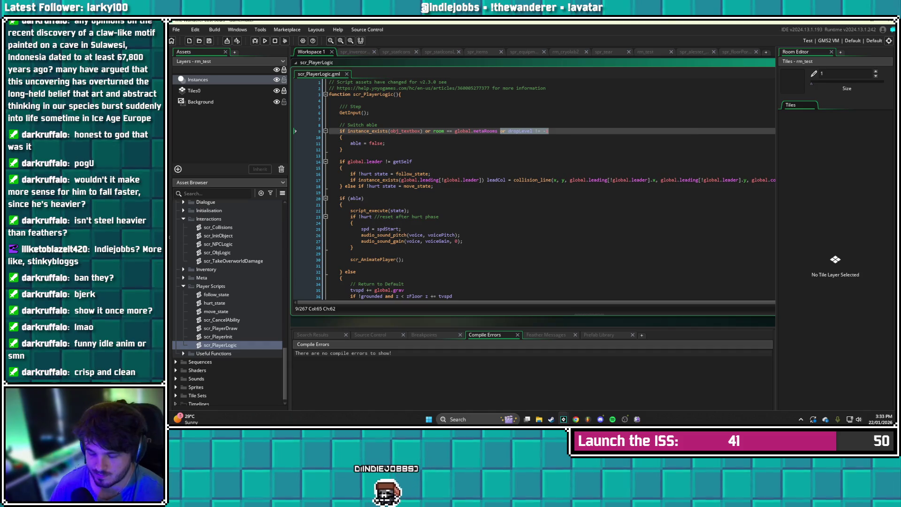
{"action": "key", "text": "BackSpace"}
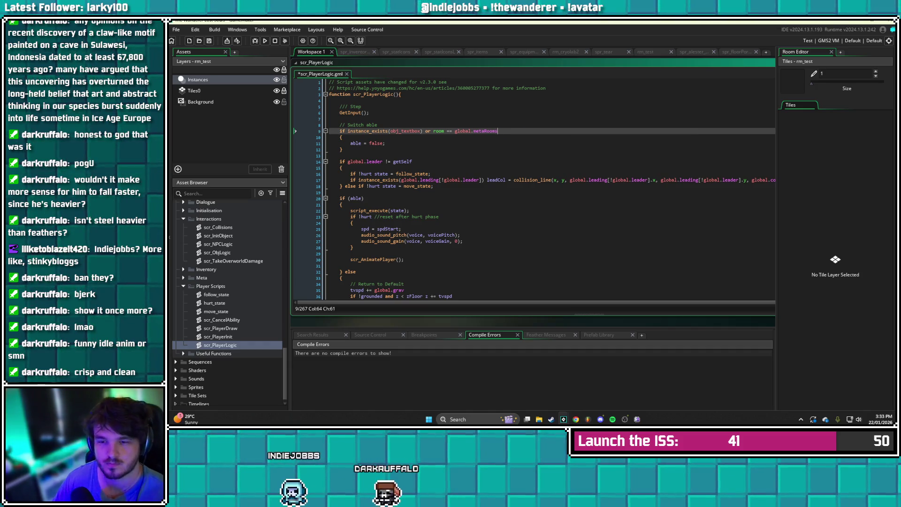
{"action": "key", "text": "ctrl+s"}
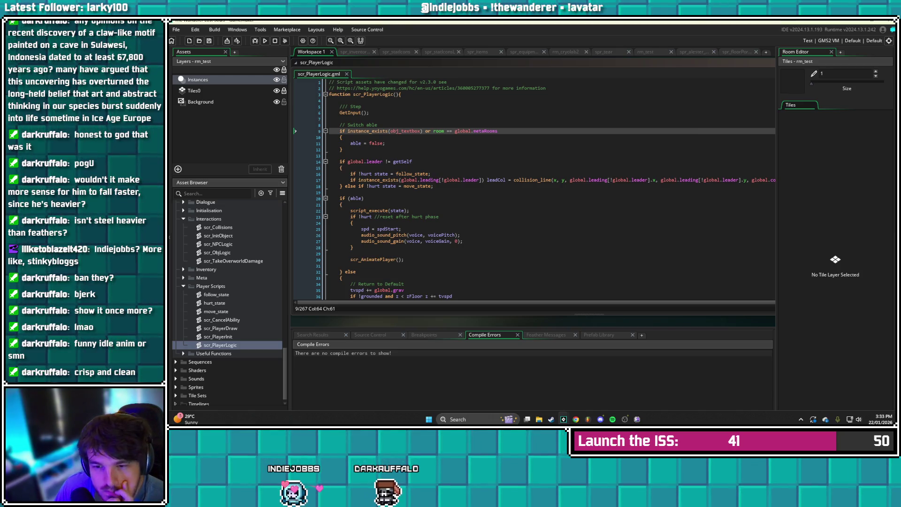
{"action": "scroll", "coordinate": [535, 188], "scroll_direction": "down", "scroll_amount": 8}
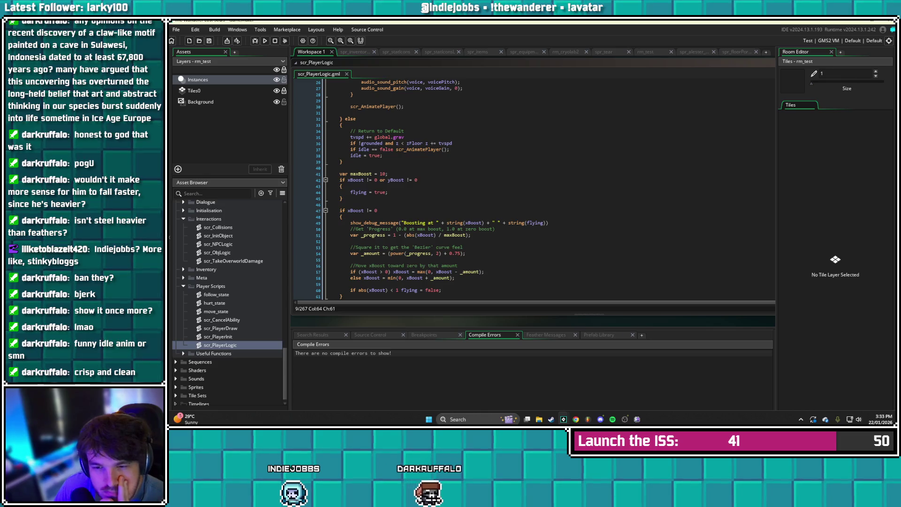
Search the whole project for 'xSpeedMod'
{"action": "scroll", "coordinate": [535, 187], "scroll_direction": "down", "scroll_amount": 2}
{"action": "left_click", "coordinate": [340, 174]}
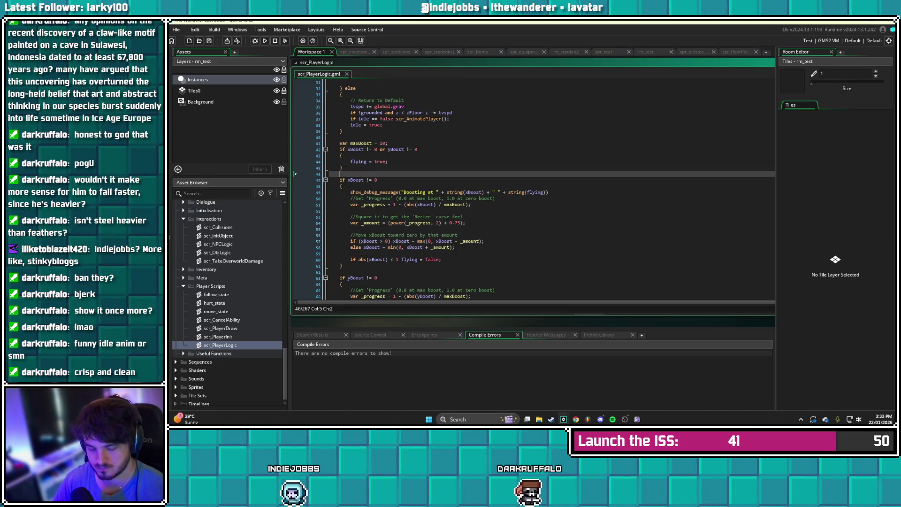
{"action": "key", "text": "ctrl+shift+f"}
{"action": "type", "text": "xSpeedMod"}
{"action": "key", "text": "Return"}
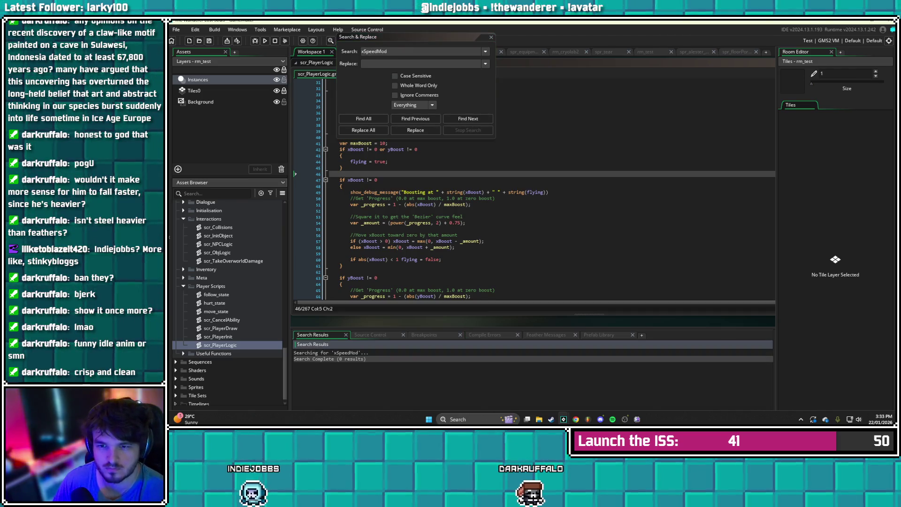
Search the project for 'xmovemod' instead, close the search, and open the move_state script
{"action": "left_click_drag", "start_coordinate": [387, 51], "coordinate": [362, 51]}
{"action": "type", "text": "xmo"}
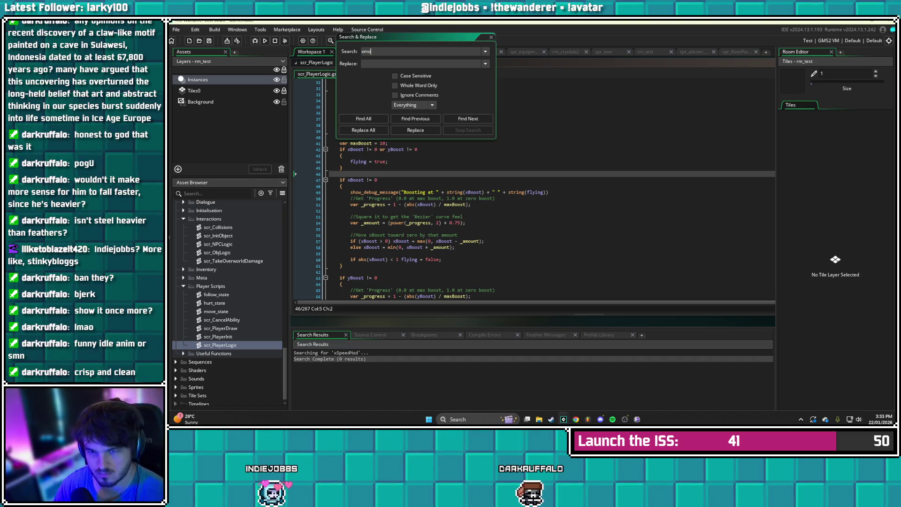
{"action": "type", "text": "vemod"}
{"action": "key", "text": "Return"}
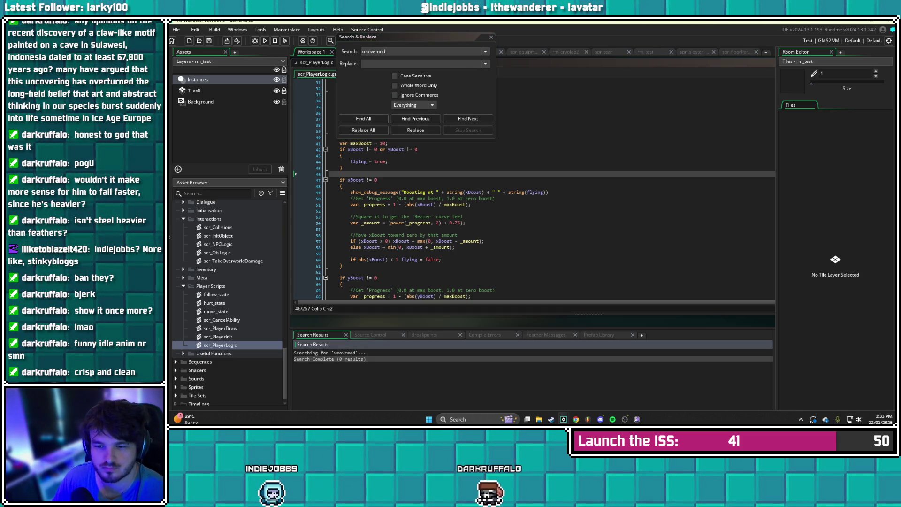
{"action": "key", "text": "Escape"}
{"action": "scroll", "coordinate": [544, 188], "scroll_direction": "down", "scroll_amount": 8}
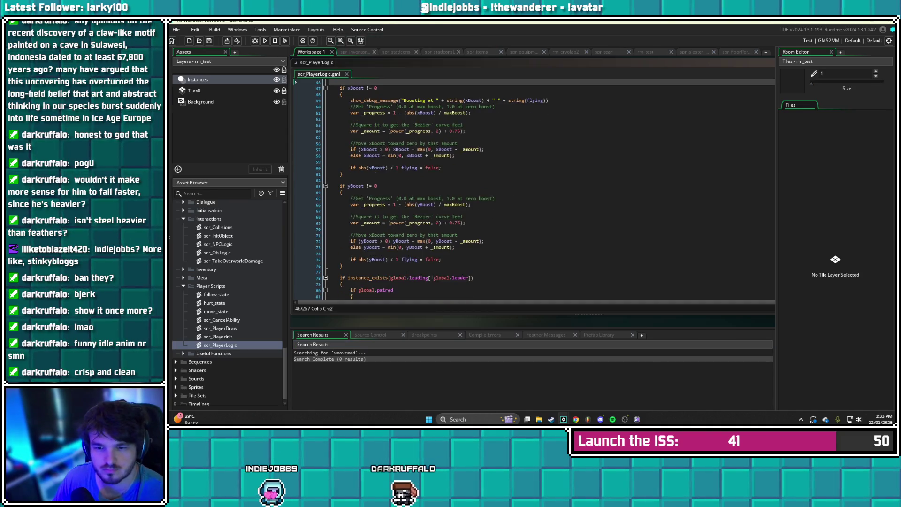
{"action": "scroll", "coordinate": [545, 188], "scroll_direction": "down", "scroll_amount": 7}
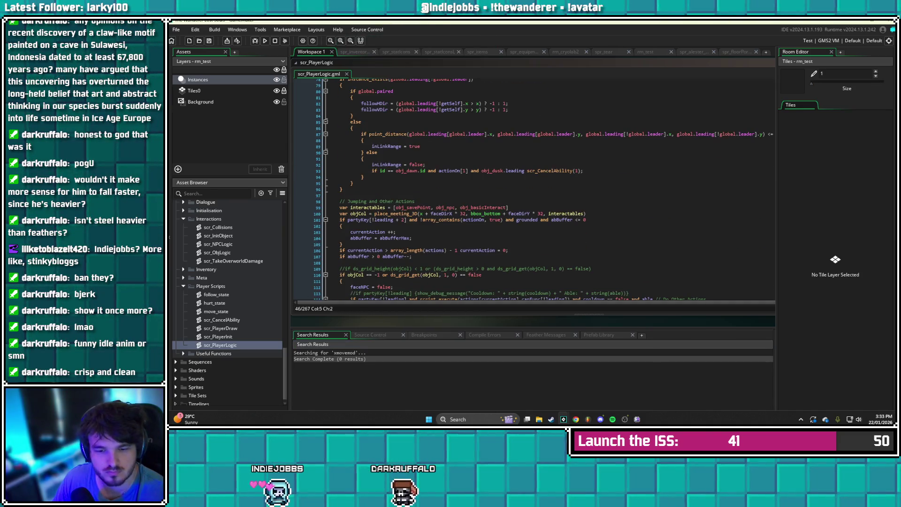
{"action": "scroll", "coordinate": [230, 300], "scroll_direction": "up", "scroll_amount": 15}
{"action": "double_click", "coordinate": [216, 230]}
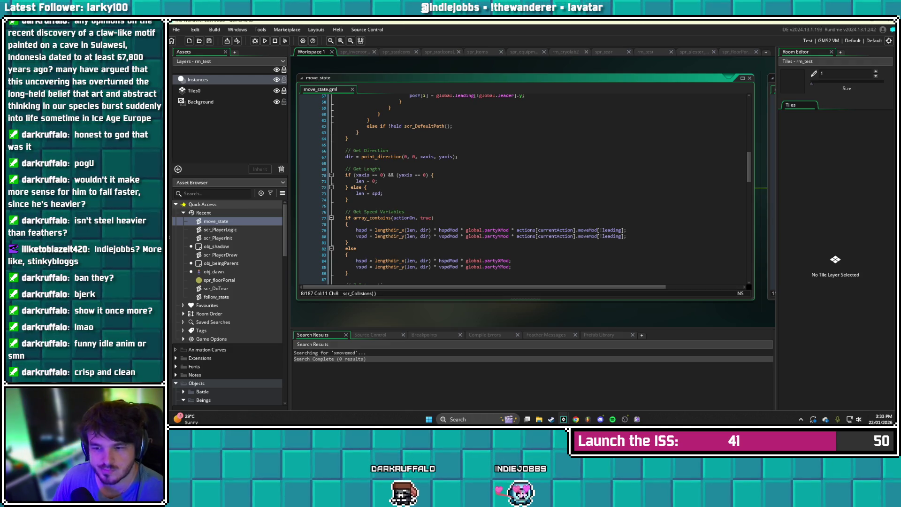
Search the project for 'partyXMod' and jump to its first match in obj_gameController's Create event
{"action": "scroll", "coordinate": [521, 188], "scroll_direction": "up", "scroll_amount": 1}
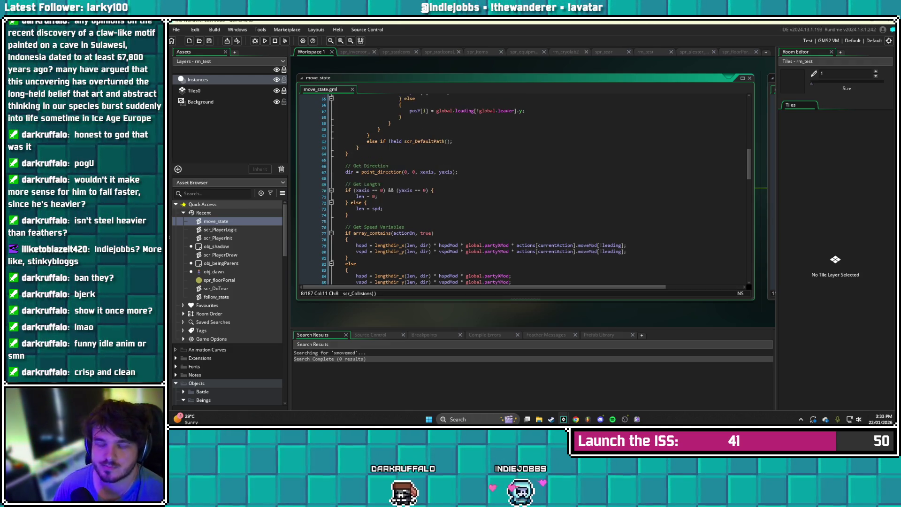
{"action": "scroll", "coordinate": [474, 188], "scroll_direction": "down", "scroll_amount": 1}
{"action": "left_click", "coordinate": [384, 193]}
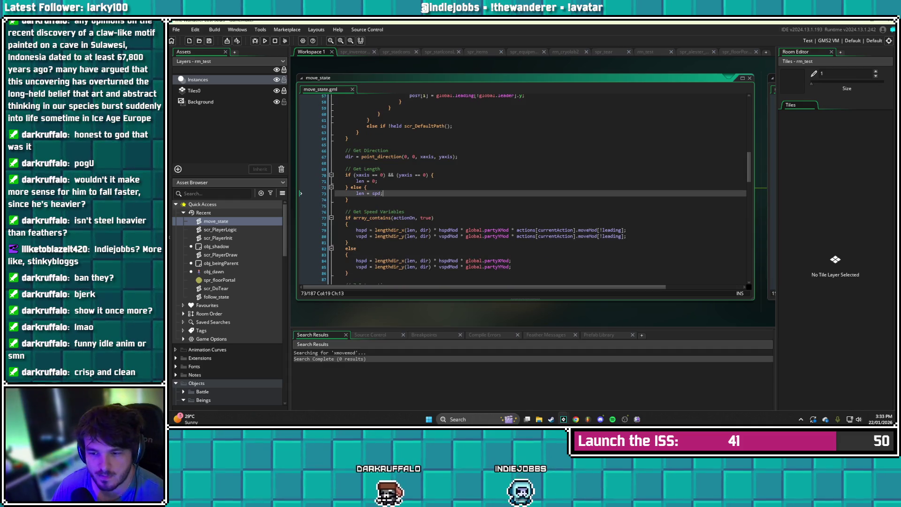
{"action": "key", "text": "ctrl+shift+f"}
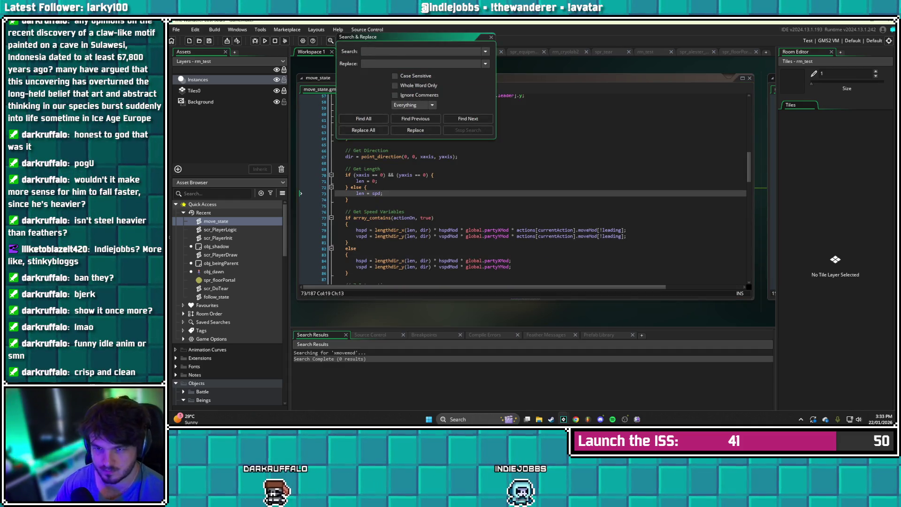
{"action": "type", "text": "partyXMod"}
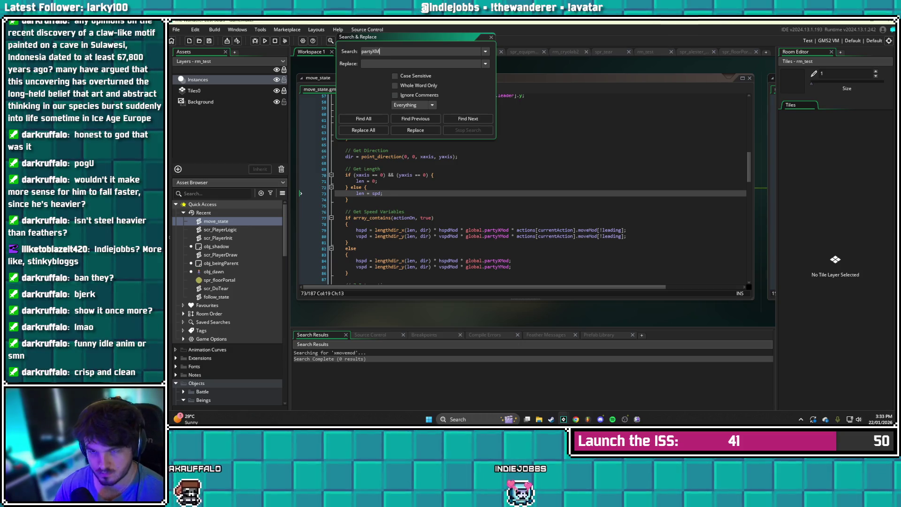
{"action": "key", "text": "Return"}
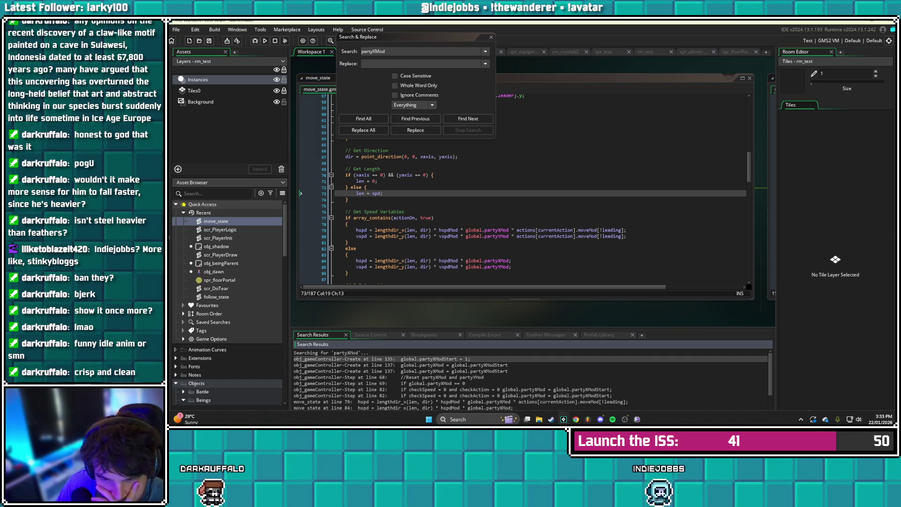
{"action": "key", "text": "Return"}
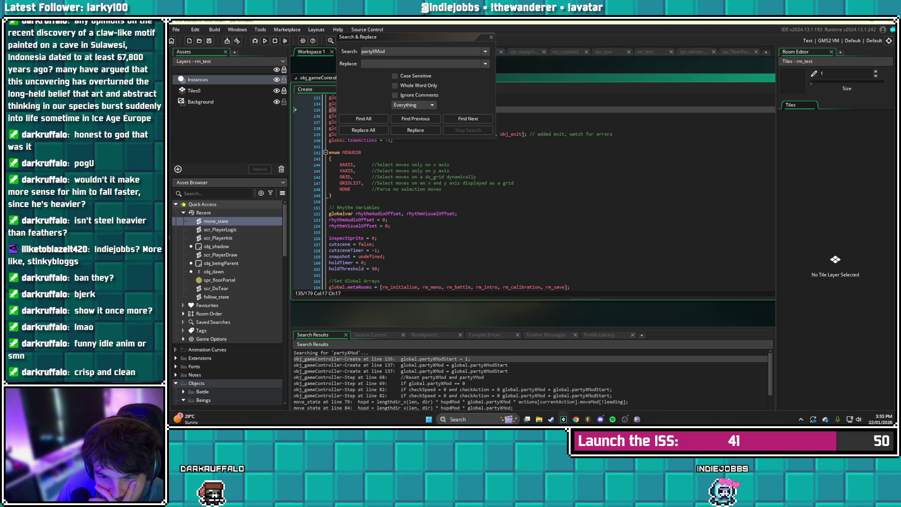
{"action": "left_click", "coordinate": [329, 377]}
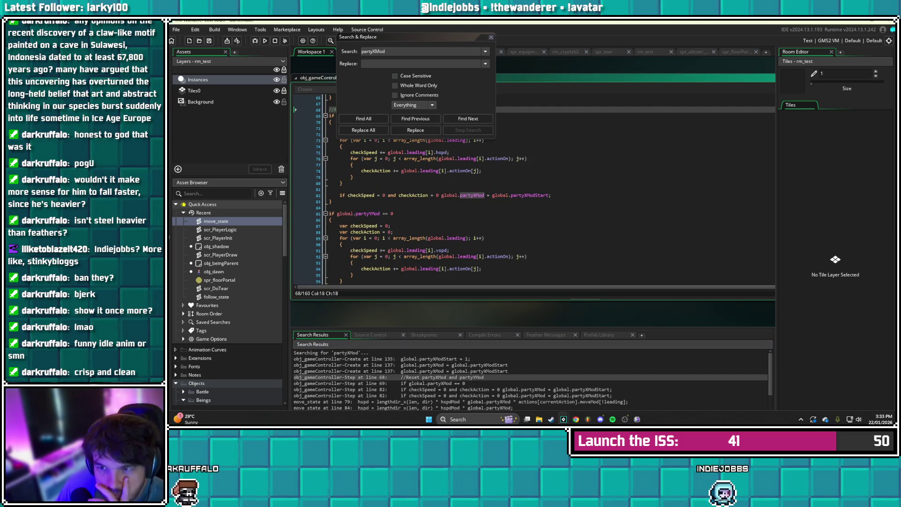
Read the partyXMod/partyYMod reset code on lines 68–82 of obj_gameController's Step event
{"action": "key", "text": "Escape"}
{"action": "scroll", "coordinate": [297, 188], "scroll_direction": "up", "scroll_amount": 1}
{"action": "left_click", "coordinate": [297, 204]}
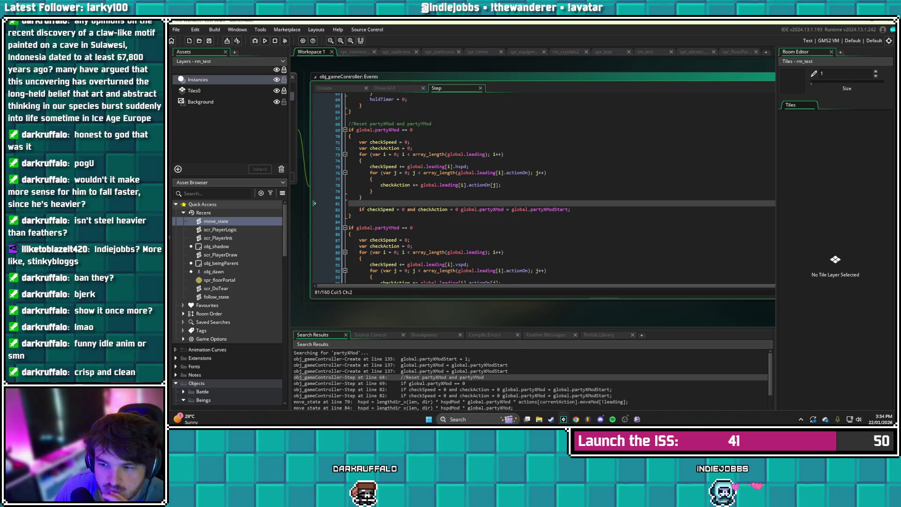
{"action": "left_click", "coordinate": [552, 209]}
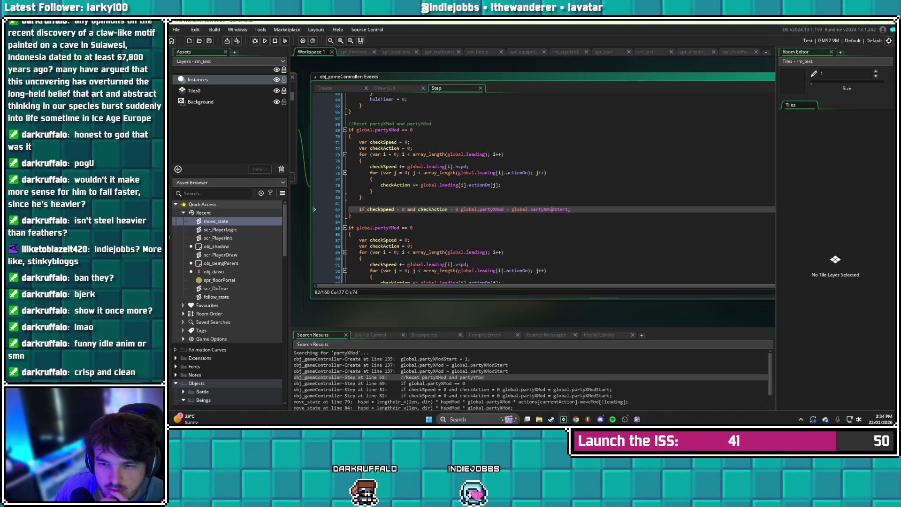
{"action": "scroll", "coordinate": [555, 189], "scroll_direction": "down", "scroll_amount": 3}
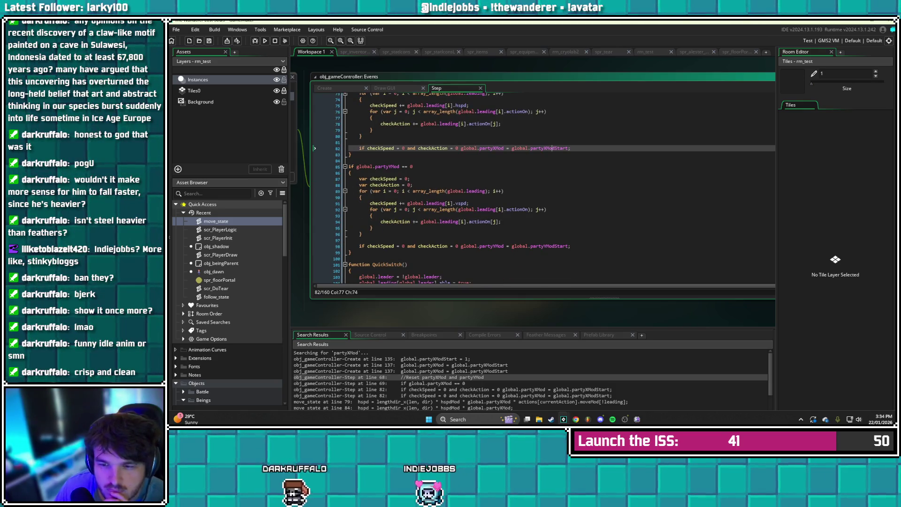
{"action": "scroll", "coordinate": [554, 189], "scroll_direction": "down", "scroll_amount": 1}
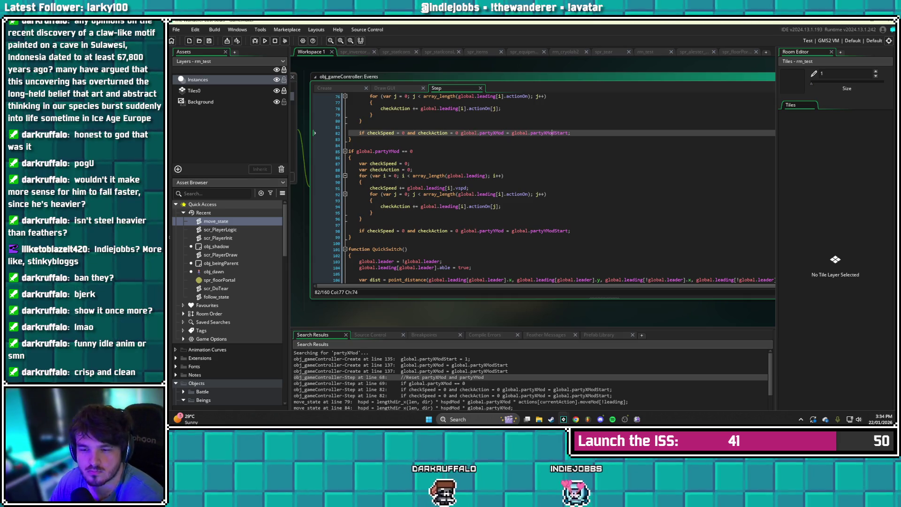
{"action": "scroll", "coordinate": [554, 188], "scroll_direction": "down", "scroll_amount": 10}
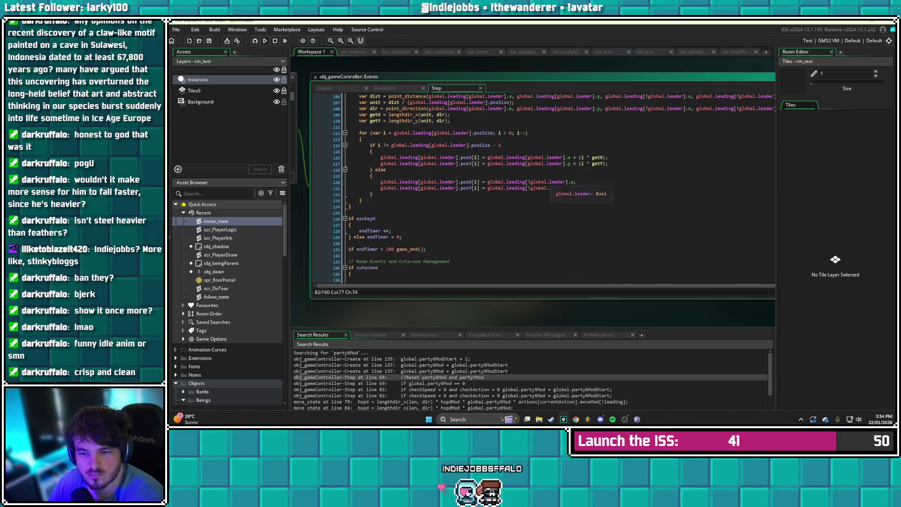
{"action": "scroll", "coordinate": [554, 187], "scroll_direction": "down", "scroll_amount": 9}
{"action": "scroll", "coordinate": [554, 188], "scroll_direction": "up", "scroll_amount": 18}
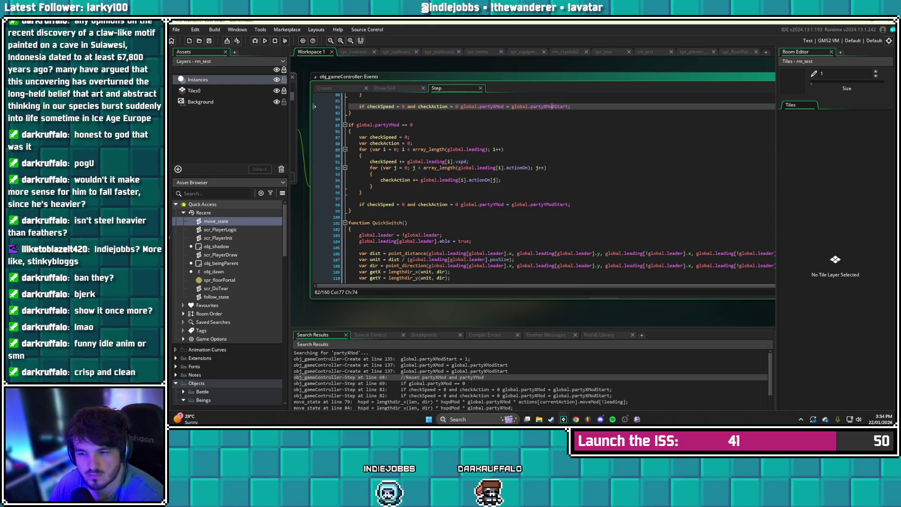
{"action": "scroll", "coordinate": [554, 187], "scroll_direction": "up", "scroll_amount": 2}
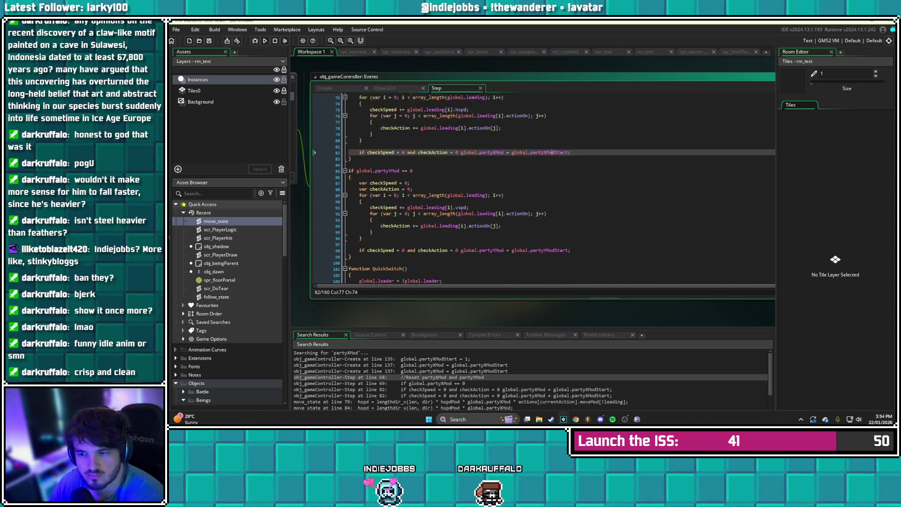
{"action": "scroll", "coordinate": [554, 187], "scroll_direction": "up", "scroll_amount": 3}
{"action": "scroll", "coordinate": [553, 188], "scroll_direction": "up", "scroll_amount": 2}
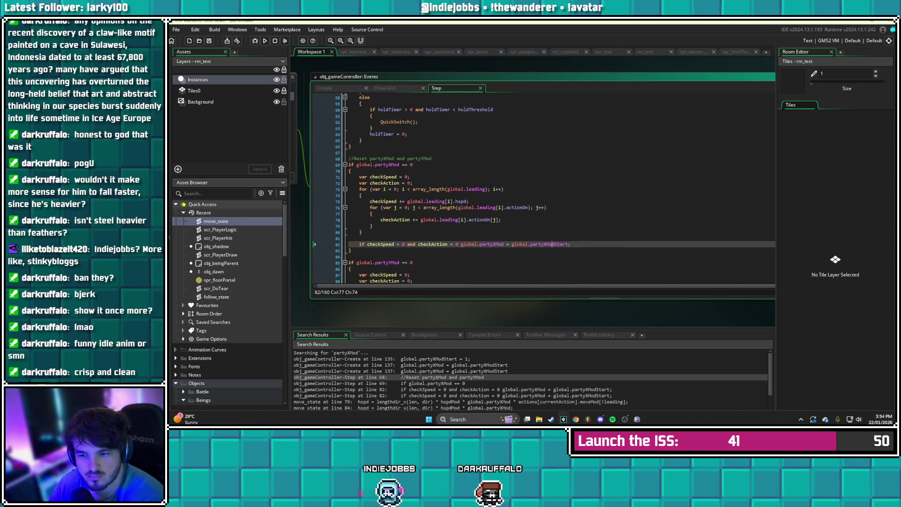
{"action": "scroll", "coordinate": [539, 188], "scroll_direction": "up", "scroll_amount": 8}
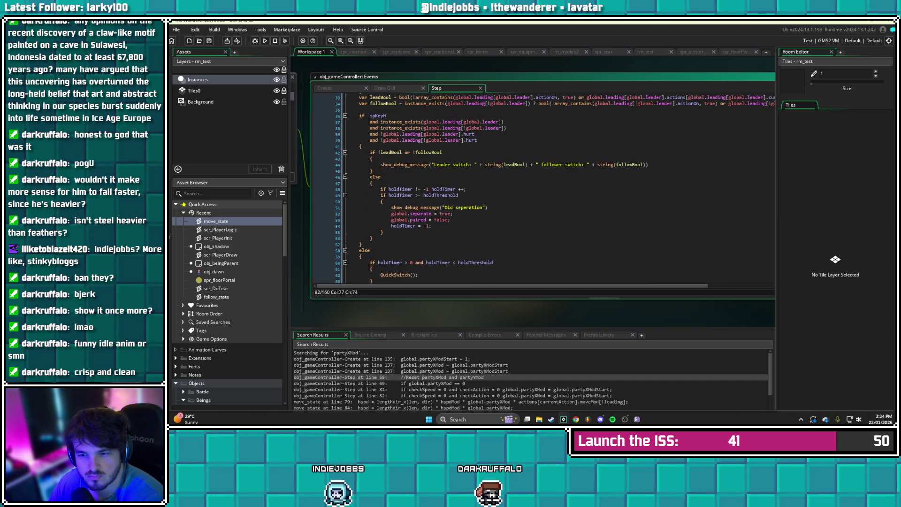
{"action": "scroll", "coordinate": [540, 188], "scroll_direction": "down", "scroll_amount": 1}
{"action": "scroll", "coordinate": [530, 380], "scroll_direction": "down", "scroll_amount": 1}
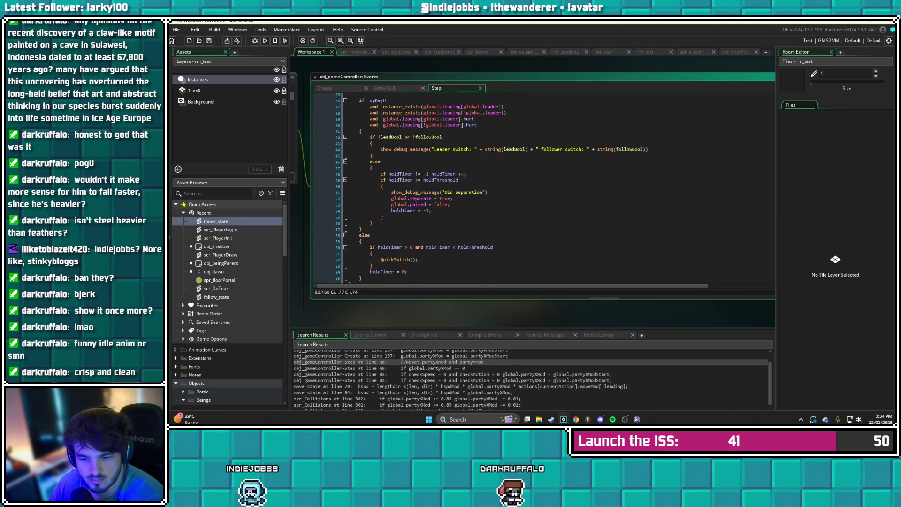
Check the move_state line 79, scr_Collisions line 302 and scr_DoShield line 20 matches, opening scr_Collisions
{"action": "left_click", "coordinate": [382, 386]}
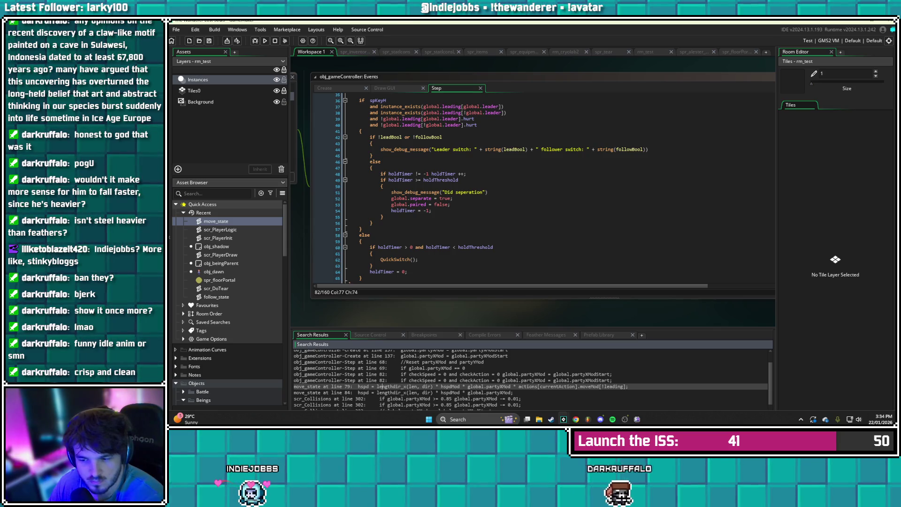
{"action": "scroll", "coordinate": [530, 380], "scroll_direction": "down", "scroll_amount": 1}
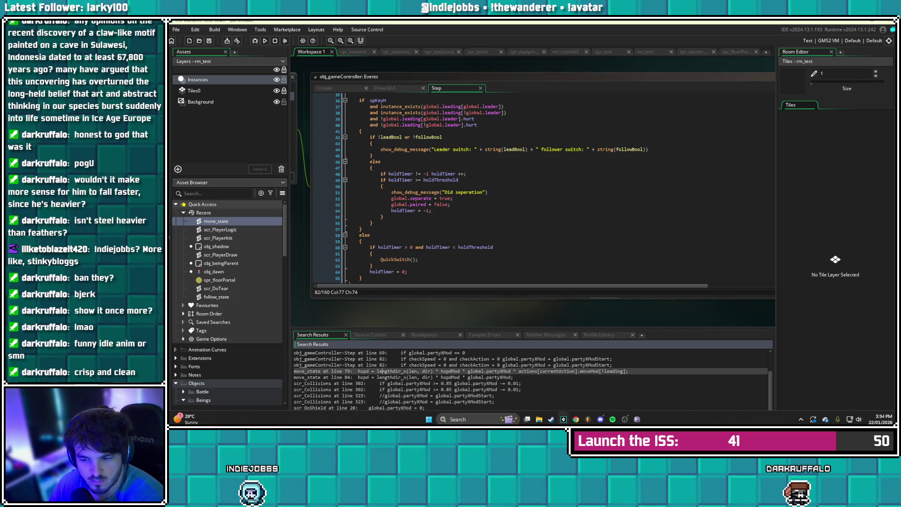
{"action": "left_click", "coordinate": [381, 383]}
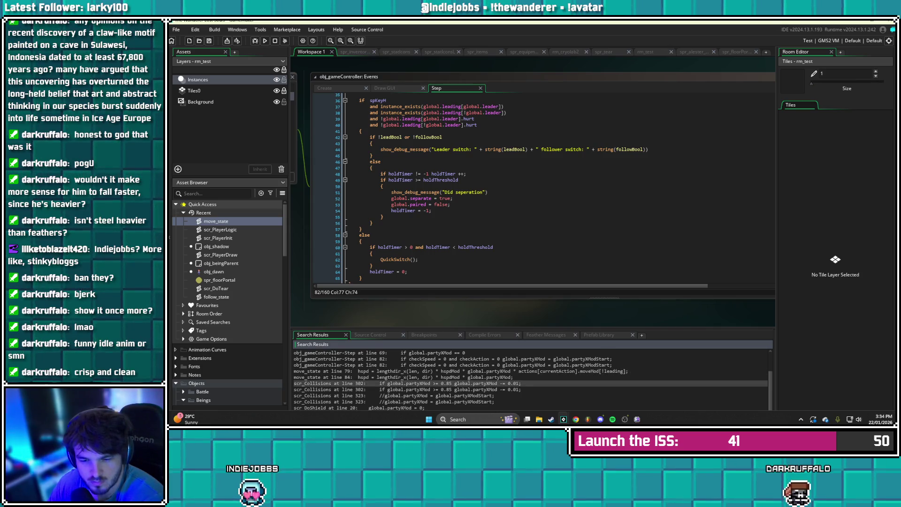
{"action": "scroll", "coordinate": [381, 377], "scroll_direction": "down", "scroll_amount": 1}
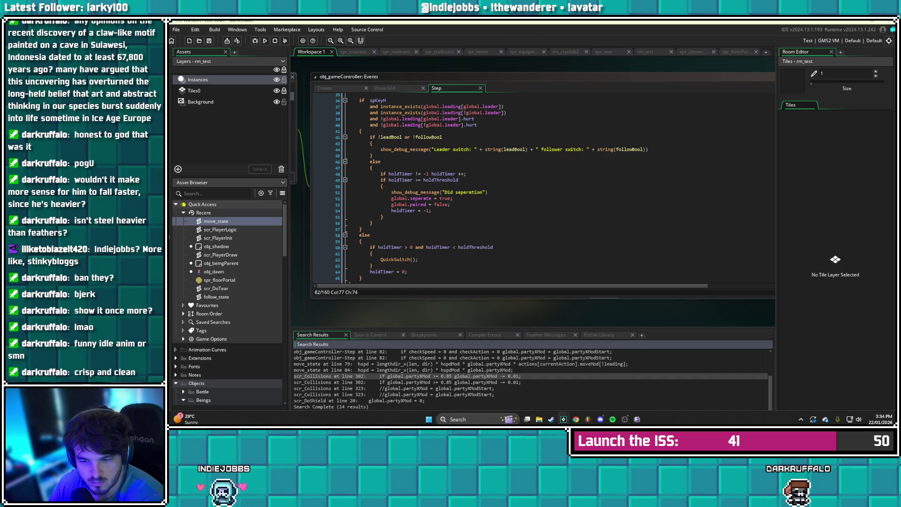
{"action": "left_click", "coordinate": [389, 401]}
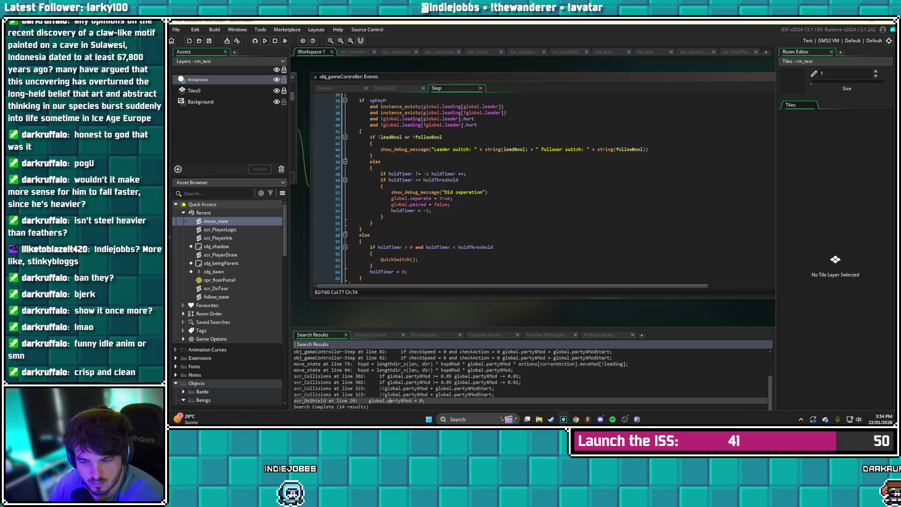
{"action": "double_click", "coordinate": [329, 375]}
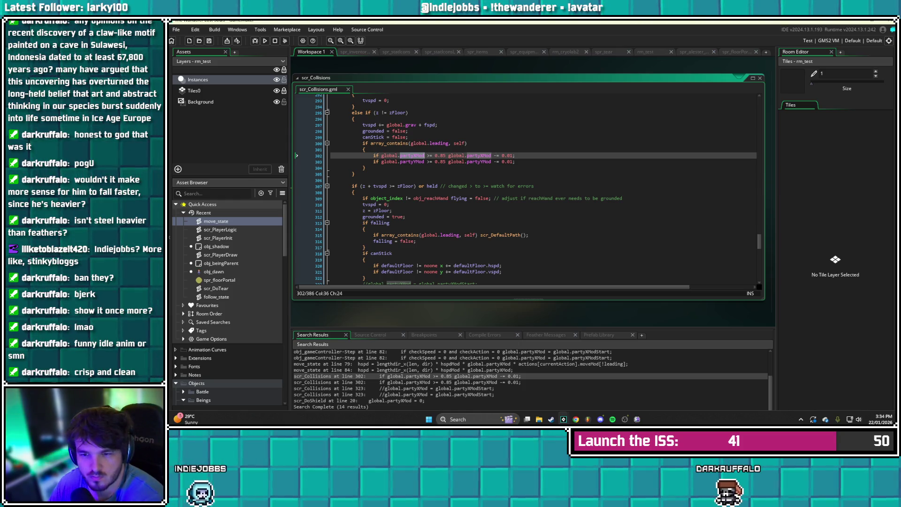
Read the partyXMod/partyYMod decay around lines 302–305 in scr_Collisions, then reopen scr_PlayerLogic
{"action": "scroll", "coordinate": [526, 187], "scroll_direction": "up", "scroll_amount": 2}
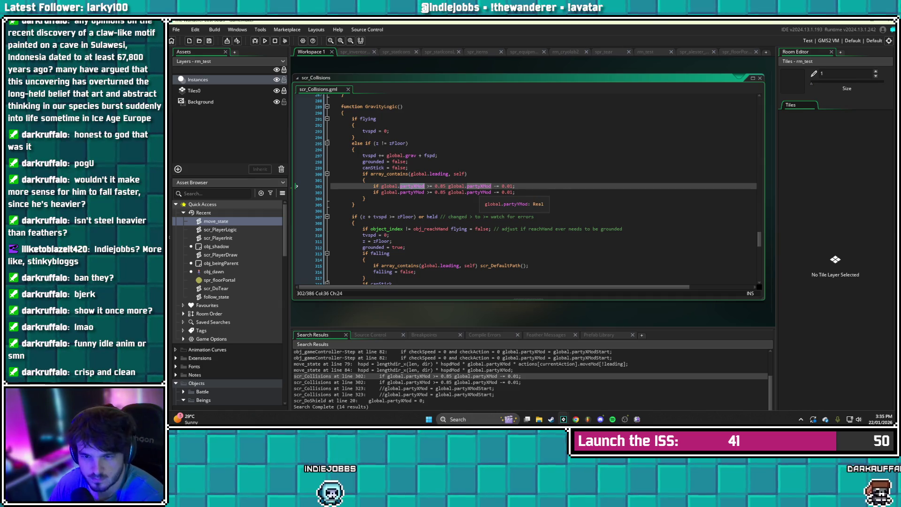
{"action": "scroll", "coordinate": [536, 189], "scroll_direction": "up", "scroll_amount": 1}
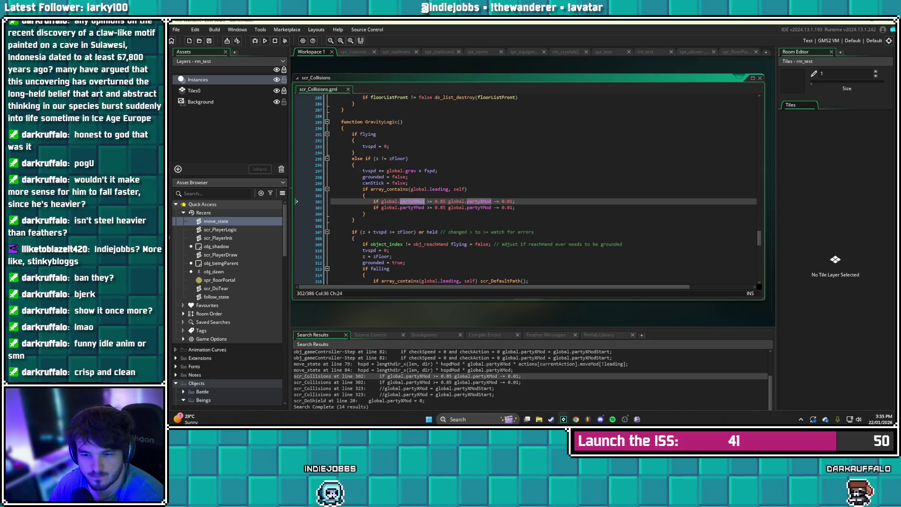
{"action": "left_click", "coordinate": [355, 219]}
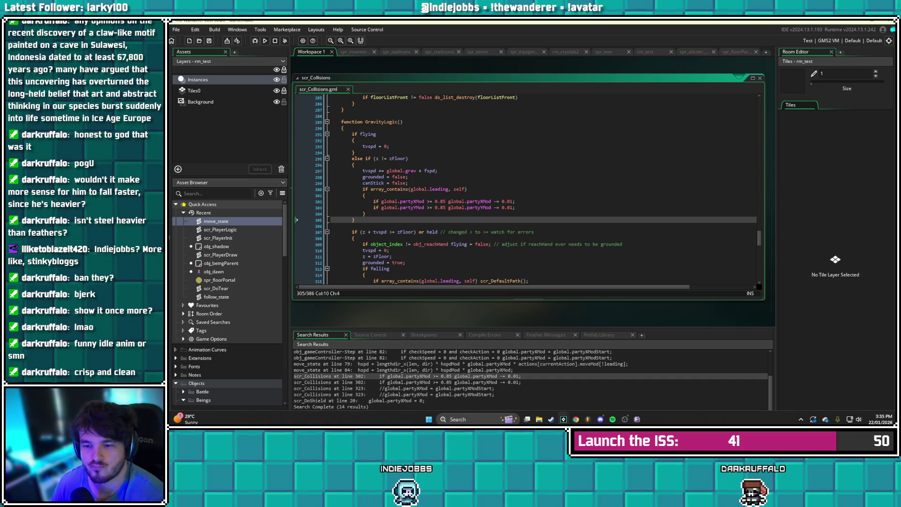
{"action": "scroll", "coordinate": [525, 188], "scroll_direction": "up", "scroll_amount": 5}
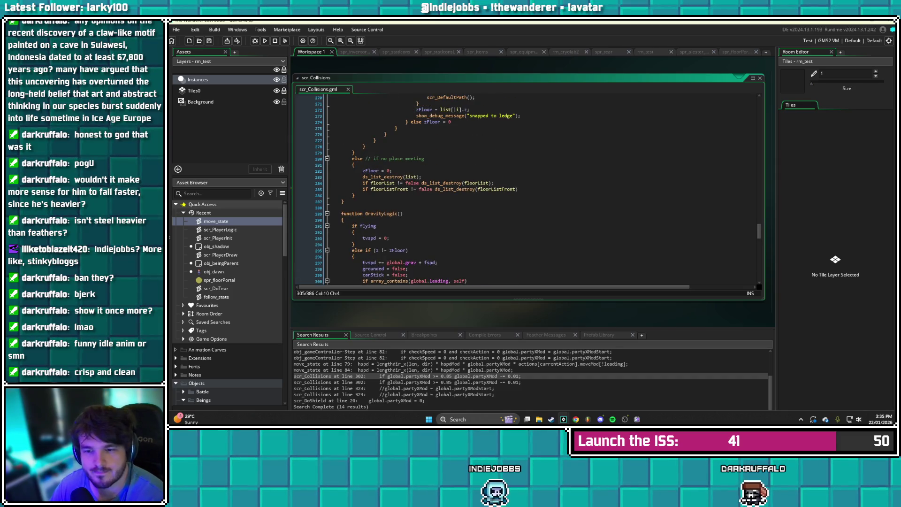
{"action": "scroll", "coordinate": [536, 189], "scroll_direction": "down", "scroll_amount": 2}
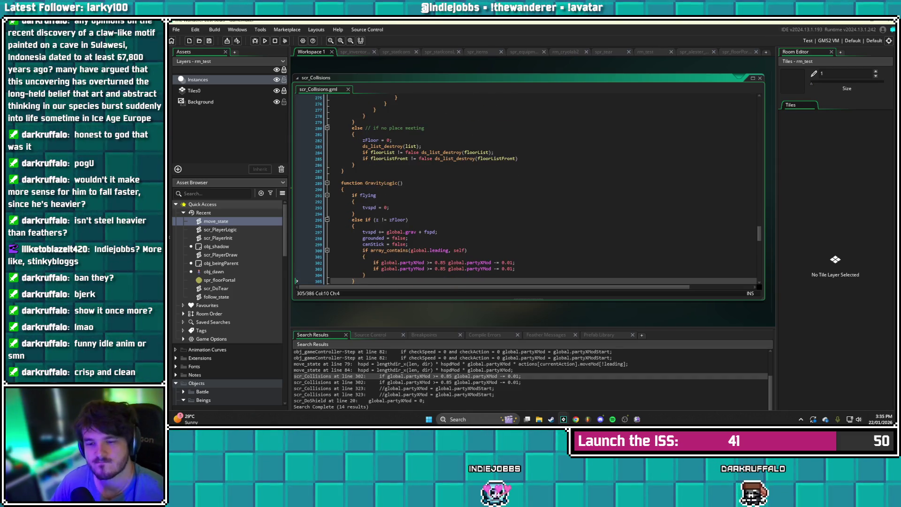
{"action": "scroll", "coordinate": [539, 188], "scroll_direction": "down", "scroll_amount": 3}
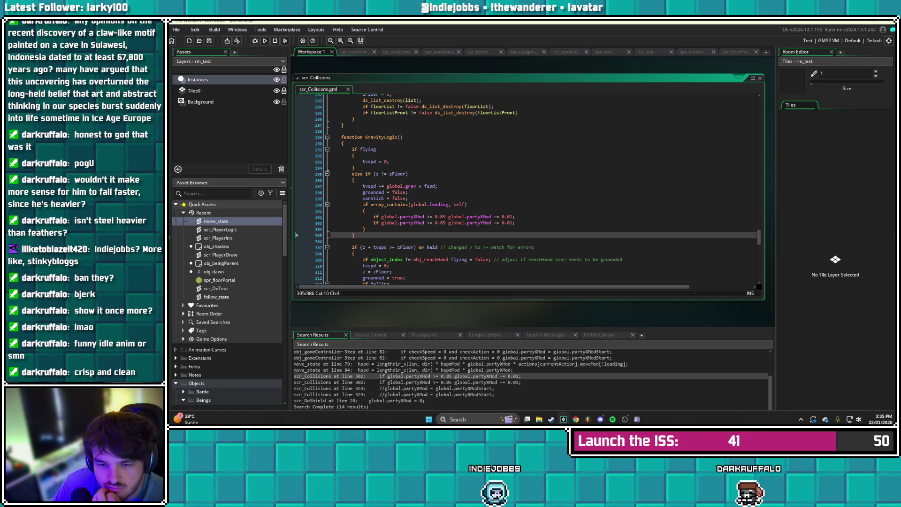
{"action": "double_click", "coordinate": [219, 230]}
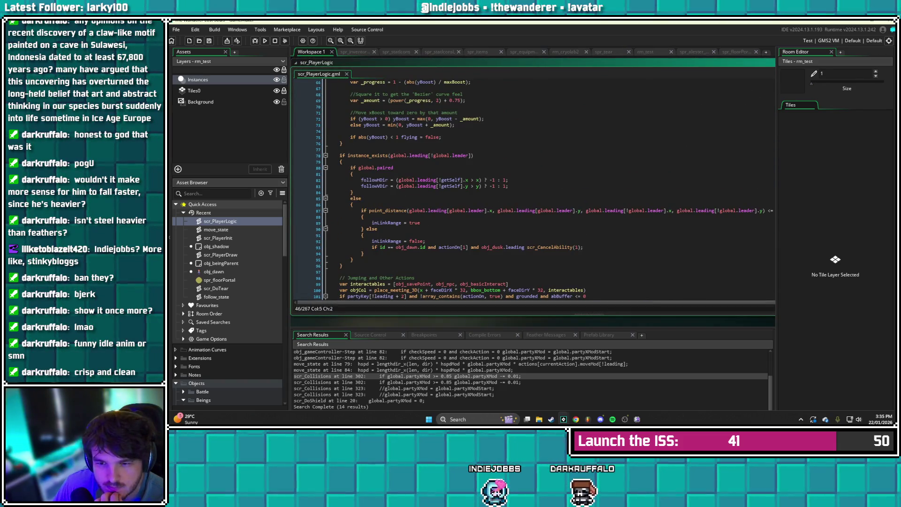
After line 76, add a '//dropLevel reset' comment and an 'if dropLevel != -1 {' block
{"action": "scroll", "coordinate": [533, 187], "scroll_direction": "down", "scroll_amount": 3}
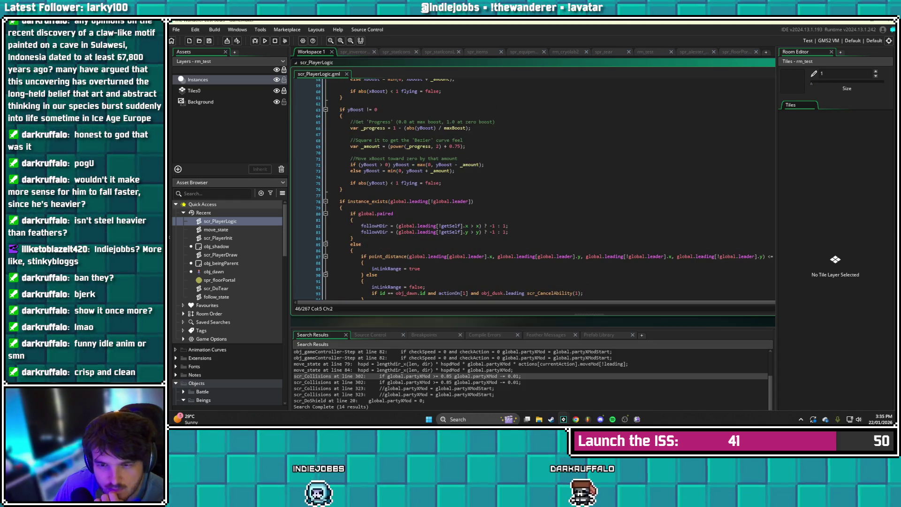
{"action": "scroll", "coordinate": [549, 188], "scroll_direction": "up", "scroll_amount": 10}
{"action": "scroll", "coordinate": [549, 188], "scroll_direction": "down", "scroll_amount": 3}
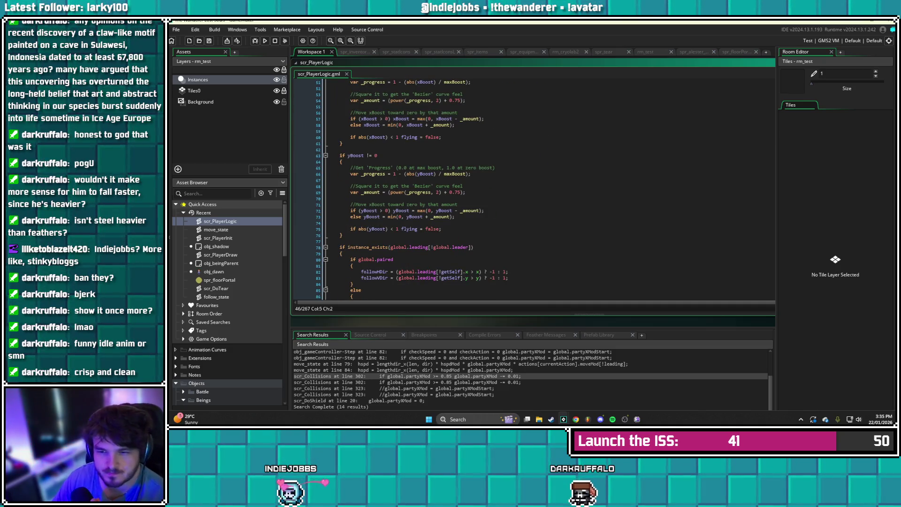
{"action": "left_click", "coordinate": [331, 241]}
{"action": "left_click", "coordinate": [345, 235]}
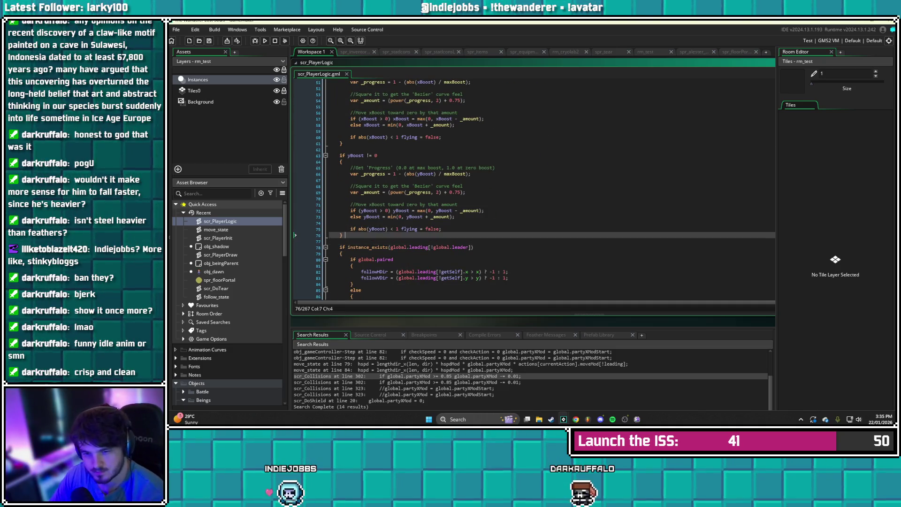
{"action": "key", "text": "Return"}
{"action": "key", "text": "Return"}
{"action": "type", "text": "//a"}
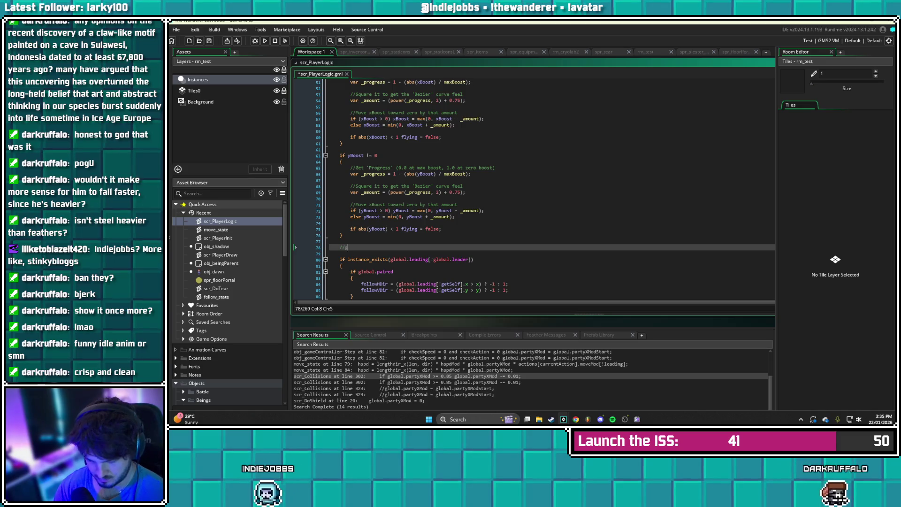
{"action": "key", "text": "BackSpace"}
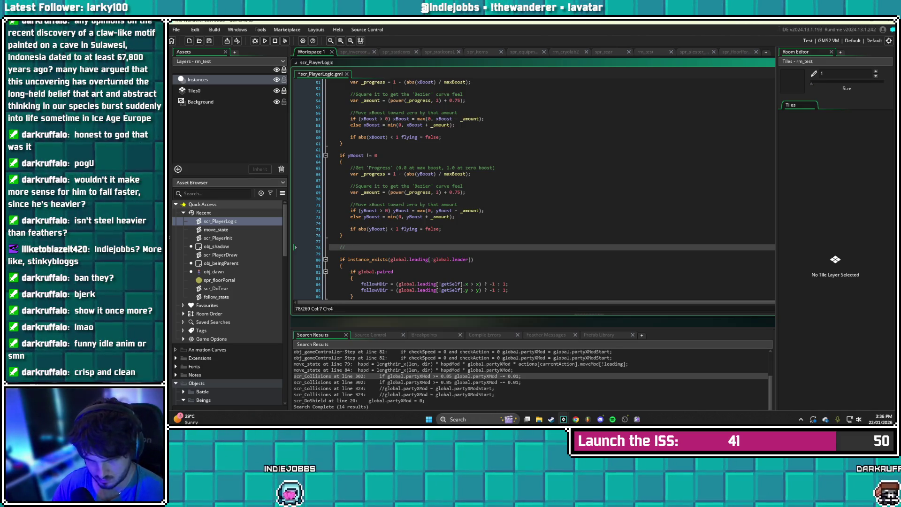
{"action": "type", "text": "dropLevel "}
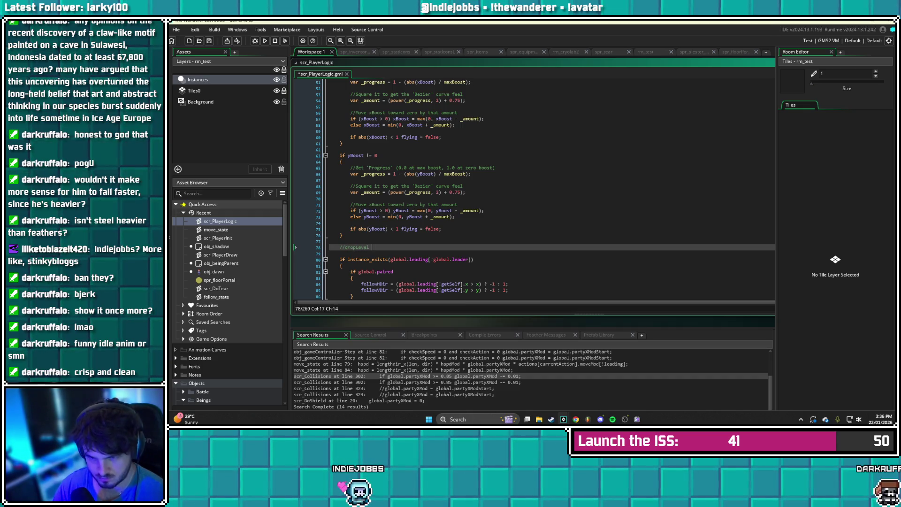
{"action": "type", "text": "reset"}
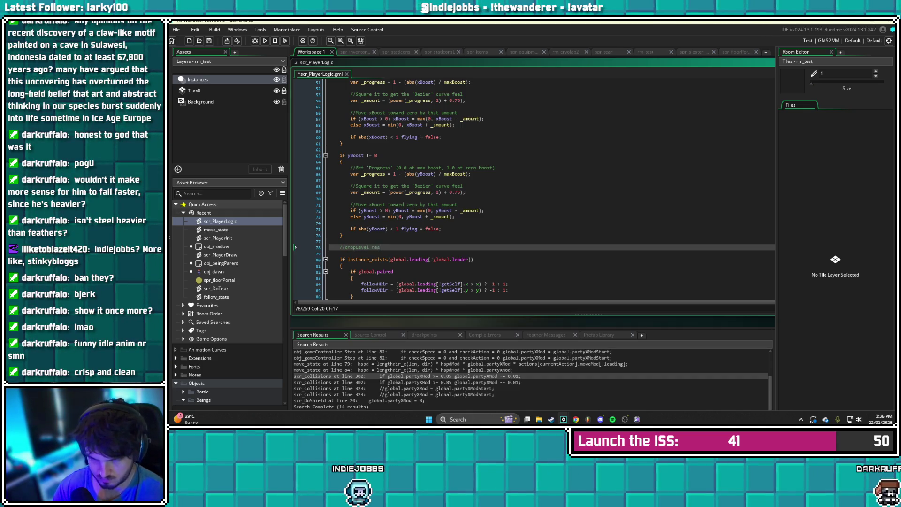
{"action": "key", "text": "Return"}
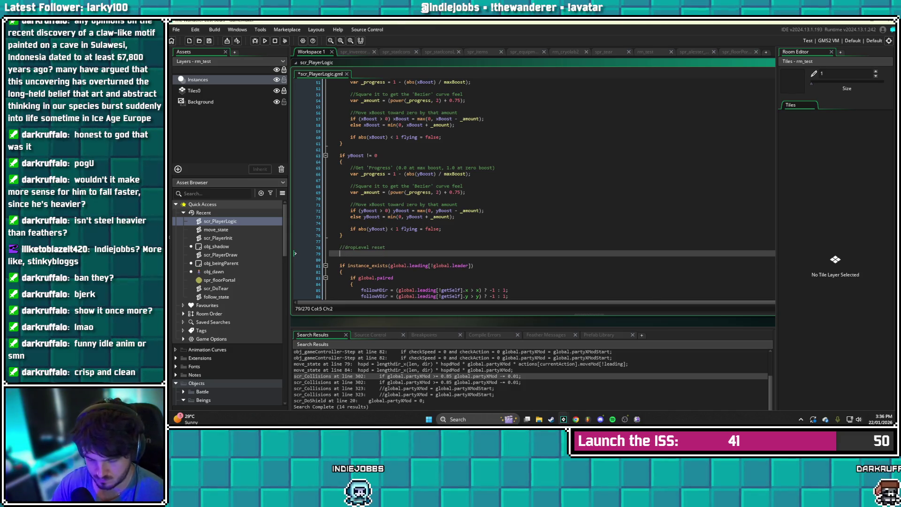
{"action": "type", "text": "if dropLev"}
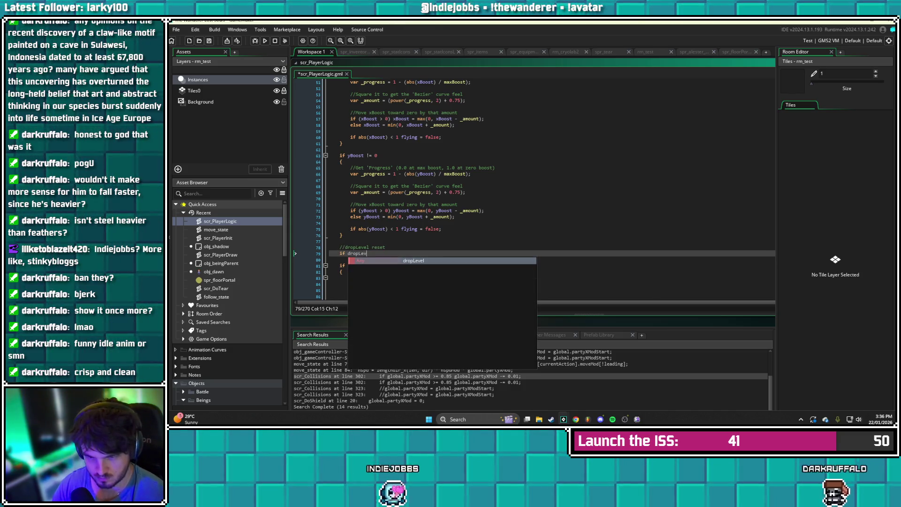
{"action": "type", "text": "el != -1"}
{"action": "key", "text": "Return"}
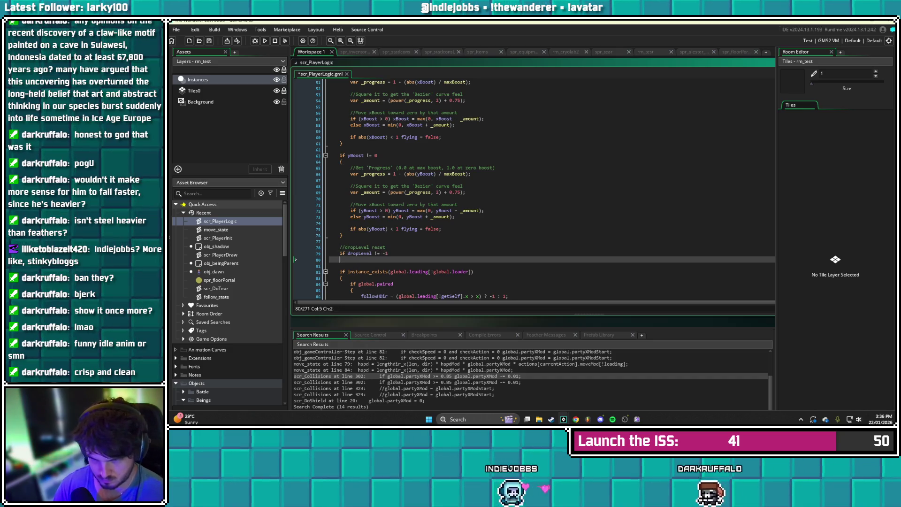
{"action": "type", "text": "{"}
{"action": "key", "text": "Return"}
{"action": "key", "text": "Return"}
Set global.partyXMod = 0 and global.partyYMod = 0 inside the block, fix the 'gloval' typo, and save
{"action": "left_click", "coordinate": [351, 266]}
{"action": "type", "text": "glob"}
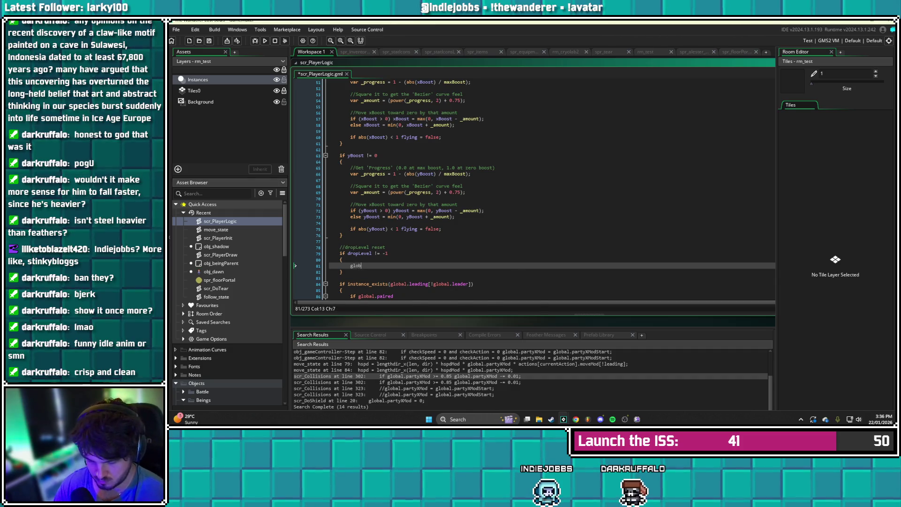
{"action": "type", "text": "al.partyXMod"}
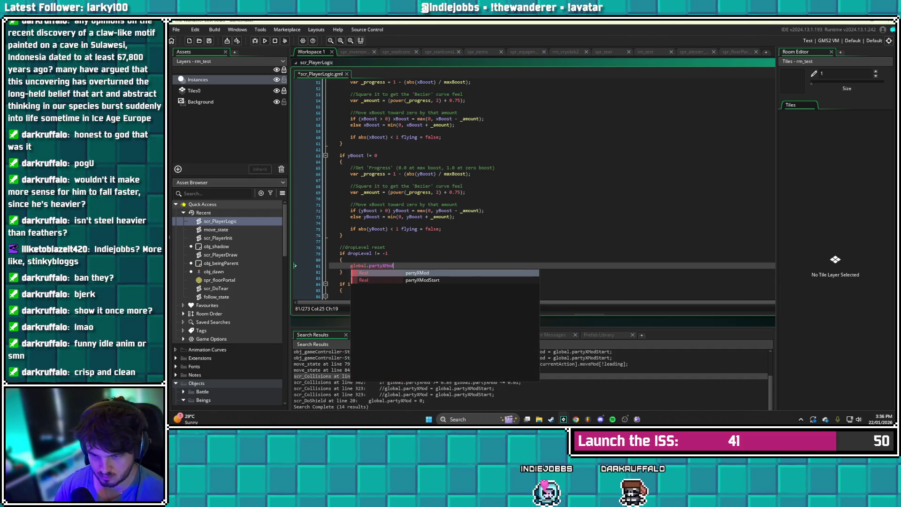
{"action": "type", "text": " = 0;"}
{"action": "key", "text": "Return"}
{"action": "type", "text": "gloval."}
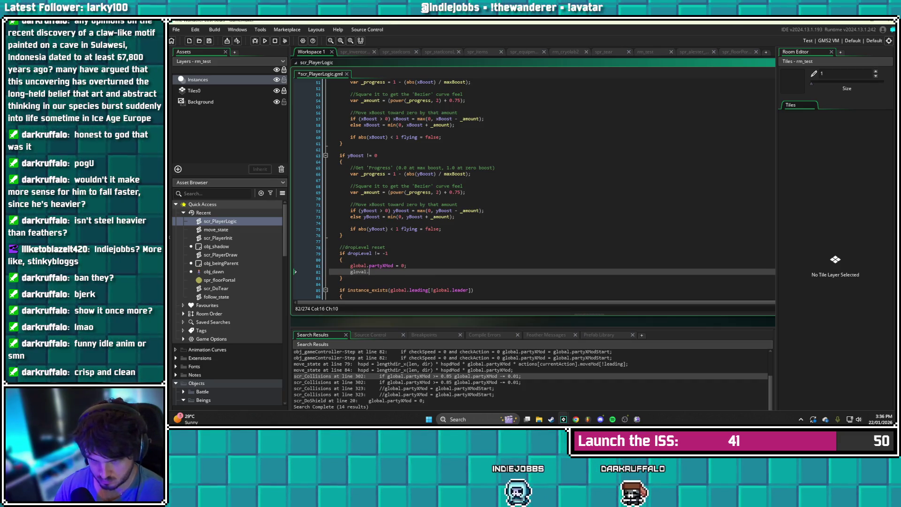
{"action": "type", "text": "party"}
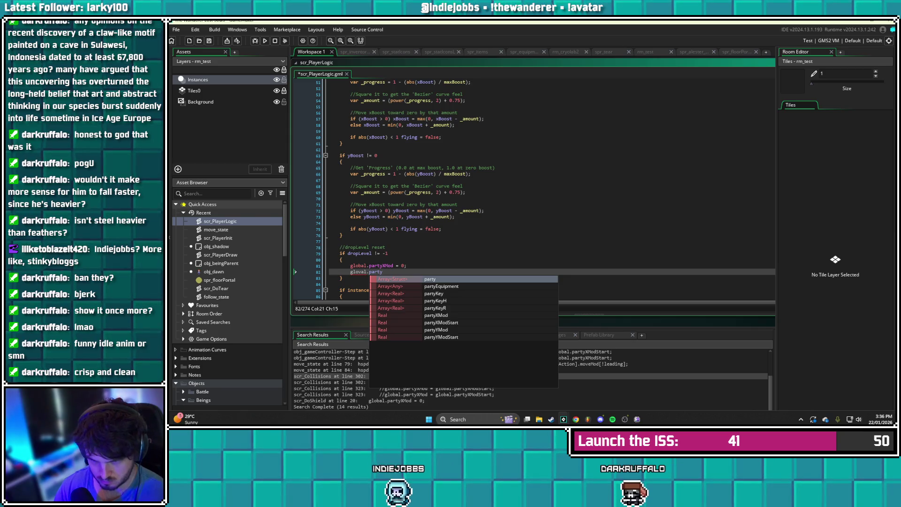
{"action": "type", "text": "YMod"}
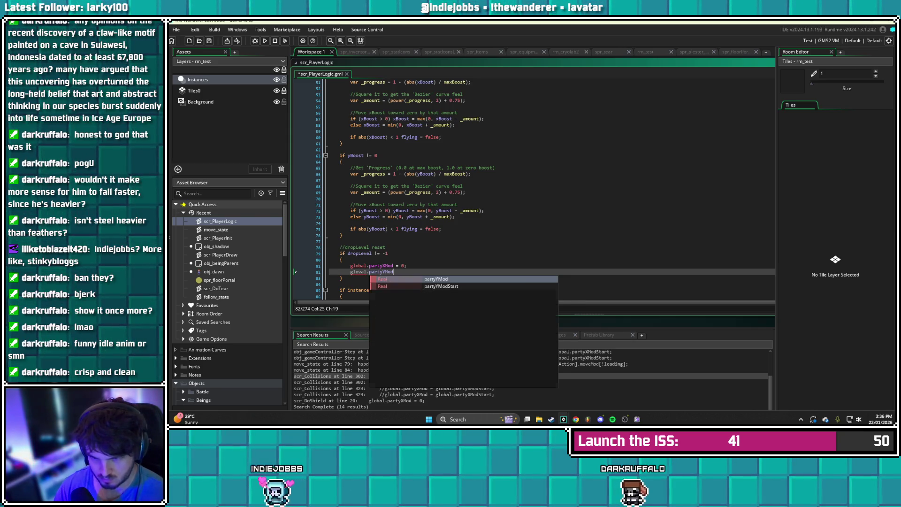
{"action": "type", "text": " = 0;"}
{"action": "key", "text": "ctrl+s"}
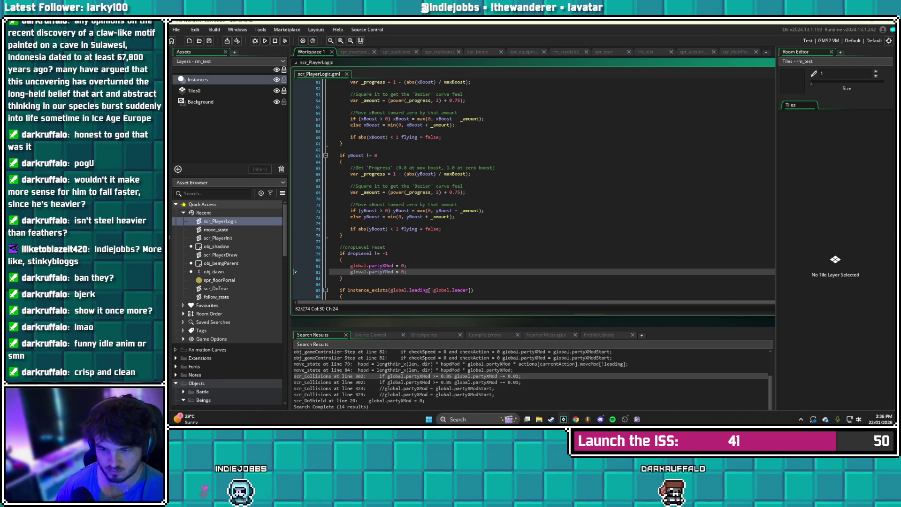
{"action": "scroll", "coordinate": [544, 188], "scroll_direction": "down", "scroll_amount": 1}
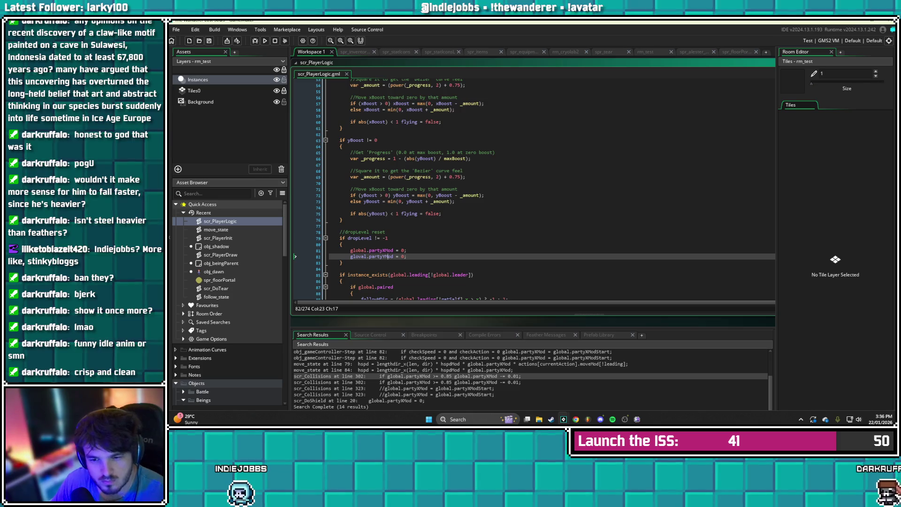
{"action": "key", "text": "BackSpace"}
{"action": "type", "text": "b"}
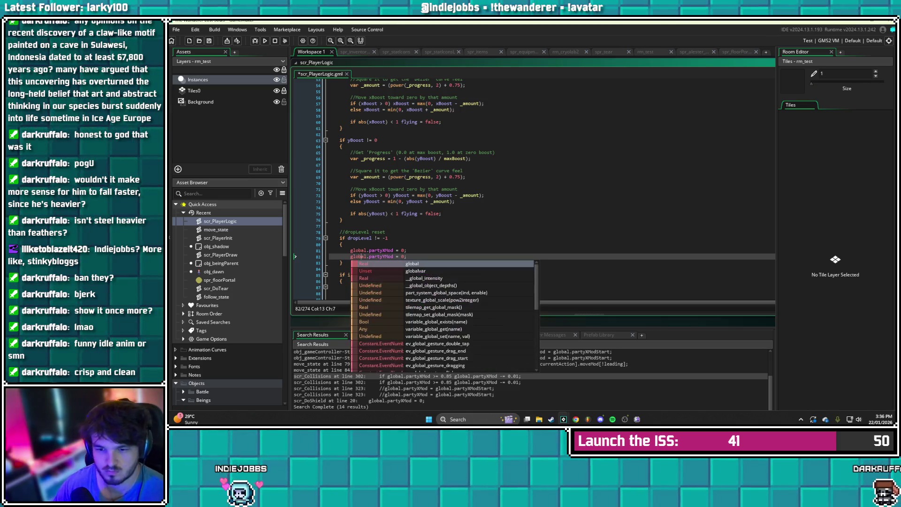
{"action": "left_click", "coordinate": [406, 256]}
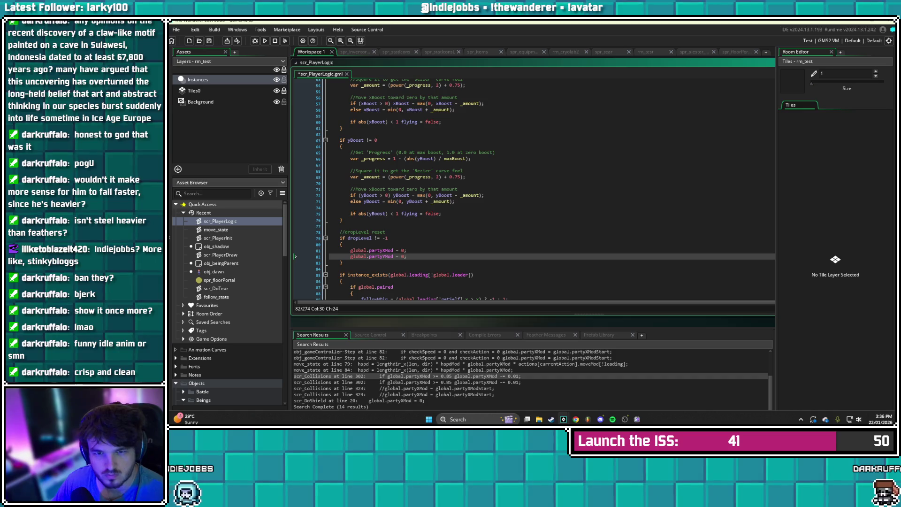
{"action": "key", "text": "ctrl+s"}
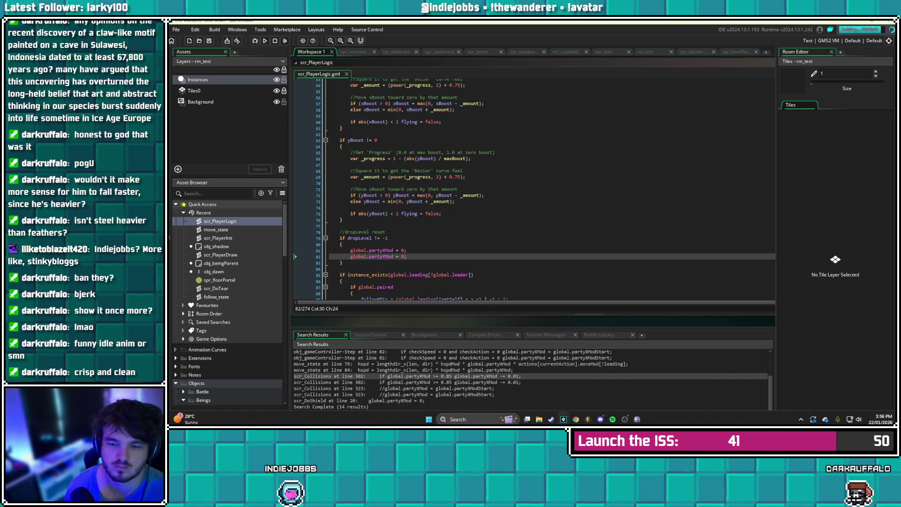
{"action": "key", "text": "alt+Tab"}
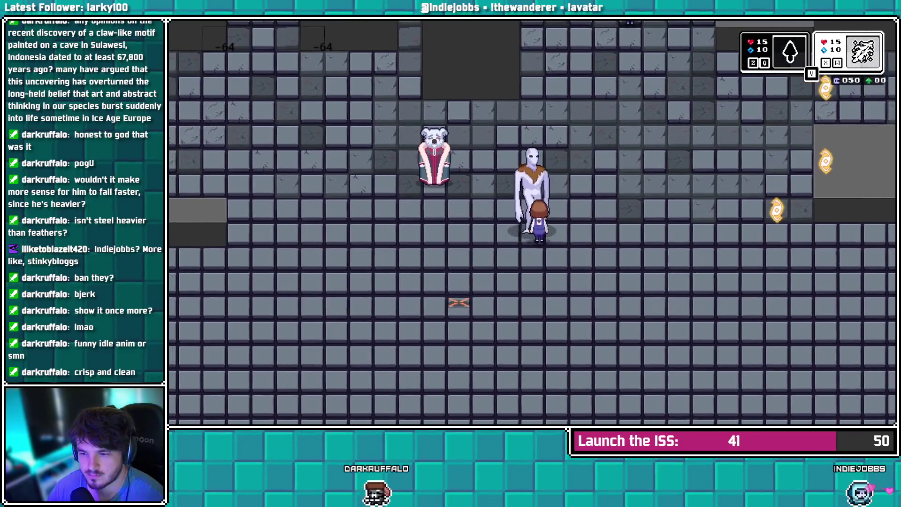
{"action": "key", "text": "z"}
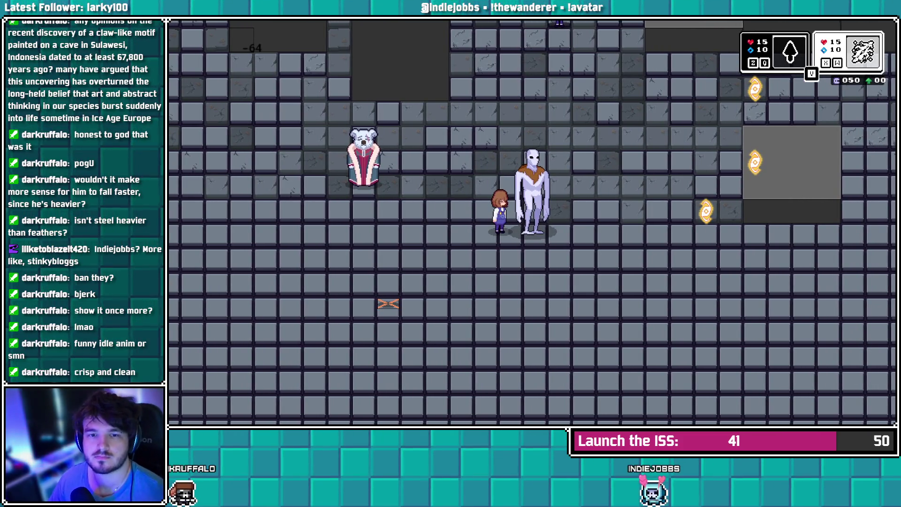
{"action": "key", "text": "alt+F4"}
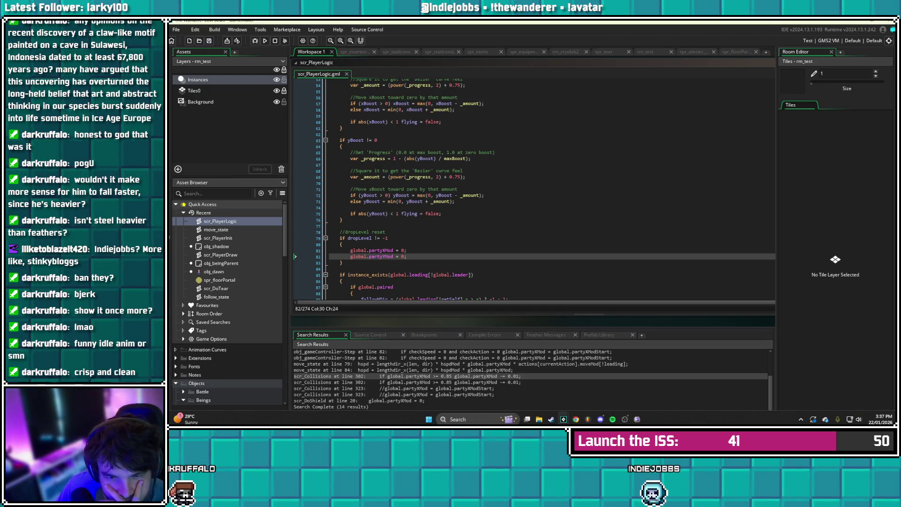
In scr_DoTear line 26, change getHeight to obj_dusk.getHeight, then save and relaunch the game
{"action": "double_click", "coordinate": [216, 288]}
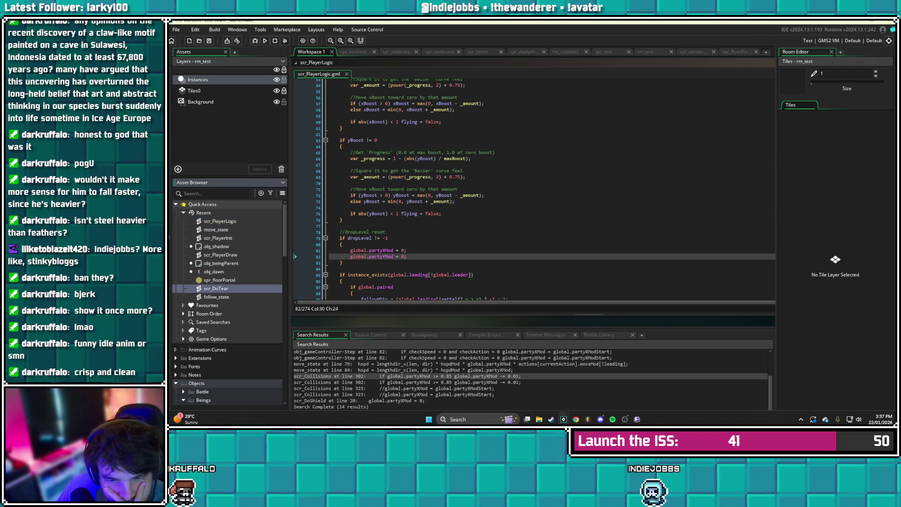
{"action": "left_click_drag", "start_coordinate": [516, 77], "coordinate": [479, 77]}
{"action": "left_click", "coordinate": [512, 213]}
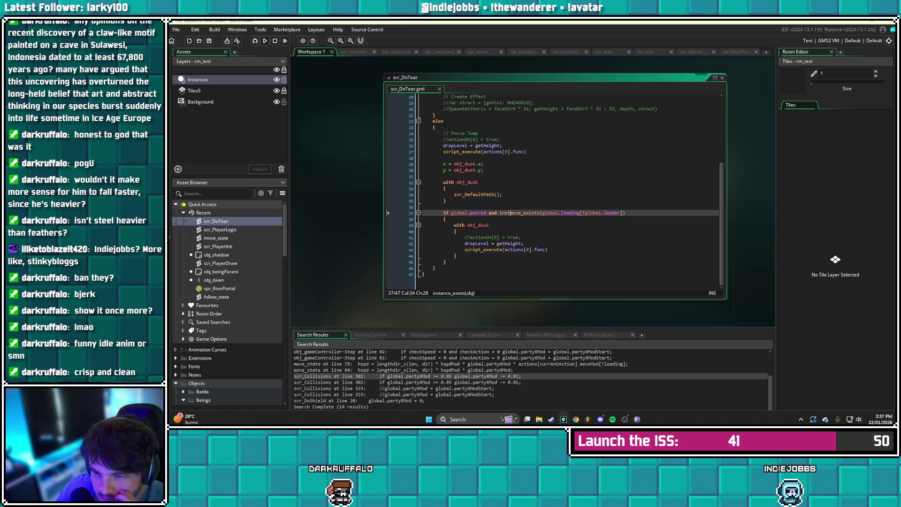
{"action": "left_click", "coordinate": [475, 146]}
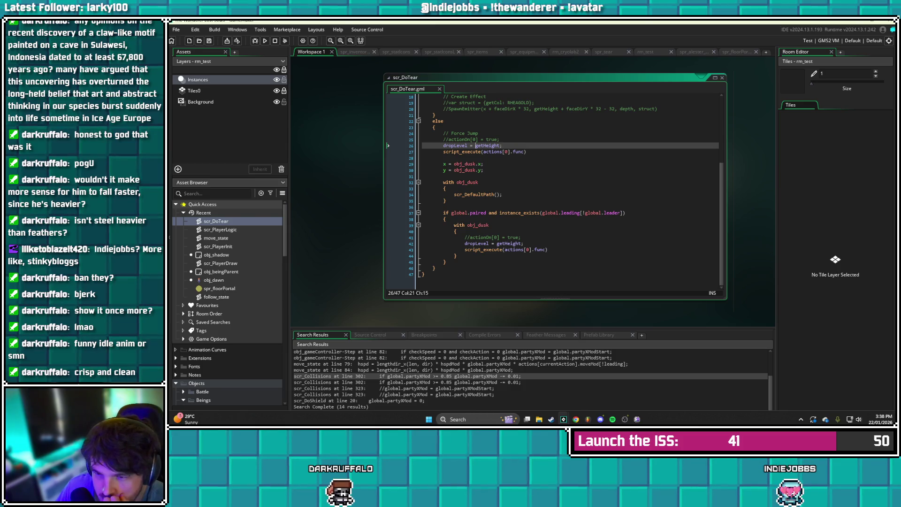
{"action": "type", "text": "obj_dusk"}
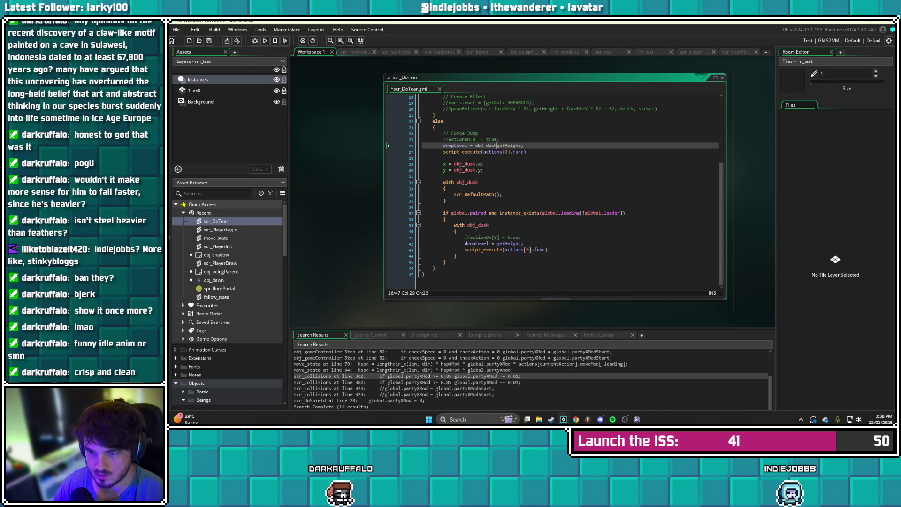
{"action": "type", "text": "."}
{"action": "key", "text": "ctrl+s"}
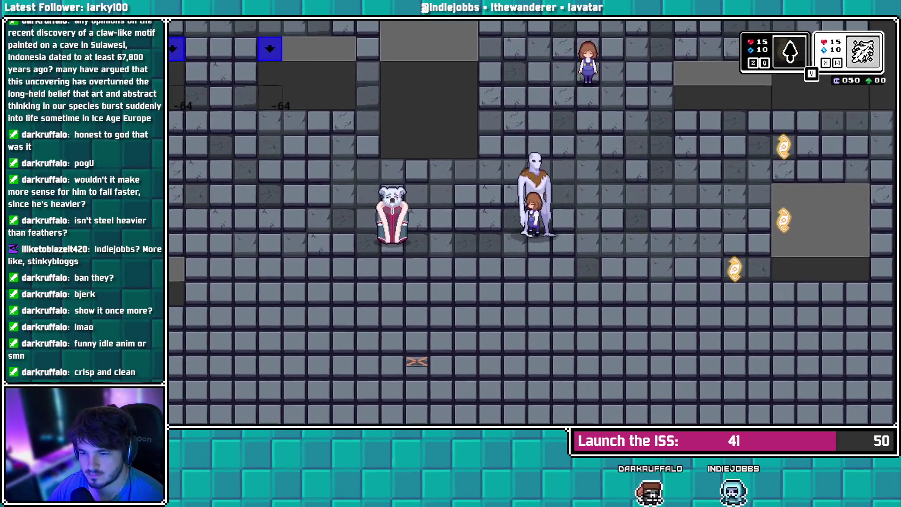
{"action": "key", "text": "Right"}
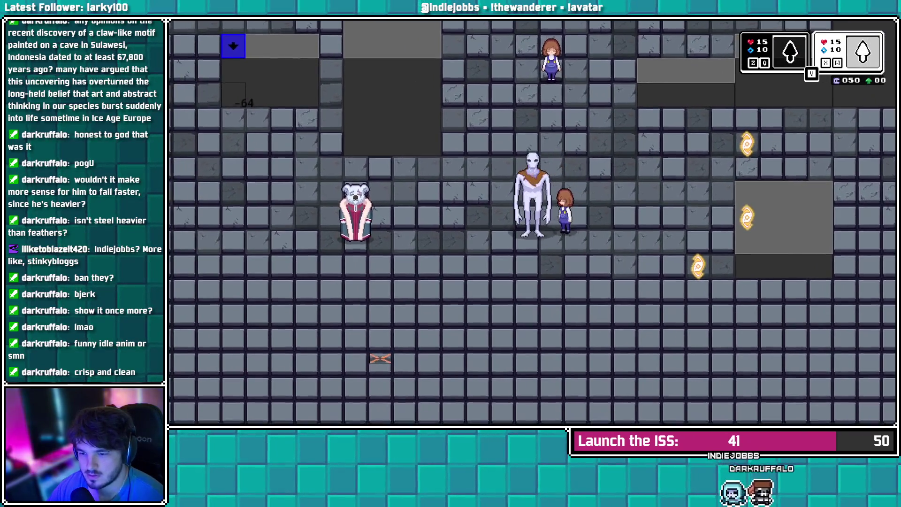
{"action": "key", "text": "Left"}
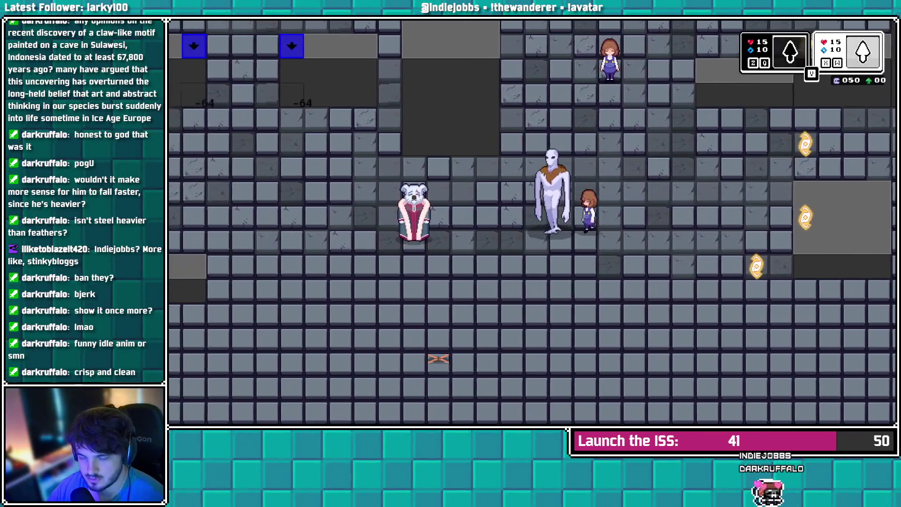
{"action": "key", "text": "Left"}
{"action": "key", "text": "Right"}
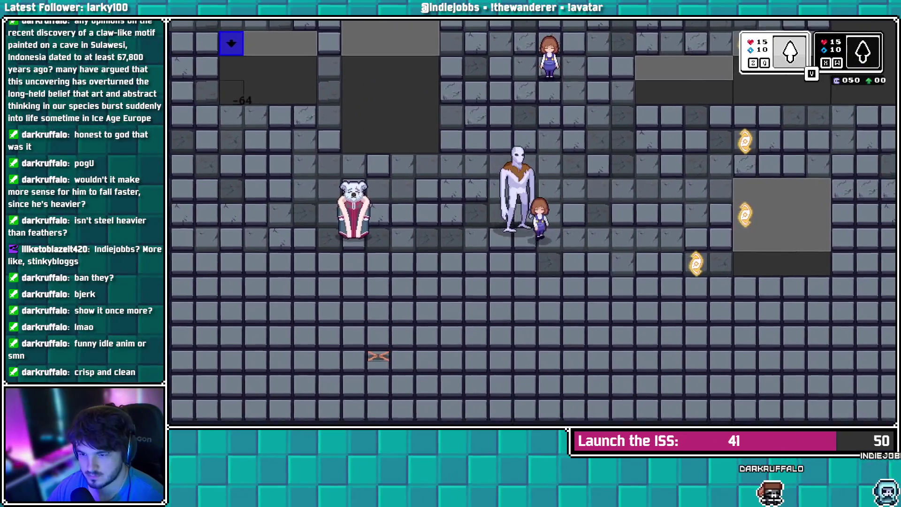
{"action": "key", "text": "Right"}
{"action": "key", "text": "Down"}
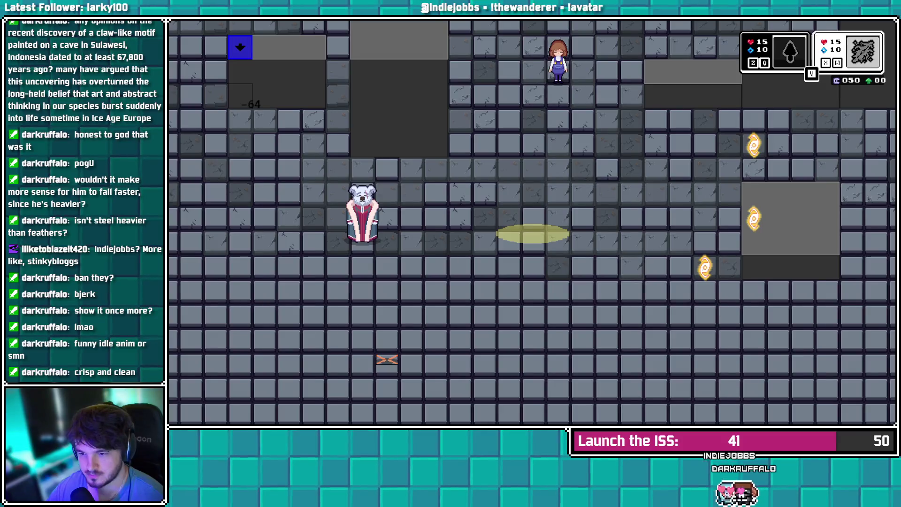
{"action": "key", "text": "Down"}
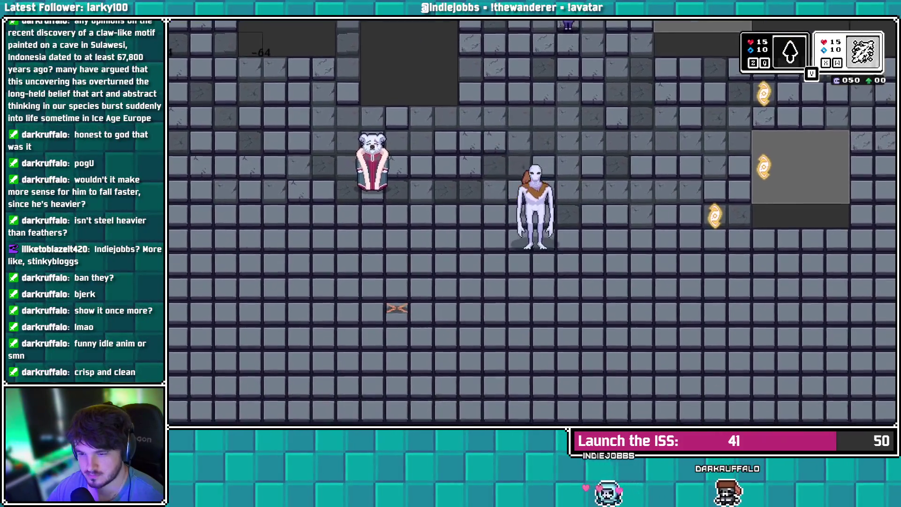
{"action": "key", "text": "Right"}
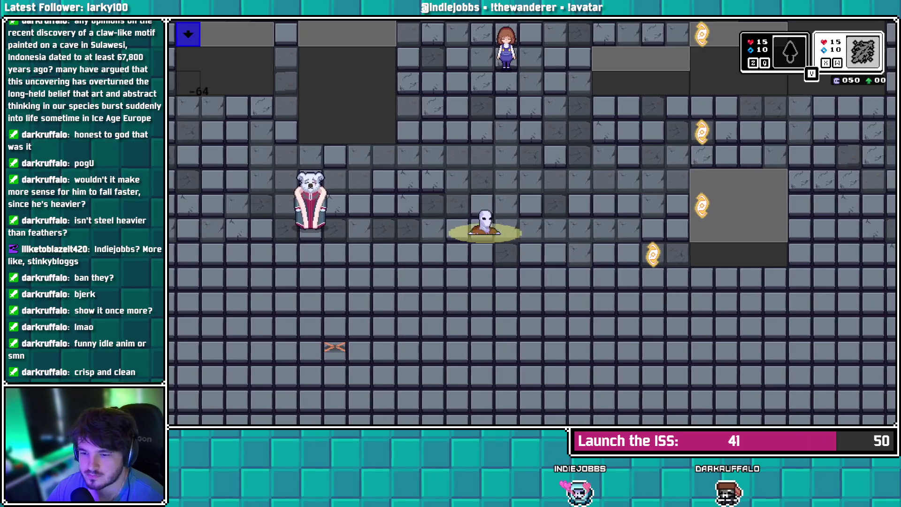
{"action": "key", "text": "Right"}
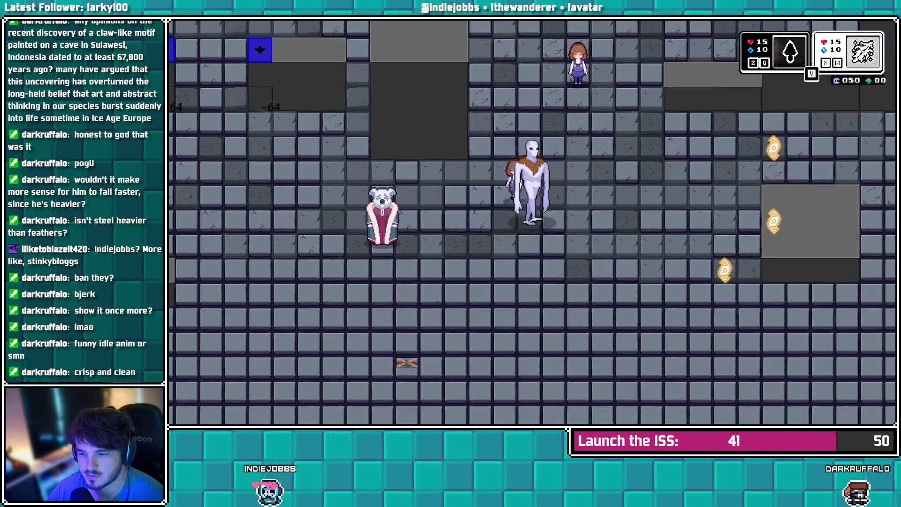
{"action": "key", "text": "Left"}
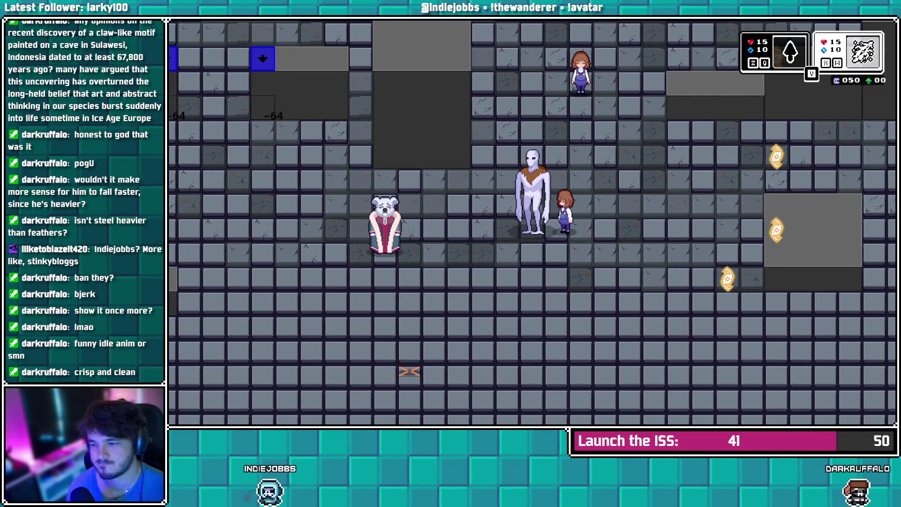
{"action": "key", "text": "Escape"}
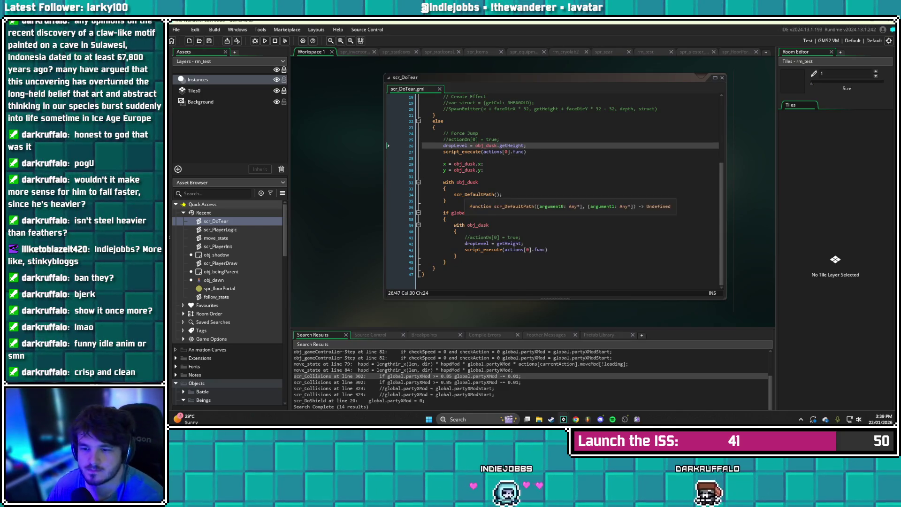
Revisit scr_PlayerLogic's dropLevel reset block, then open obj_gameController's Create event at line 135
{"action": "left_click", "coordinate": [476, 194]}
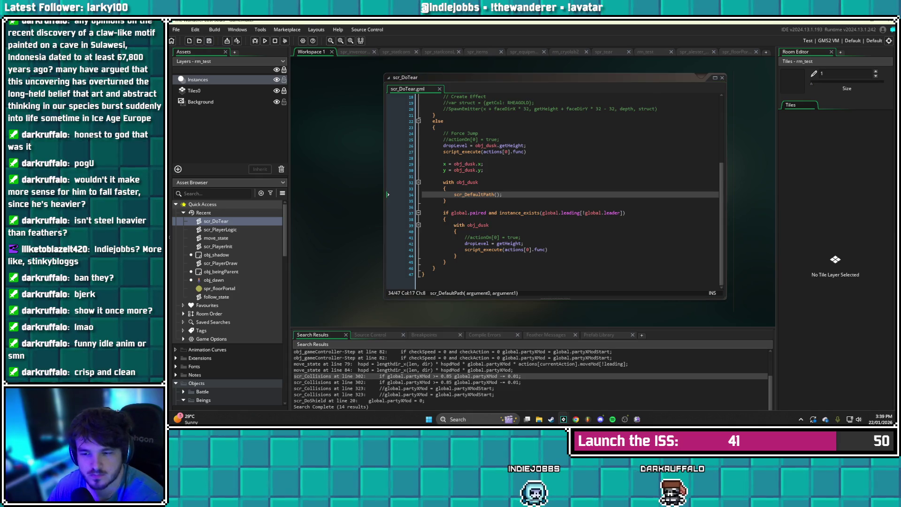
{"action": "key", "text": "F12"}
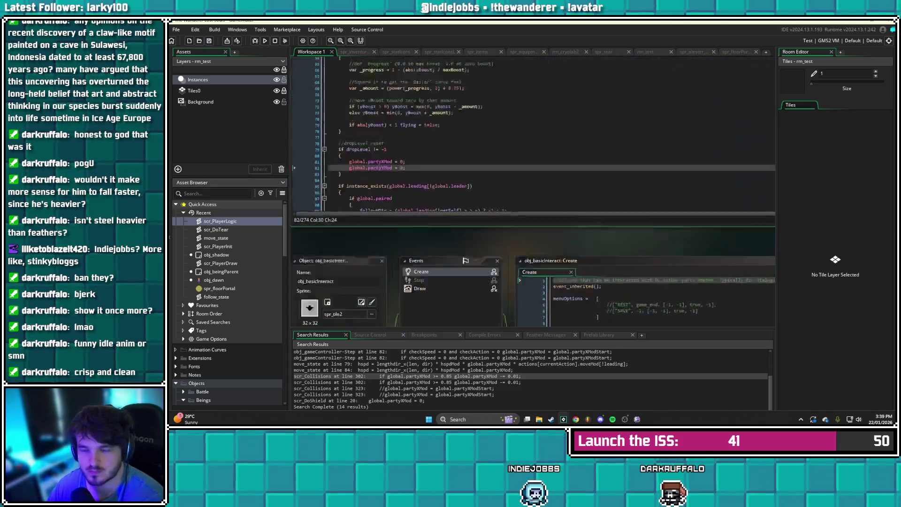
{"action": "scroll", "coordinate": [545, 189], "scroll_direction": "up", "scroll_amount": 1}
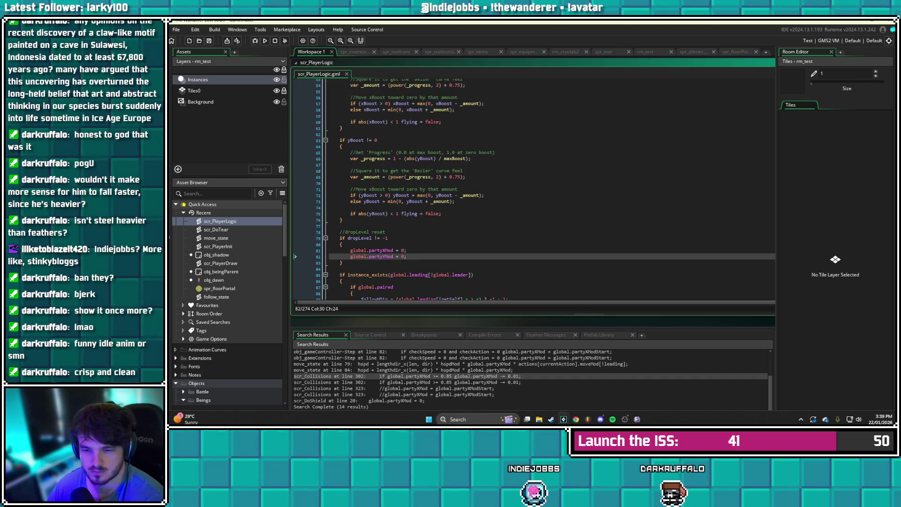
{"action": "left_click", "coordinate": [406, 250]}
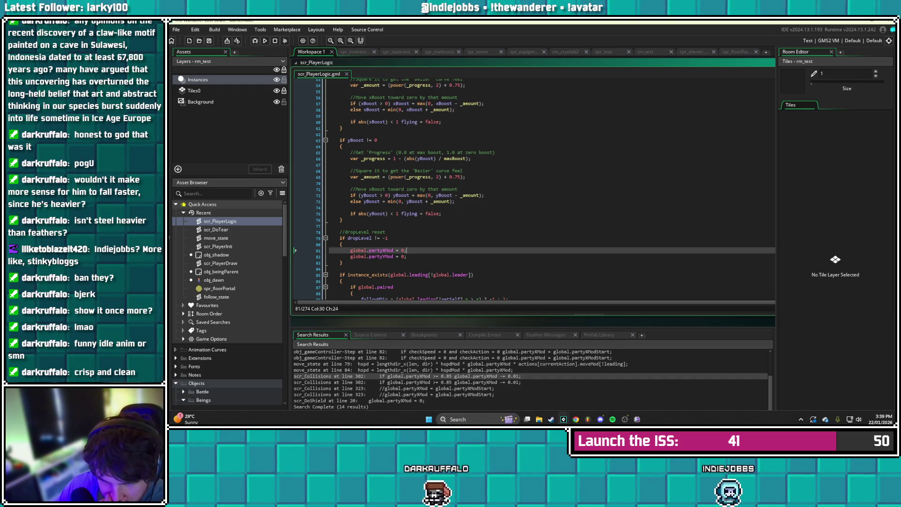
{"action": "scroll", "coordinate": [531, 380], "scroll_direction": "up", "scroll_amount": 2}
{"action": "double_click", "coordinate": [329, 359]}
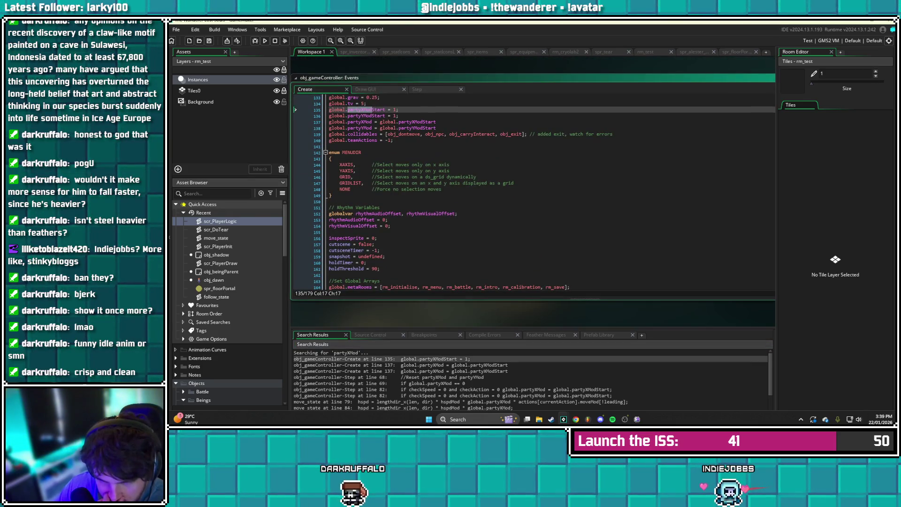
Check the partyXMod initialisation on Create line 137, then open the Step event reset at line 82
{"action": "double_click", "coordinate": [328, 365]}
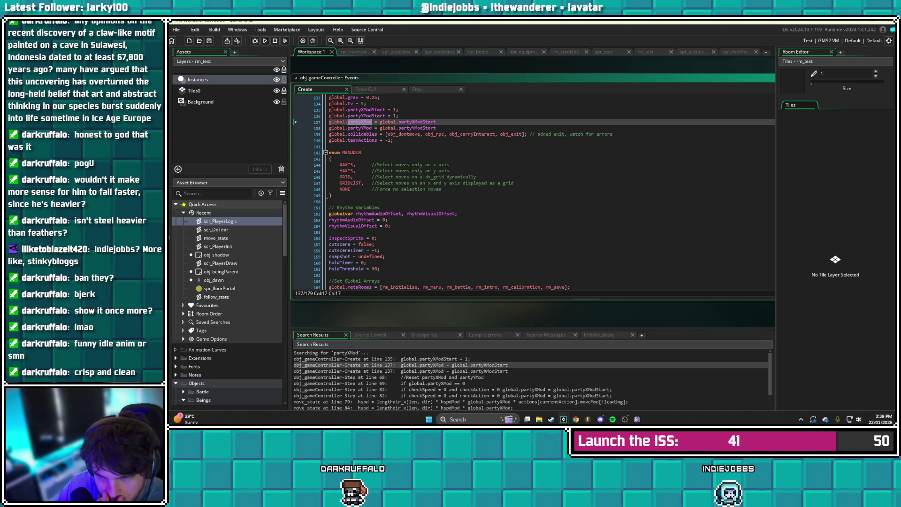
{"action": "left_click", "coordinate": [409, 177]}
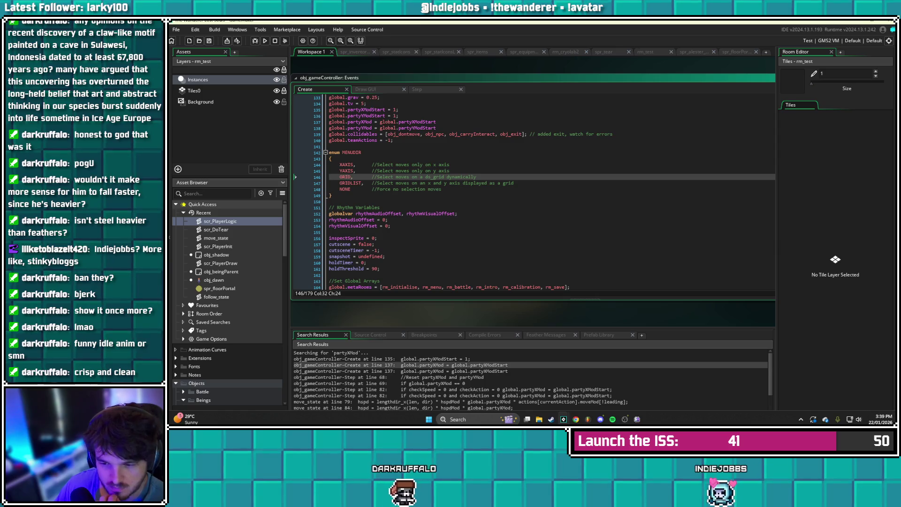
{"action": "double_click", "coordinate": [329, 390]}
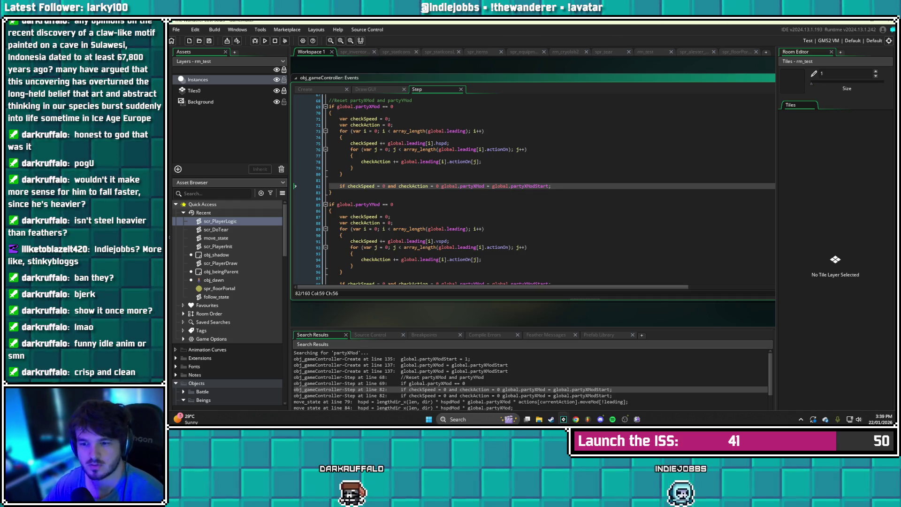
Add 'and dropLevel == -1' to the reset conditions on lines 82 and 98, save, playtest, and abort the error
{"action": "left_click", "coordinate": [441, 185]}
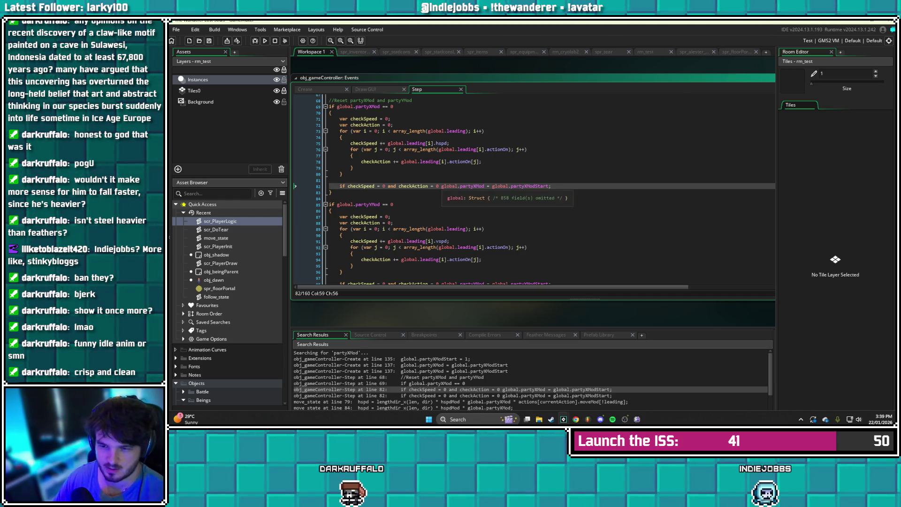
{"action": "type", "text": "and dropLe"}
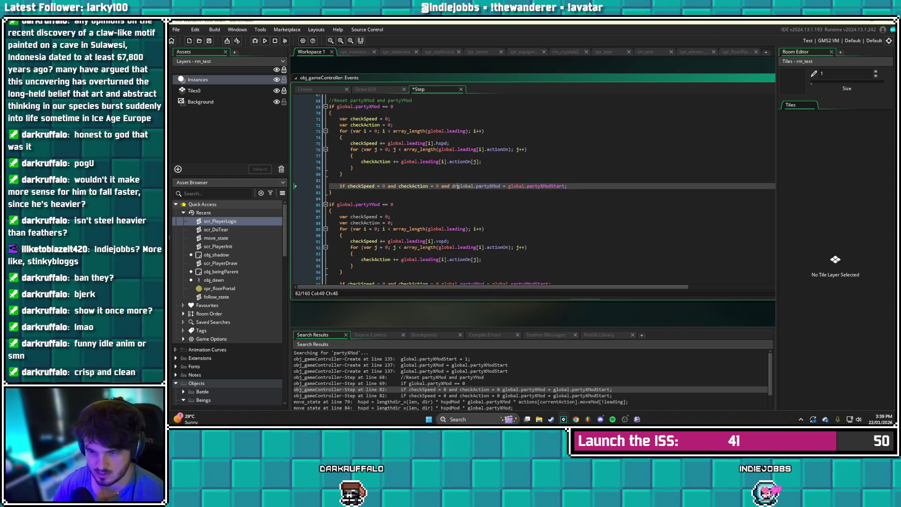
{"action": "type", "text": "vel == -1"}
{"action": "key", "text": "ctrl+s"}
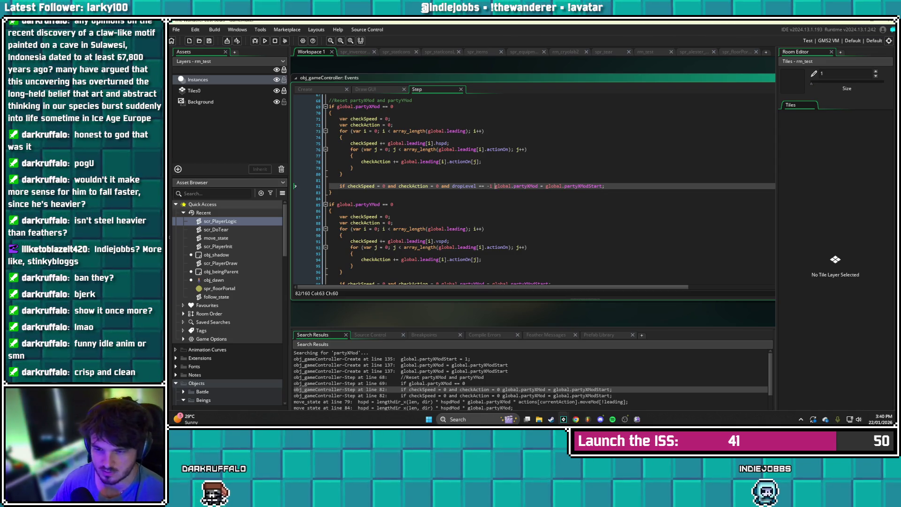
{"action": "scroll", "coordinate": [533, 187], "scroll_direction": "down", "scroll_amount": 3}
{"action": "left_click", "coordinate": [441, 238]}
{"action": "type", "text": "and dropLevel "}
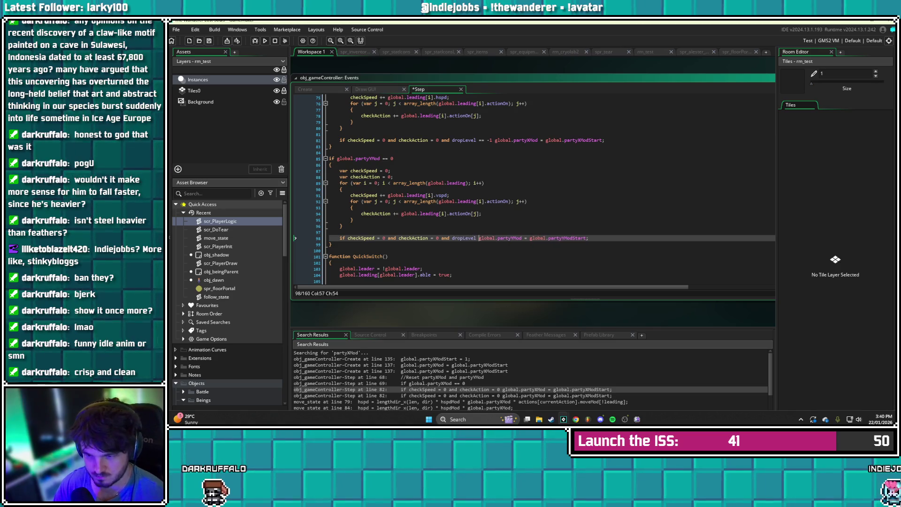
{"action": "type", "text": "== -1"}
{"action": "key", "text": "ctrl+s"}
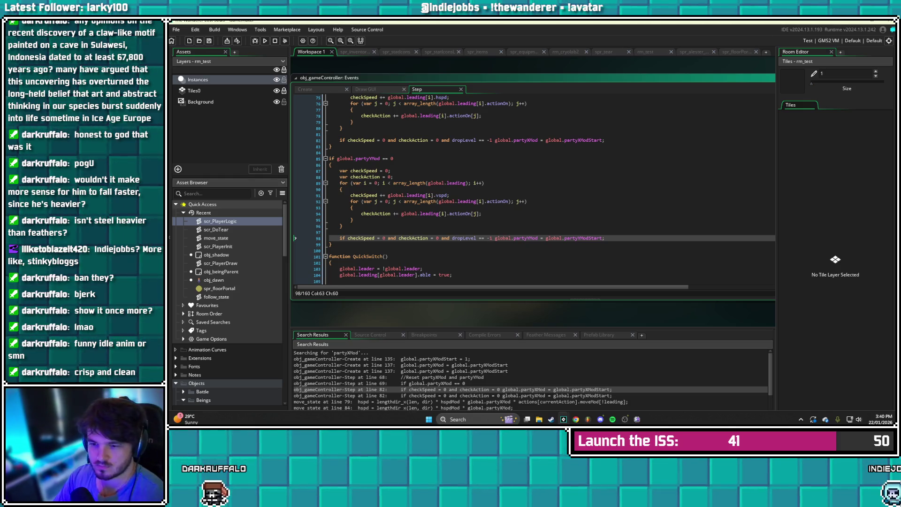
{"action": "key", "text": "ctrl+s"}
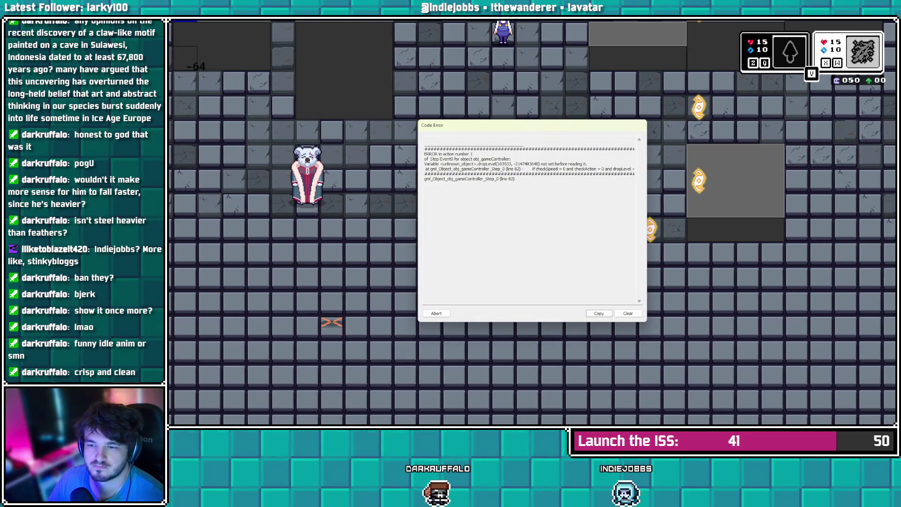
{"action": "left_click", "coordinate": [436, 313]}
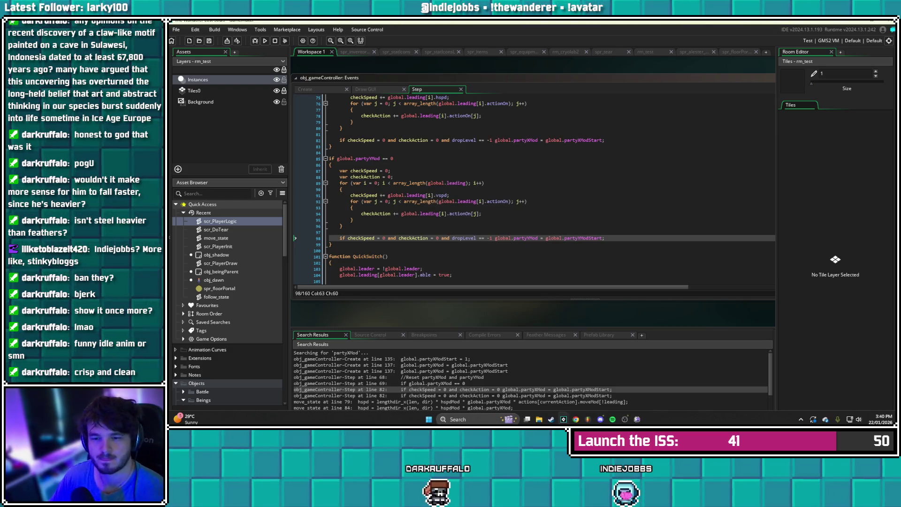
{"action": "scroll", "coordinate": [534, 188], "scroll_direction": "up", "scroll_amount": 1}
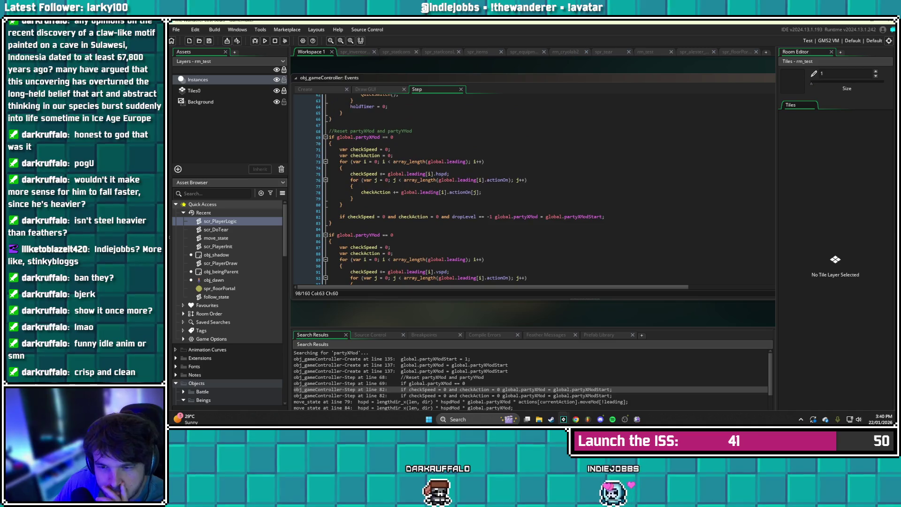
{"action": "scroll", "coordinate": [535, 187], "scroll_direction": "down", "scroll_amount": 1}
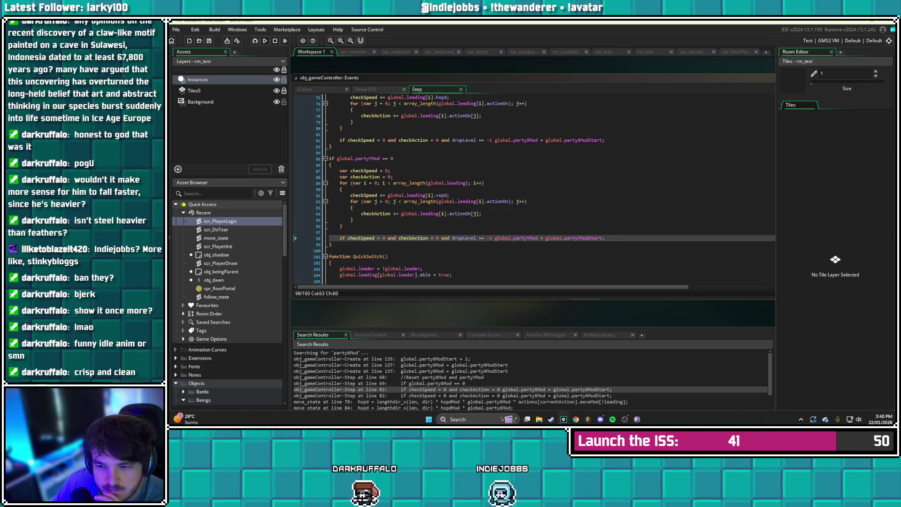
{"action": "left_click", "coordinate": [452, 238]}
{"action": "type", "text": "global.lea"}
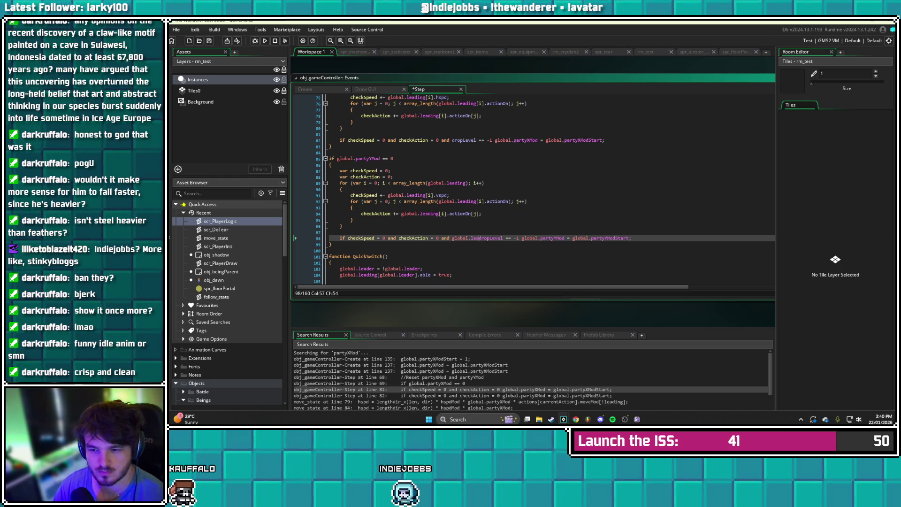
{"action": "type", "text": "di"}
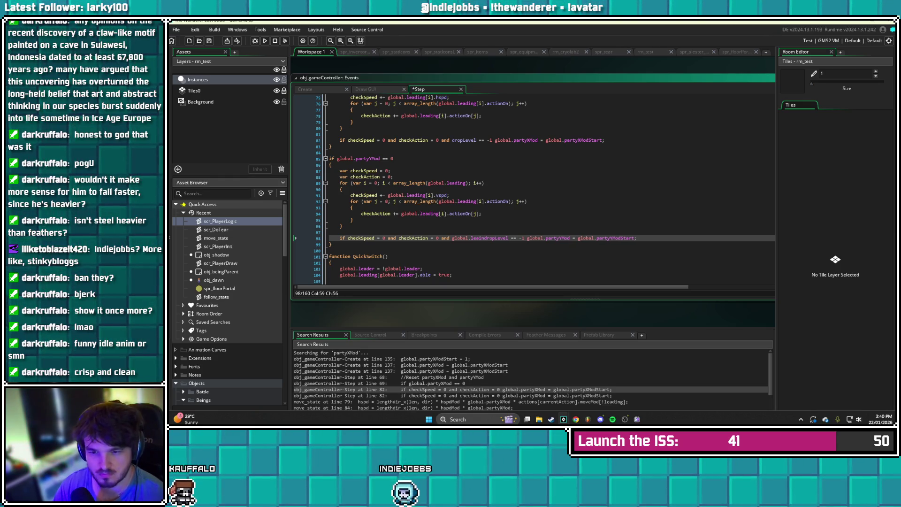
{"action": "key", "text": "BackSpace"}
{"action": "key", "text": "BackSpace"}
{"action": "key", "text": "BackSpace"}
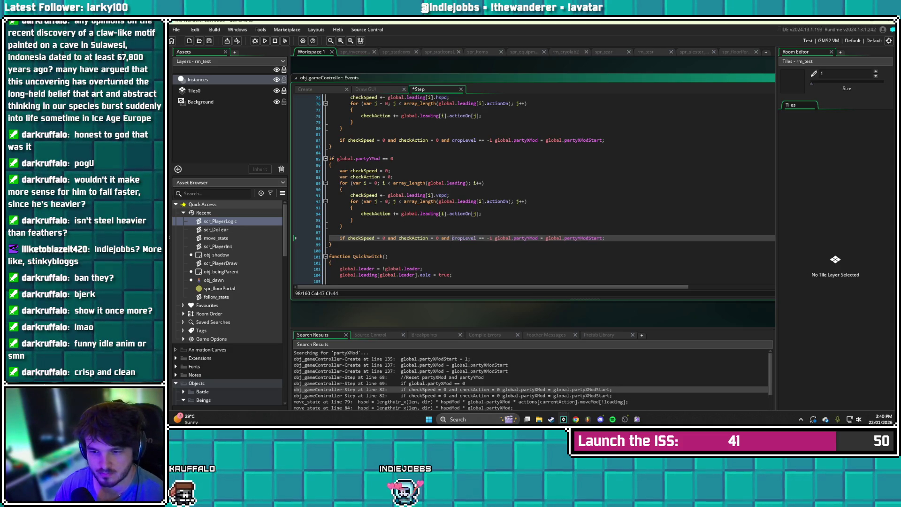
{"action": "left_click", "coordinate": [394, 177]}
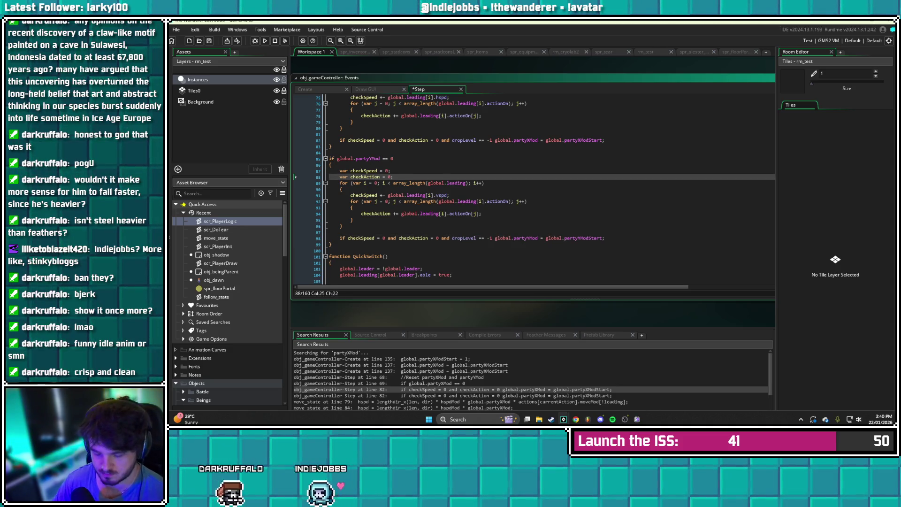
Declare var checkDrop = 0 beside checkAction in both movement-reset blocks and save
{"action": "key", "text": "Return"}
{"action": "type", "text": "var checkDrop = 0;"}
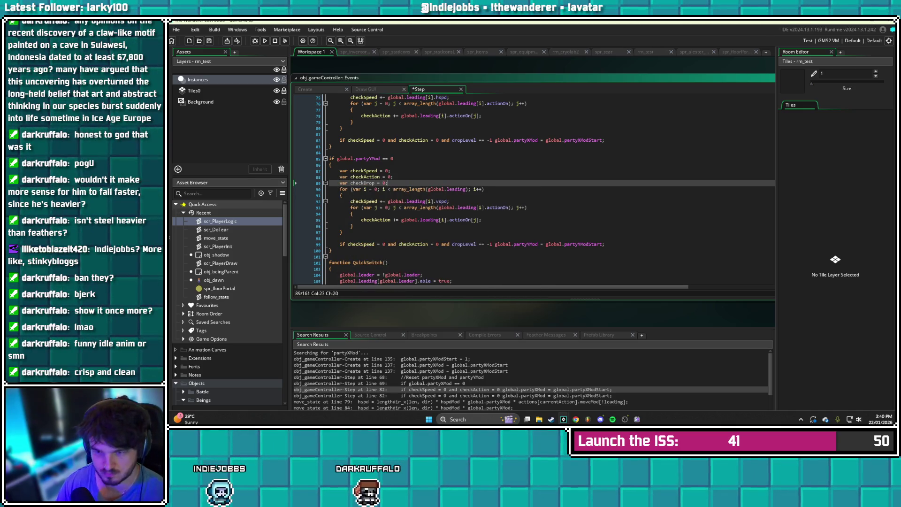
{"action": "key", "text": "ctrl+s"}
{"action": "scroll", "coordinate": [549, 188], "scroll_direction": "up", "scroll_amount": 2}
{"action": "left_click", "coordinate": [394, 125]}
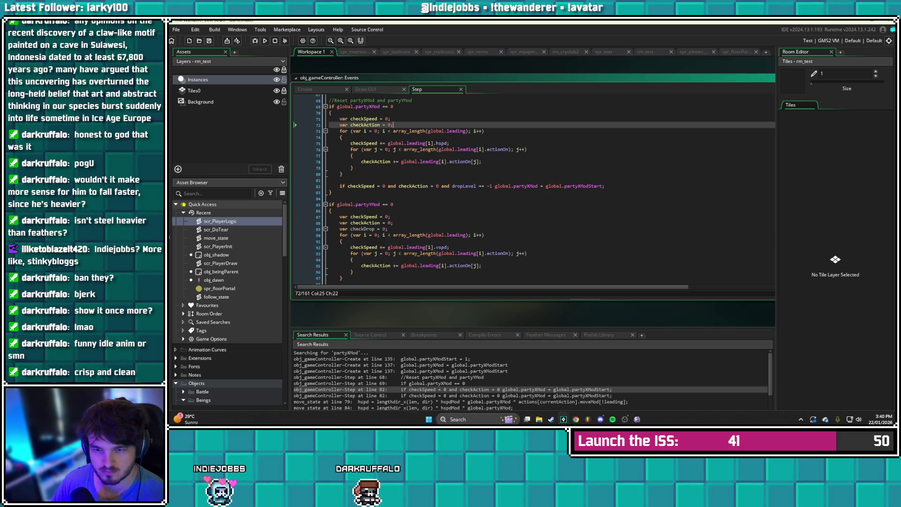
{"action": "key", "text": "Return"}
{"action": "type", "text": "var checkDrop "}
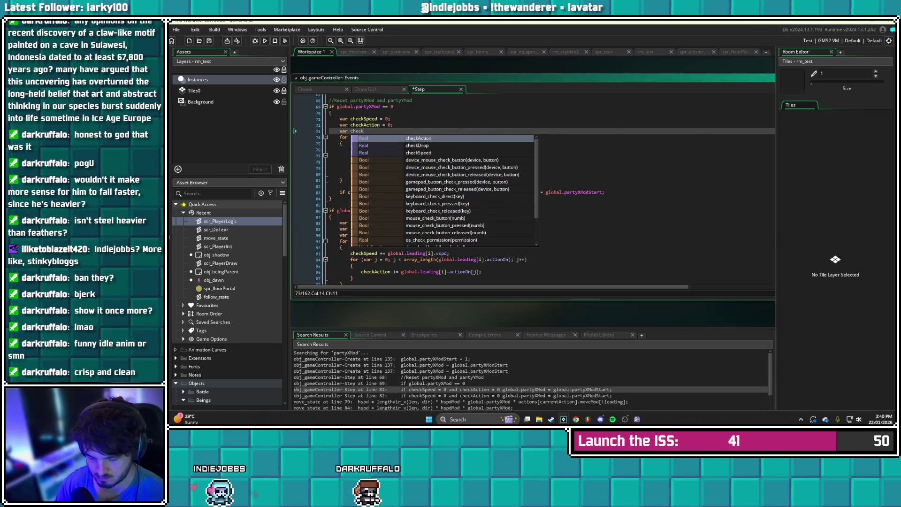
{"action": "type", "text": "= 0;"}
{"action": "key", "text": "ctrl+s"}
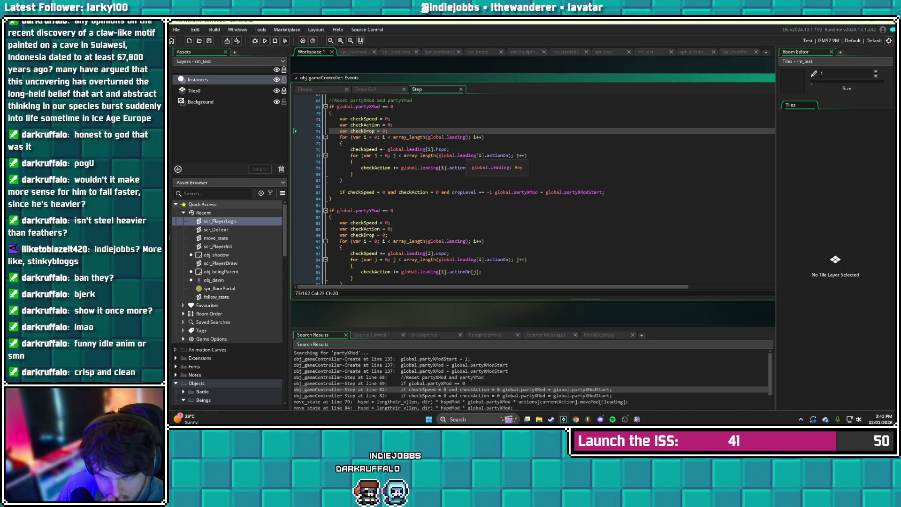
Add line 77 'checkDrop = global.leading[i].dropLevel;' inside the party loop, save, and select it for copying
{"action": "left_click", "coordinate": [450, 149]}
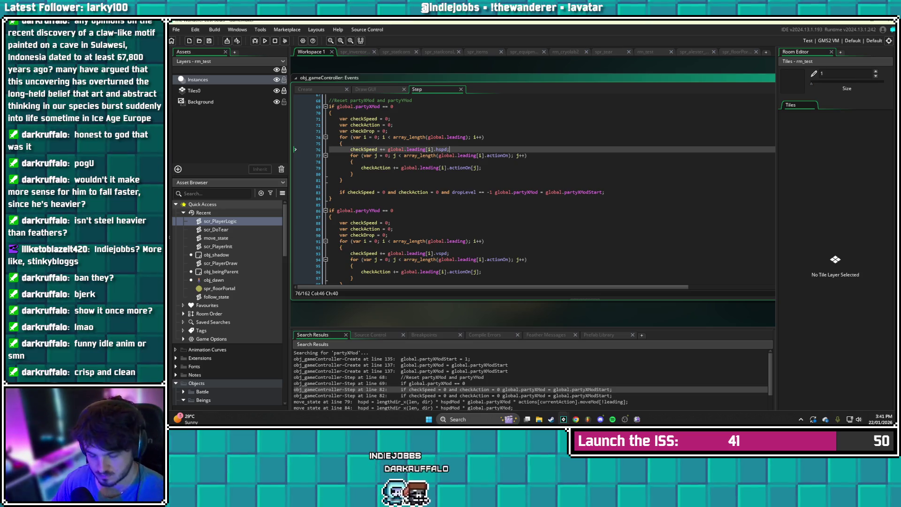
{"action": "key", "text": "Return"}
{"action": "type", "text": "checkDrop ="}
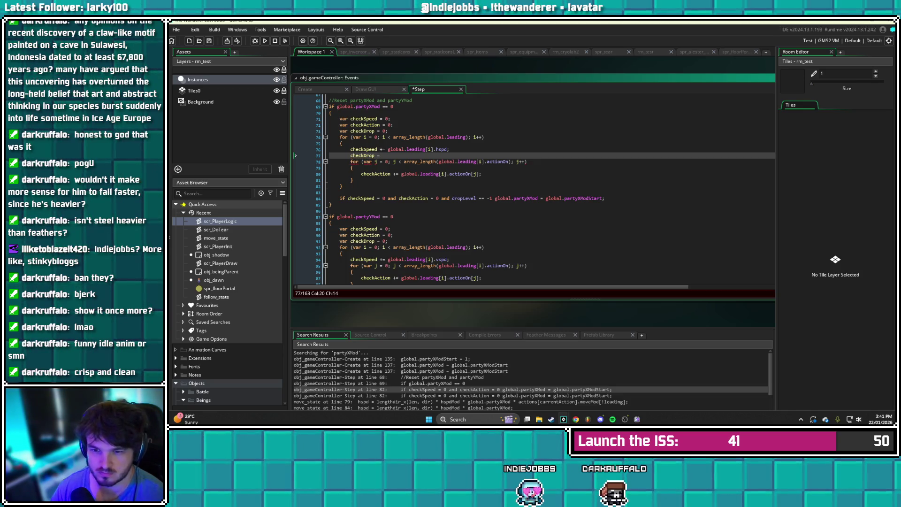
{"action": "type", "text": "glo"}
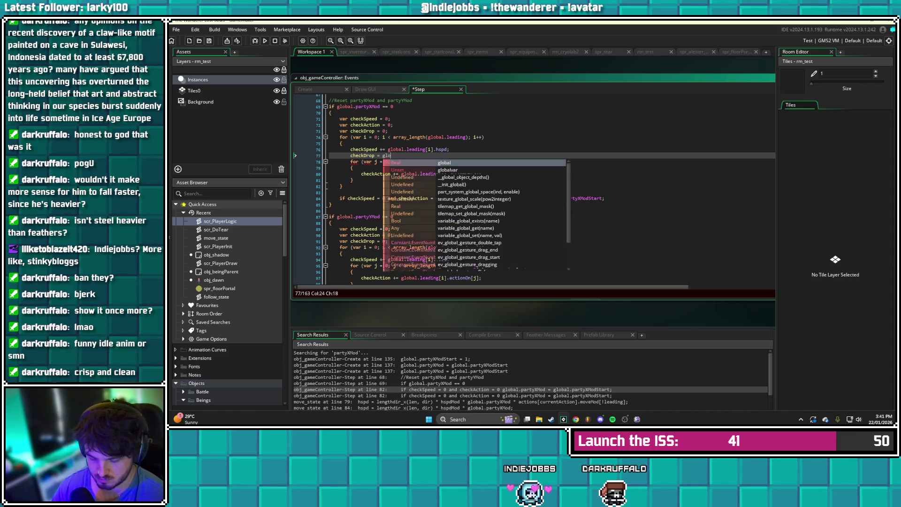
{"action": "type", "text": "bal.leading"}
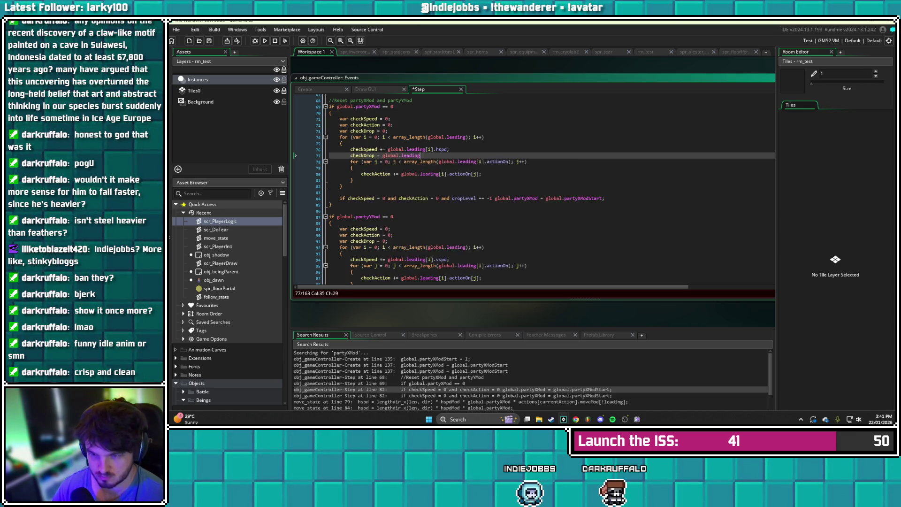
{"action": "type", "text": "[]"}
{"action": "key", "text": "Left"}
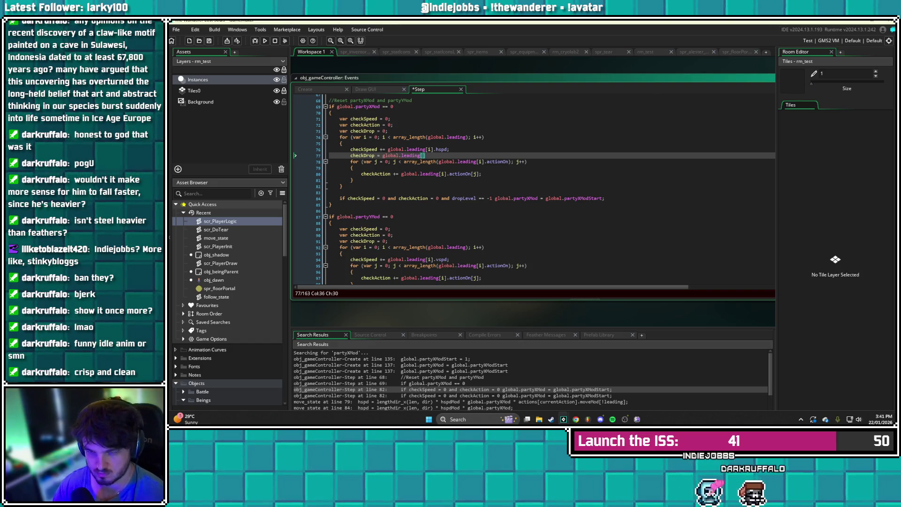
{"action": "type", "text": "i]"}
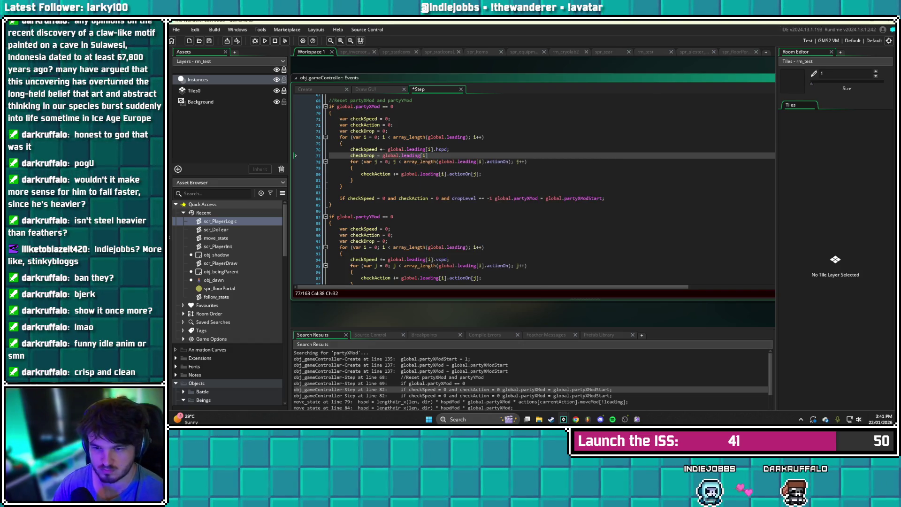
{"action": "type", "text": "."}
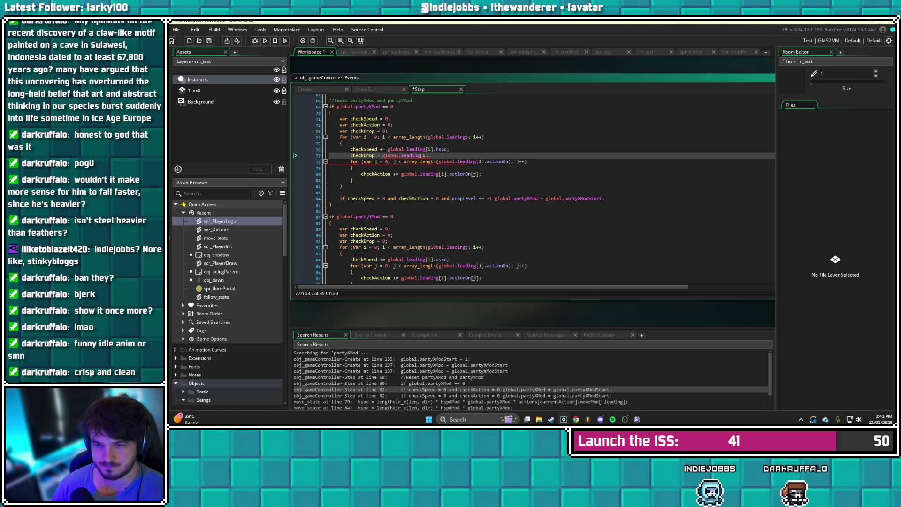
{"action": "left_click", "coordinate": [399, 156]}
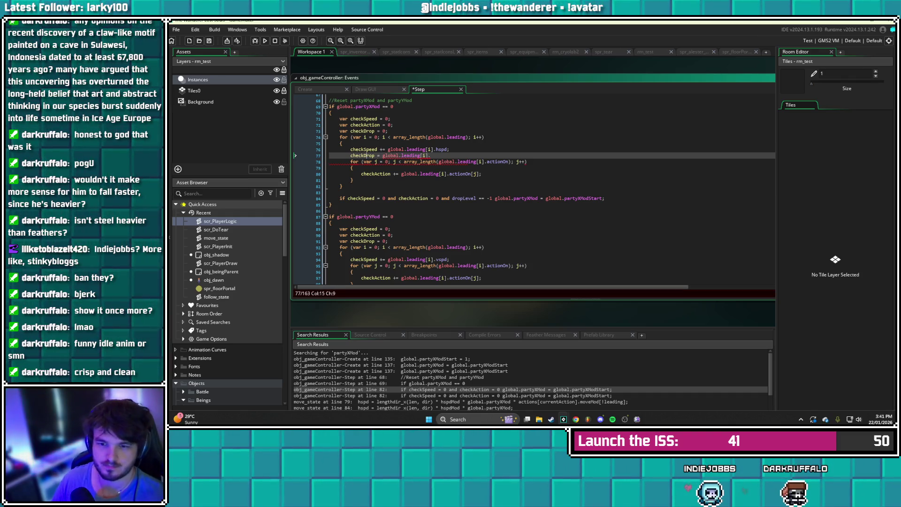
{"action": "left_click", "coordinate": [350, 156]}
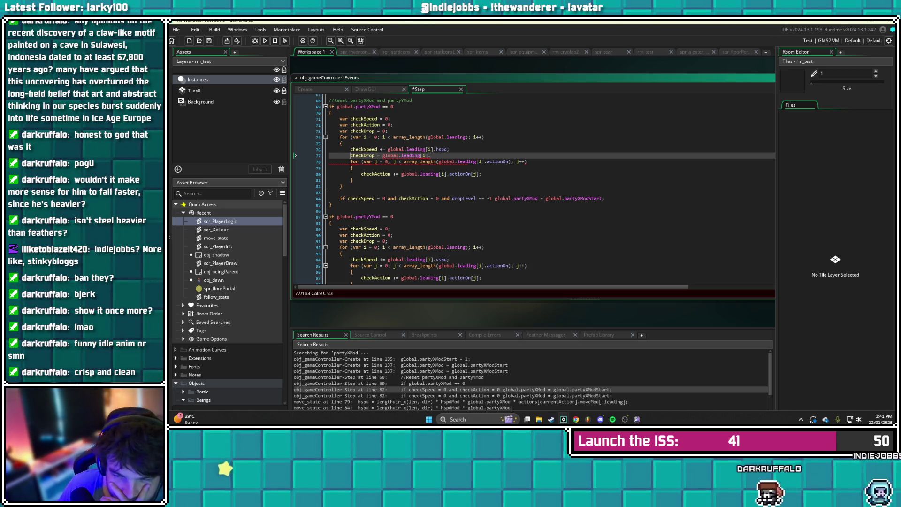
{"action": "left_click", "coordinate": [352, 156]}
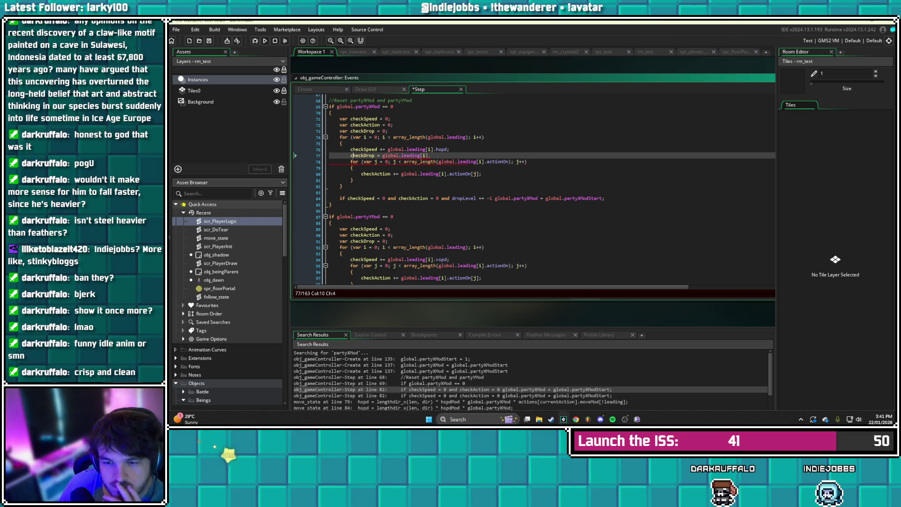
{"action": "type", "text": "."}
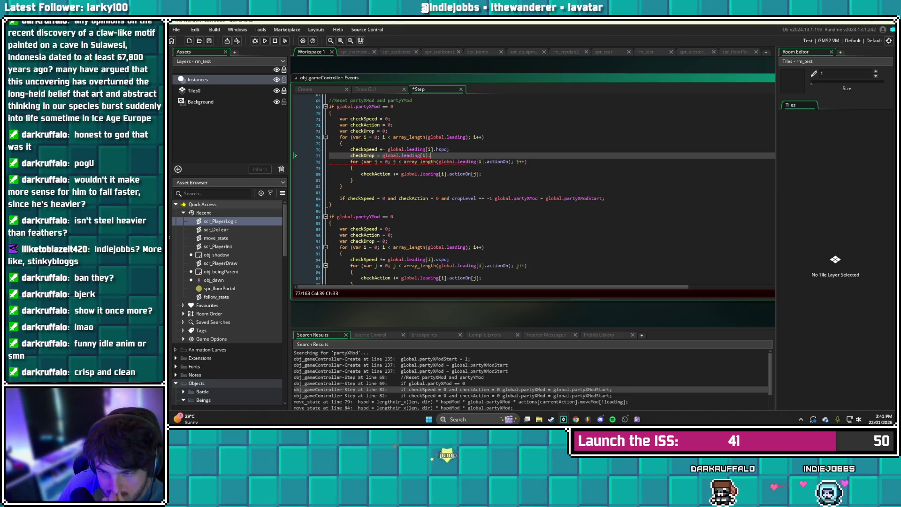
{"action": "type", "text": "dropLevel"}
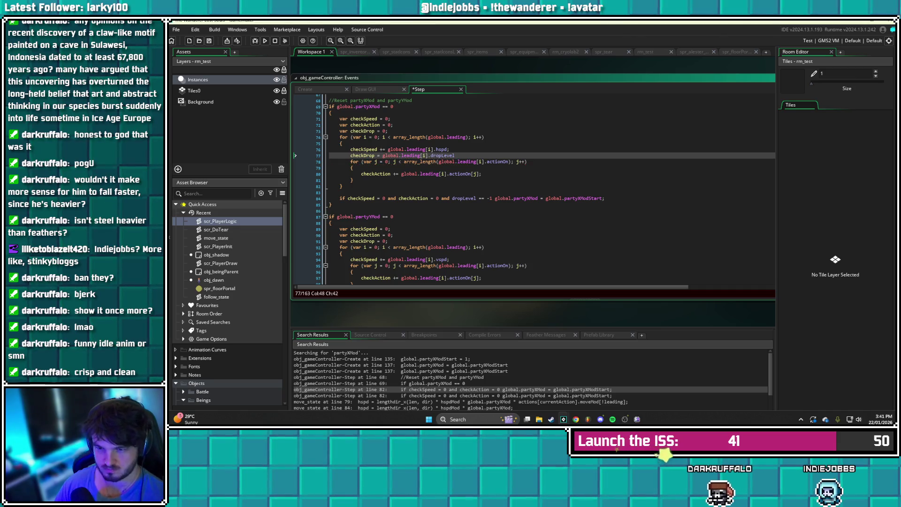
{"action": "key", "text": "ctrl+s"}
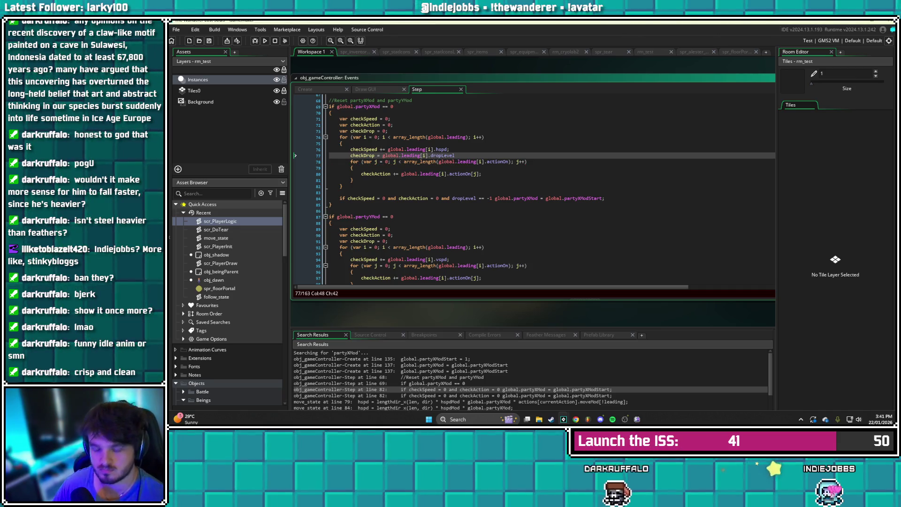
{"action": "type", "text": ";"}
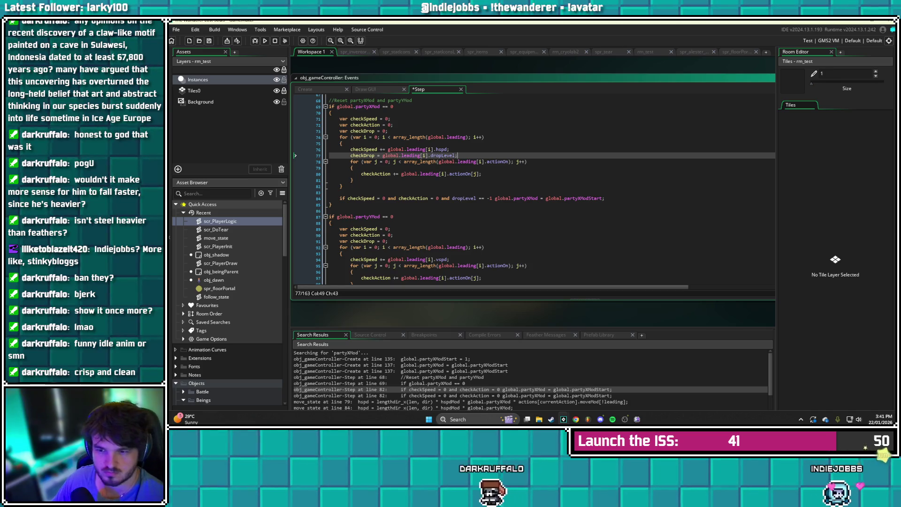
{"action": "key", "text": "shift+Home"}
{"action": "key", "text": "shift+Home"}
{"action": "key", "text": "ctrl+c"}
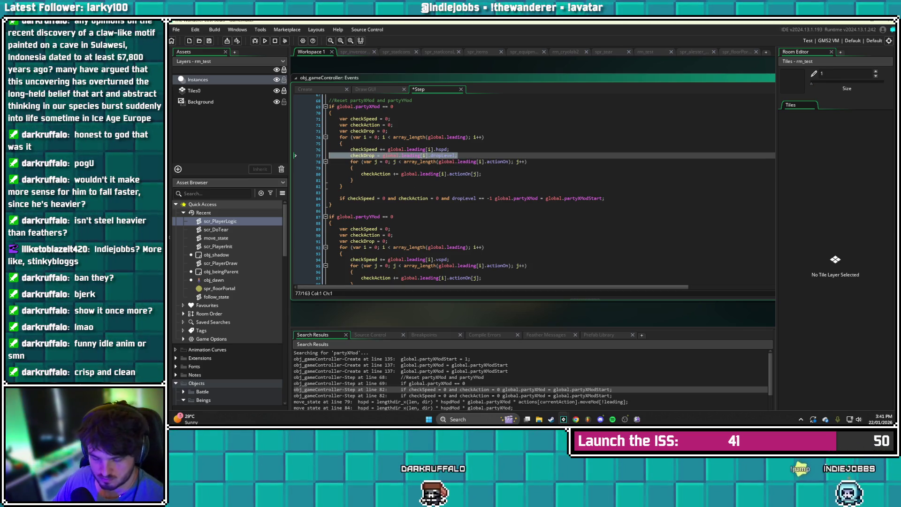
{"action": "scroll", "coordinate": [544, 187], "scroll_direction": "down", "scroll_amount": 2}
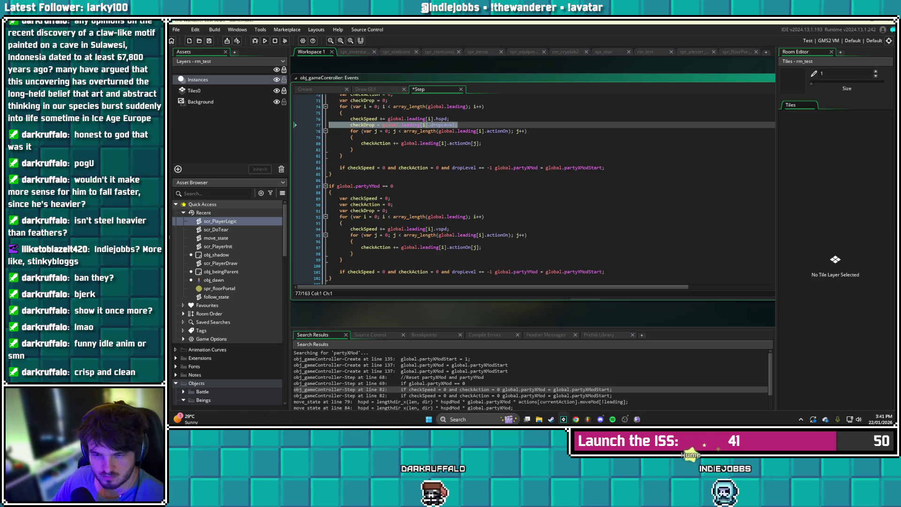
Paste the checkDrop assignment into the partyYMod loop below line 94, fix its indent, and save
{"action": "left_click", "coordinate": [450, 228]}
{"action": "key", "text": "Return"}
{"action": "key", "text": "ctrl+v"}
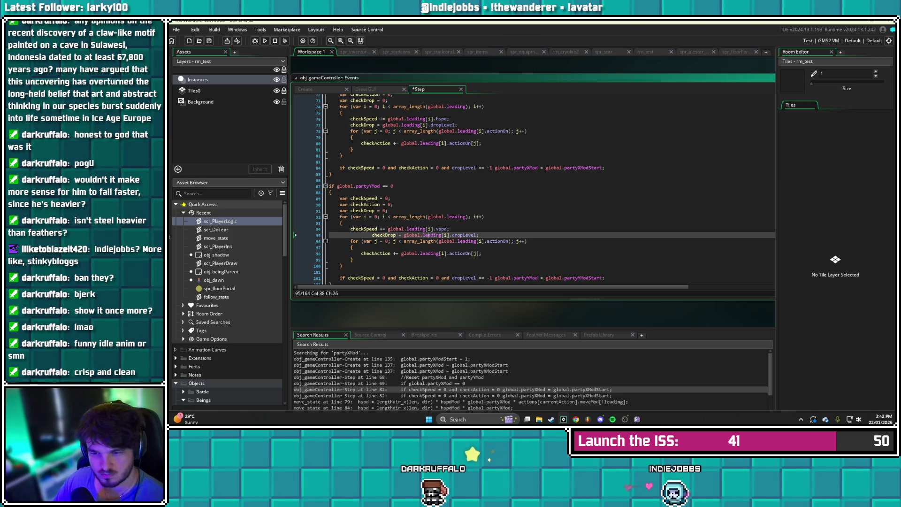
{"action": "key", "text": "BackSpace"}
{"action": "key", "text": "BackSpace"}
{"action": "key", "text": "BackSpace"}
{"action": "left_click", "coordinate": [372, 240]}
{"action": "key", "text": "ctrl+s"}
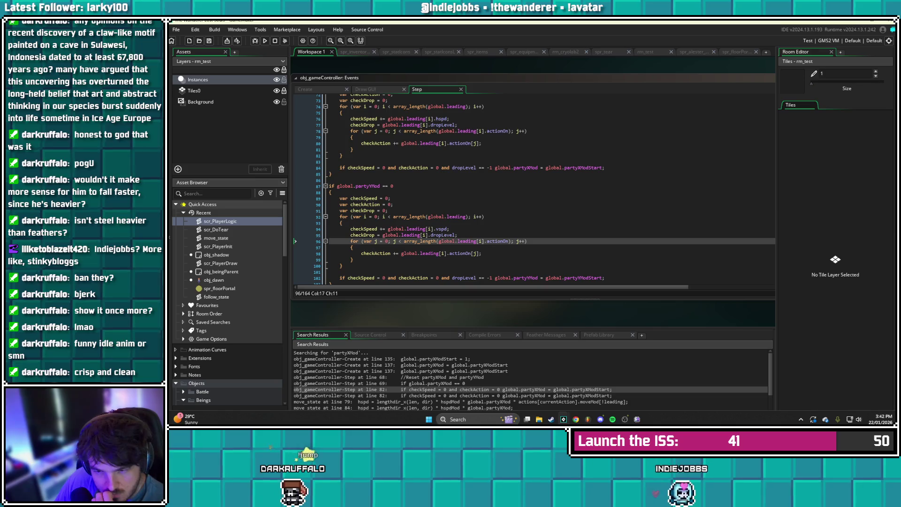
Replace 'dropLevel == -1' with 'checkDrop == -1' in both the partyYMod and partyXMod reset conditions
{"action": "scroll", "coordinate": [549, 188], "scroll_direction": "down", "scroll_amount": 2}
{"action": "left_click_drag", "start_coordinate": [492, 247], "coordinate": [452, 247]}
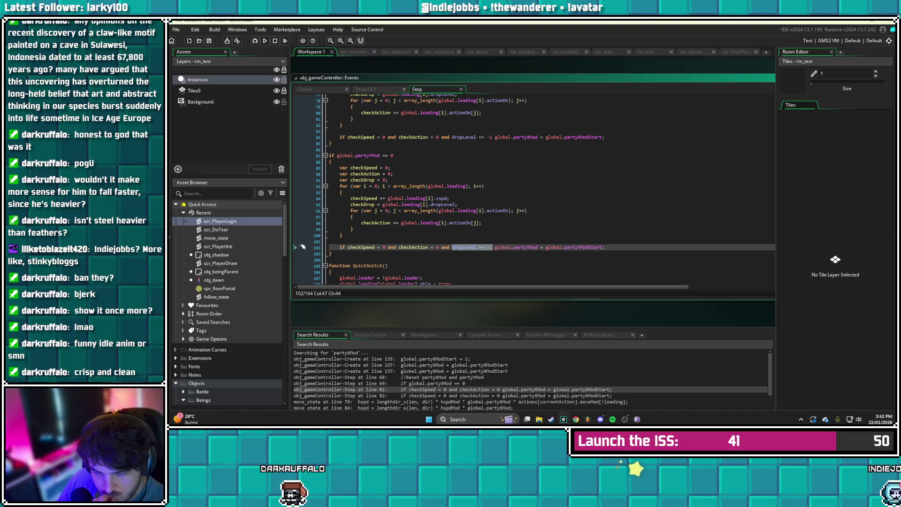
{"action": "type", "text": "checkDrop "}
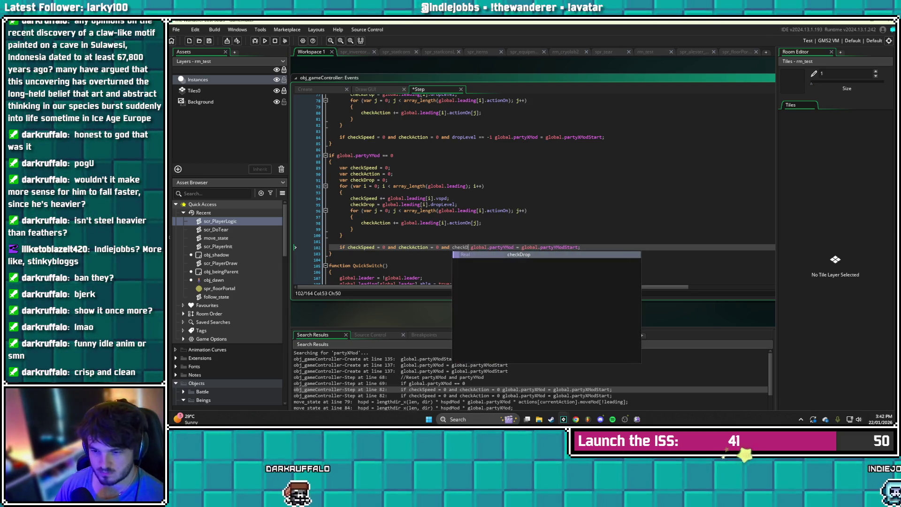
{"action": "type", "text": "!= -1"}
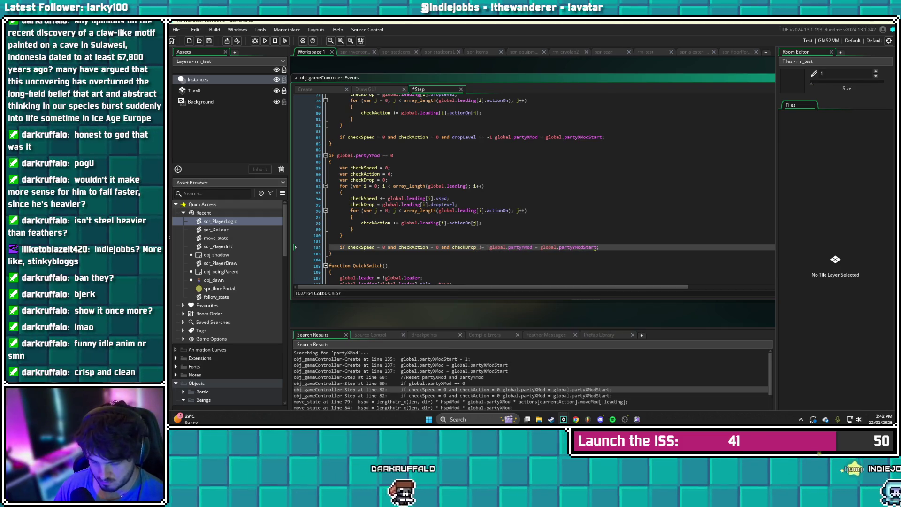
{"action": "key", "text": "ctrl+s"}
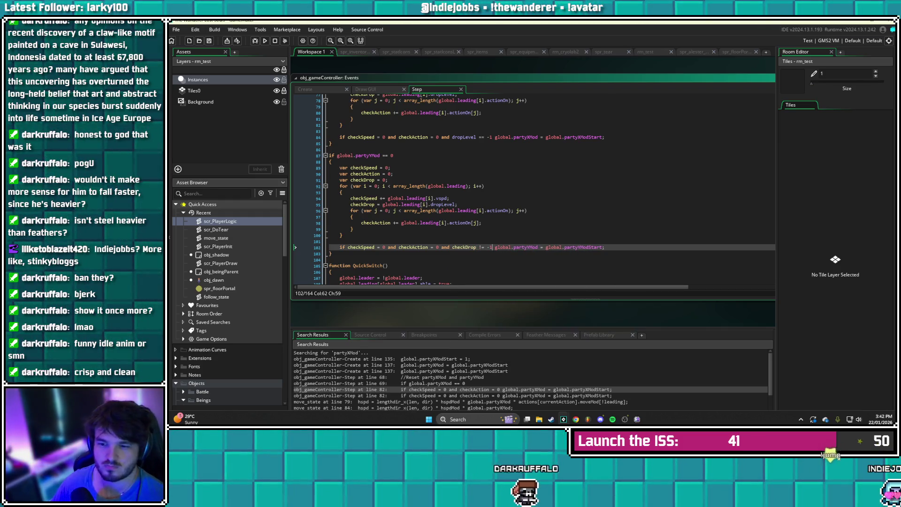
{"action": "scroll", "coordinate": [469, 188], "scroll_direction": "up", "scroll_amount": 4}
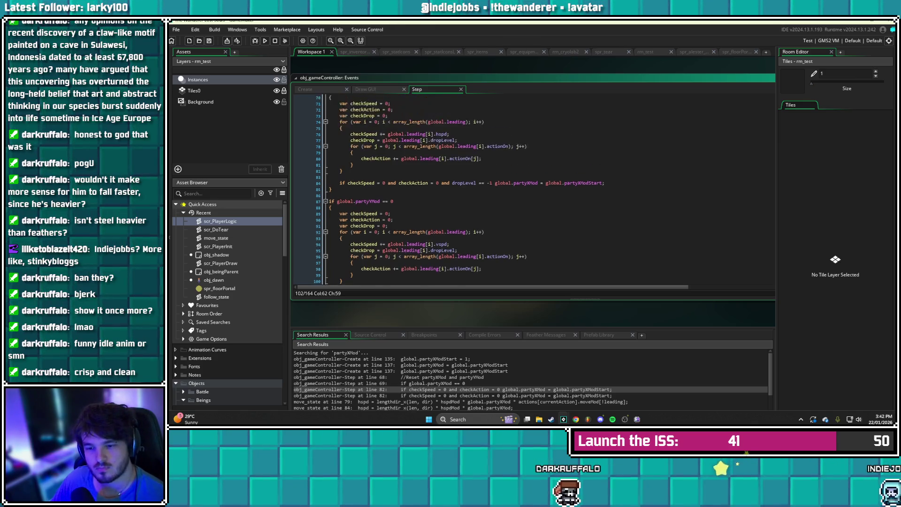
{"action": "scroll", "coordinate": [549, 188], "scroll_direction": "down", "scroll_amount": 4}
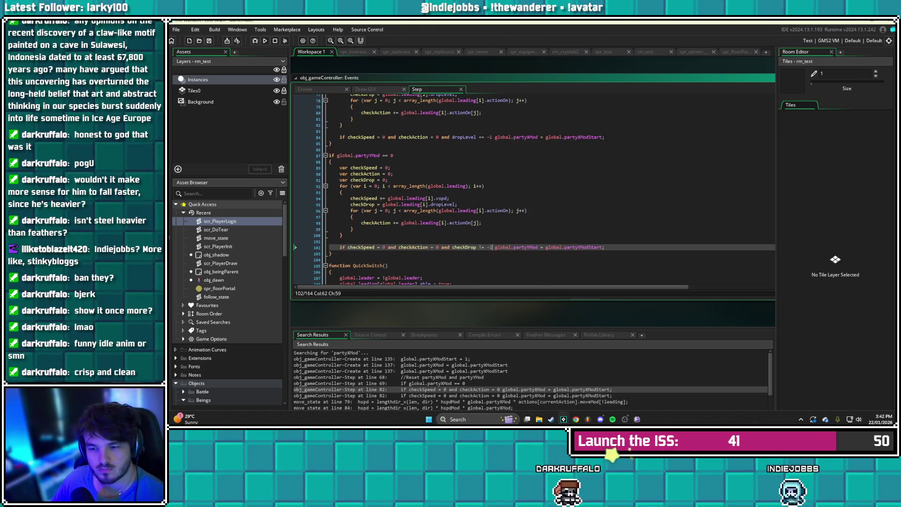
{"action": "key", "text": "BackSpace"}
{"action": "key", "text": "BackSpace"}
{"action": "key", "text": "BackSpace"}
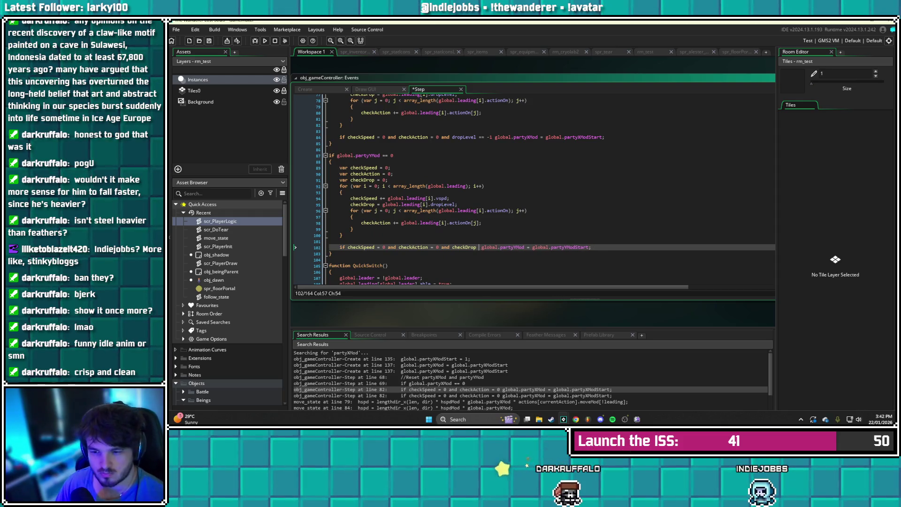
{"action": "type", "text": "== -1"}
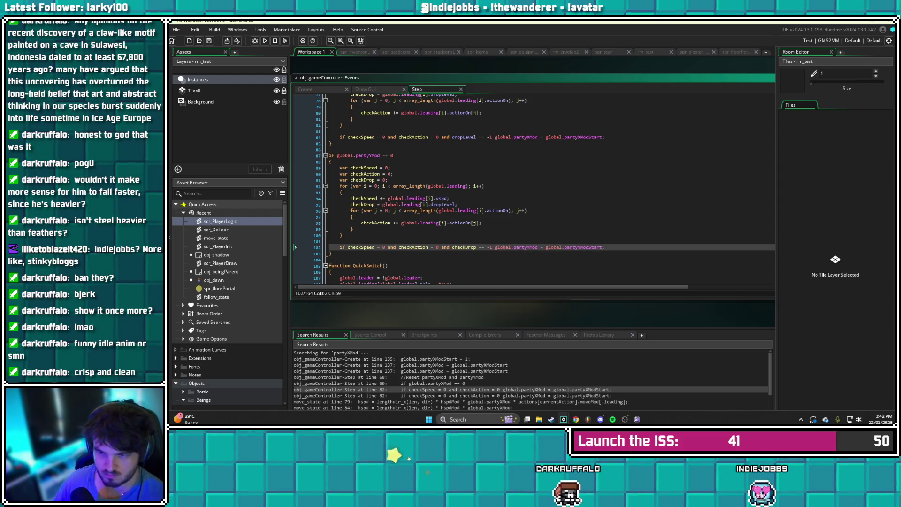
{"action": "left_click_drag", "start_coordinate": [494, 137], "coordinate": [451, 137]}
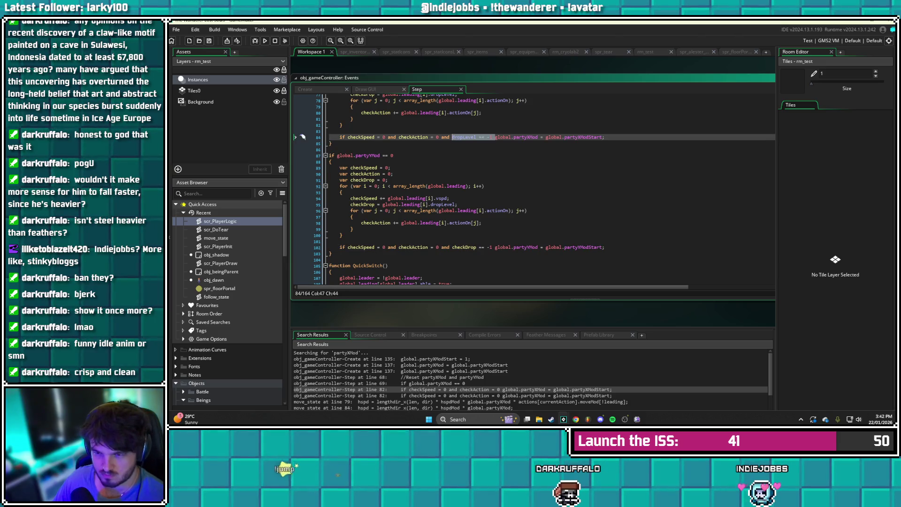
{"action": "type", "text": "checkDrop "}
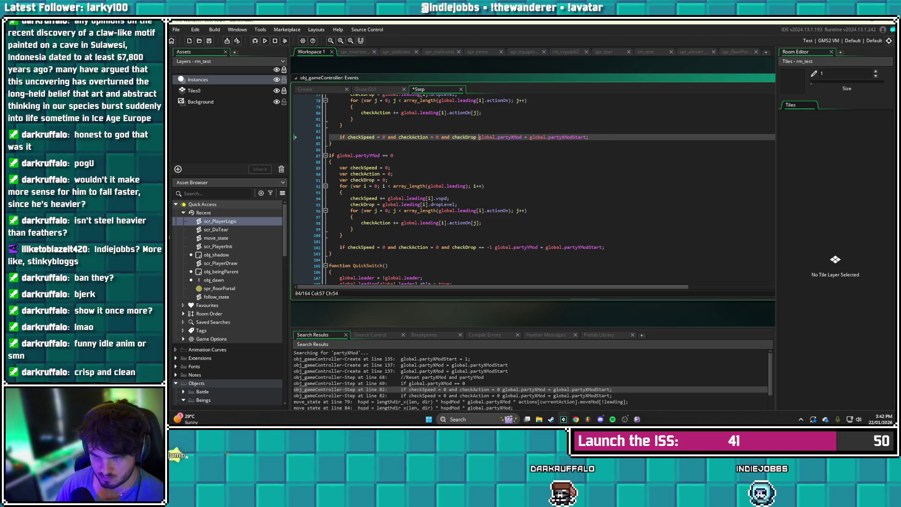
{"action": "type", "text": "== -1"}
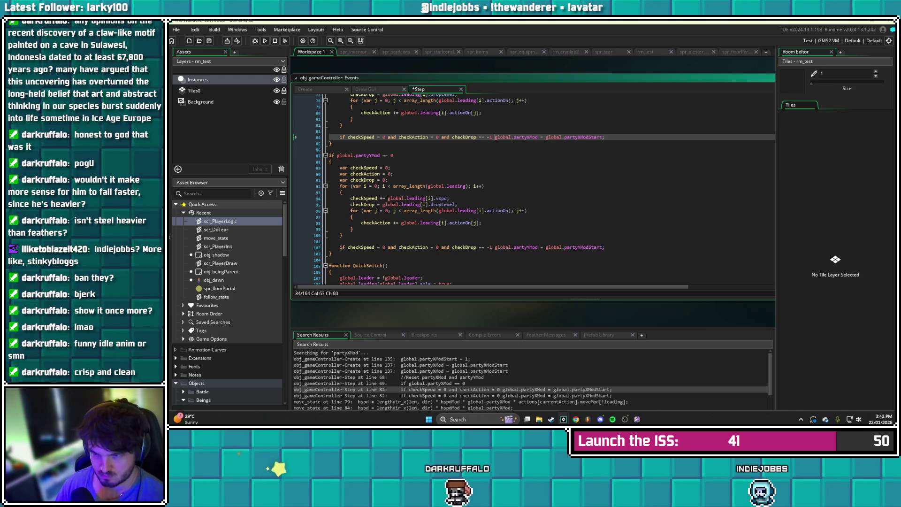
{"action": "scroll", "coordinate": [517, 187], "scroll_direction": "up", "scroll_amount": 3}
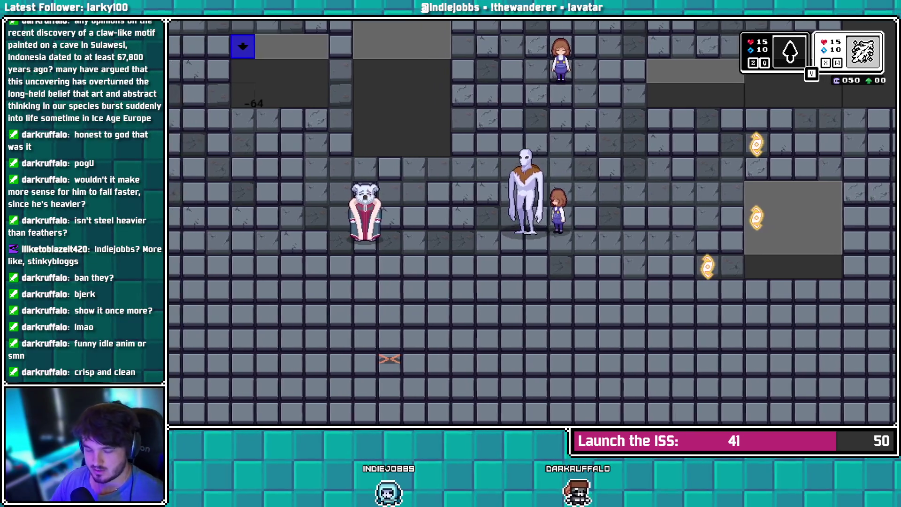
Sink the party into the floor with Z and resurface twice beside the white figure, then walk up-left
{"action": "key", "text": "Left"}
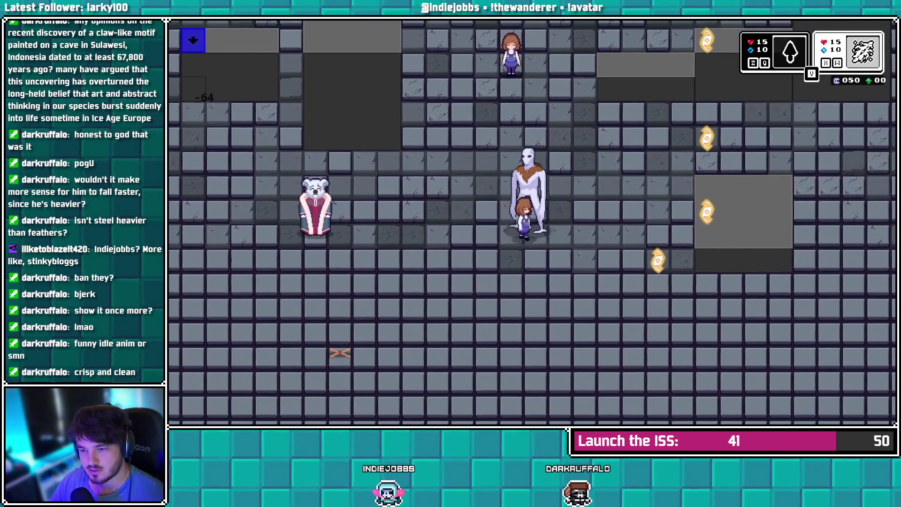
{"action": "key", "text": "z"}
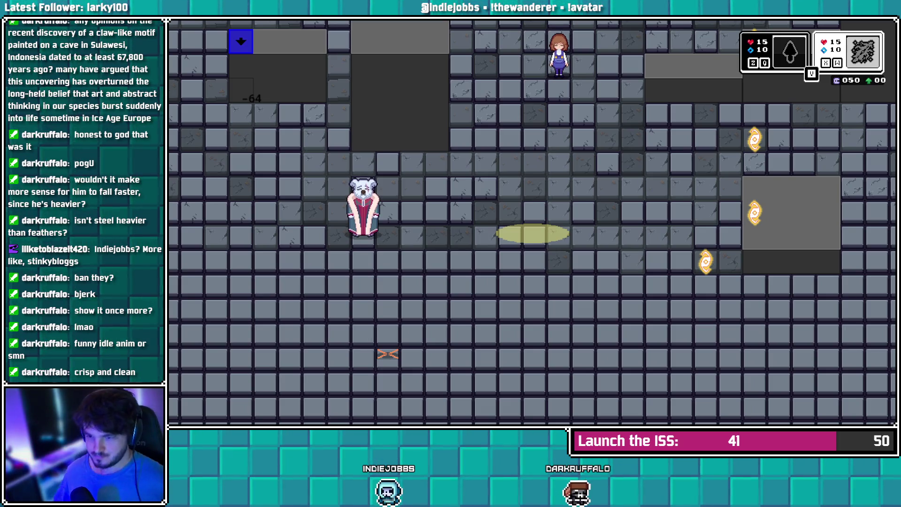
{"action": "key", "text": "z"}
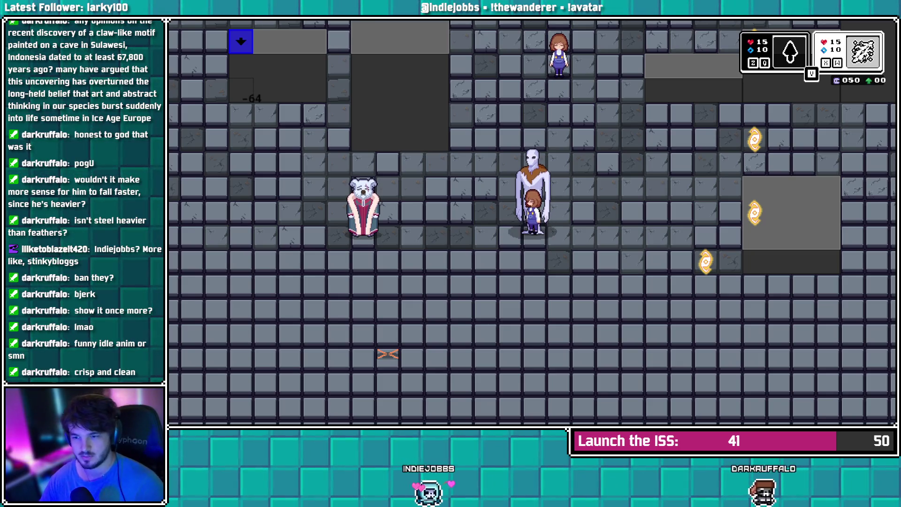
{"action": "key", "text": "Left"}
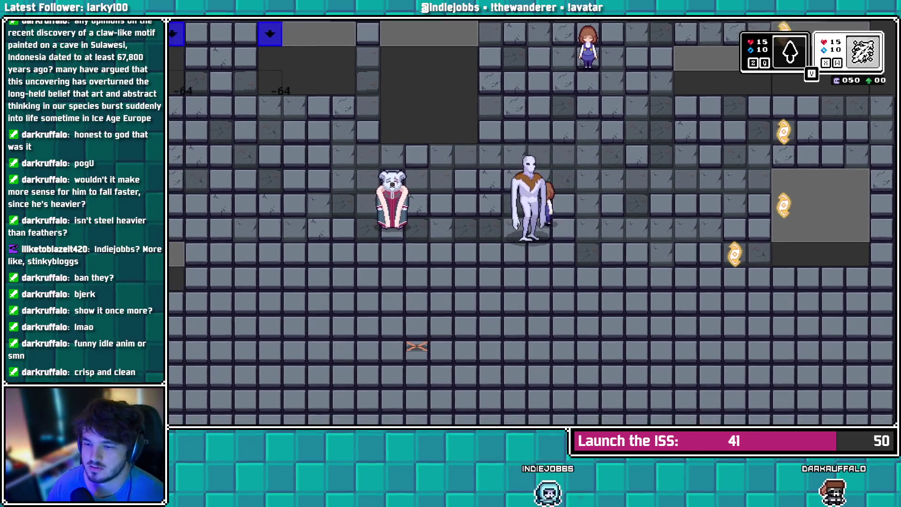
{"action": "key", "text": "Right"}
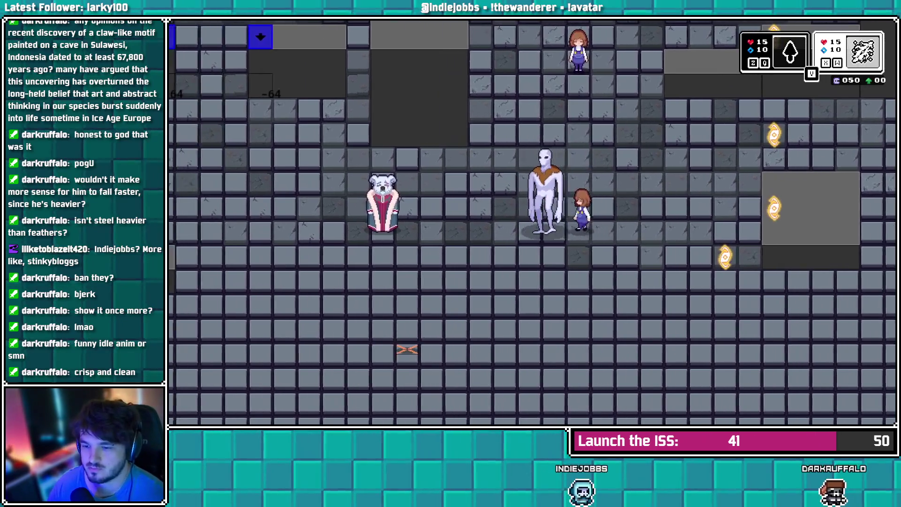
{"action": "key", "text": "Left"}
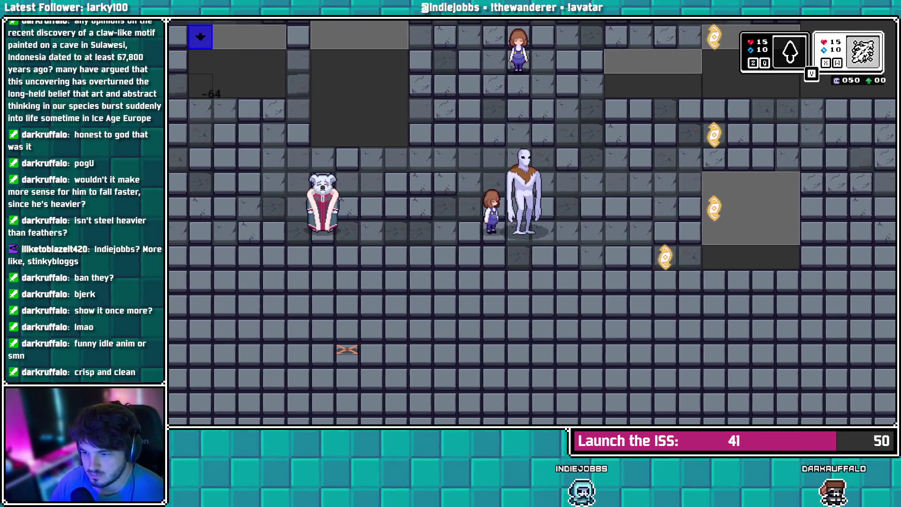
{"action": "key", "text": "z"}
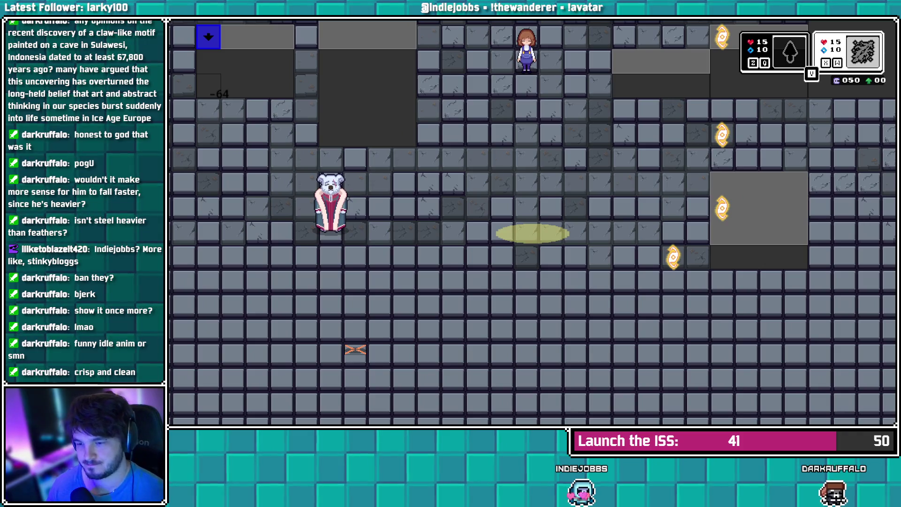
{"action": "key", "text": "z"}
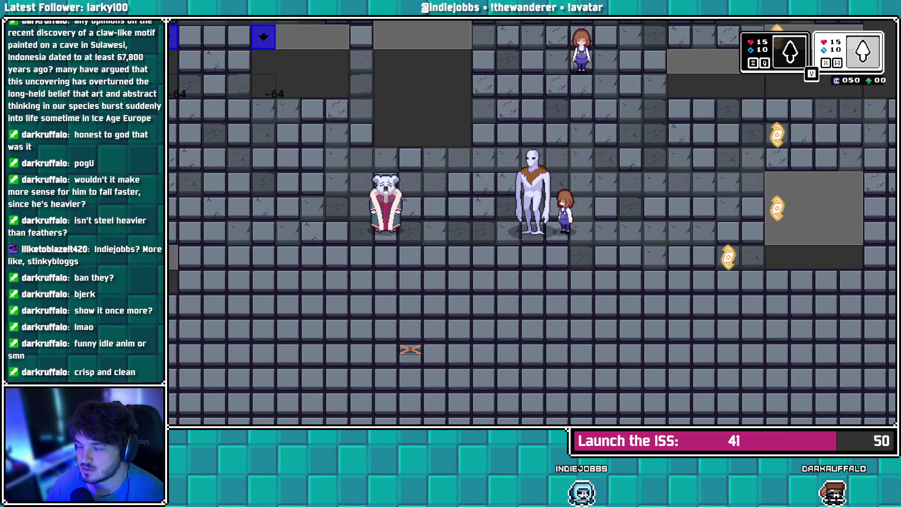
{"action": "key", "text": "Up"}
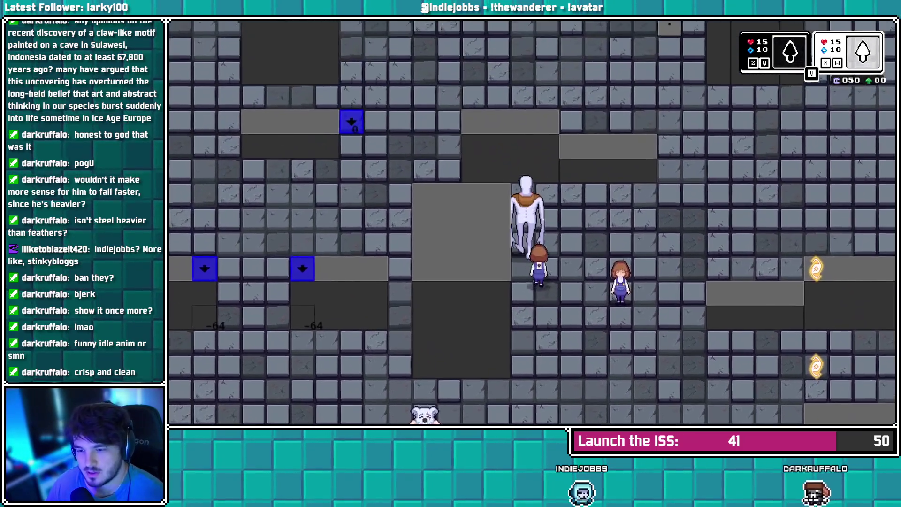
{"action": "key", "text": "Left"}
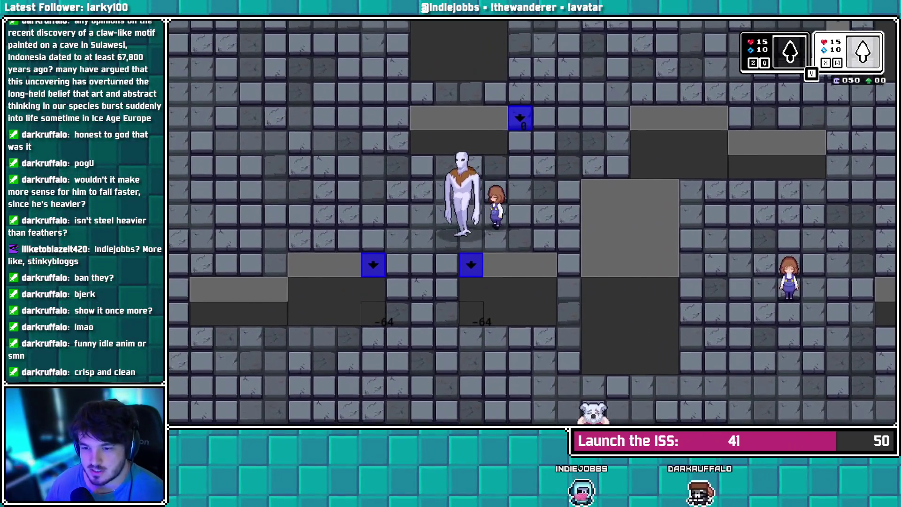
Move the party onto the grey platform, switch members with V, and pull the girl onto the arrow tile
{"action": "key", "text": "Left"}
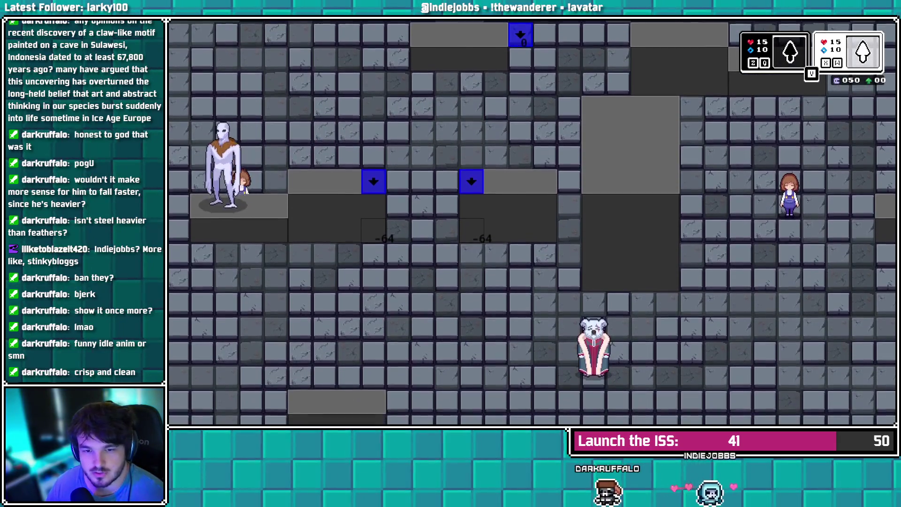
{"action": "key", "text": "Right"}
{"action": "key", "text": "Left"}
{"action": "key", "text": "Right"}
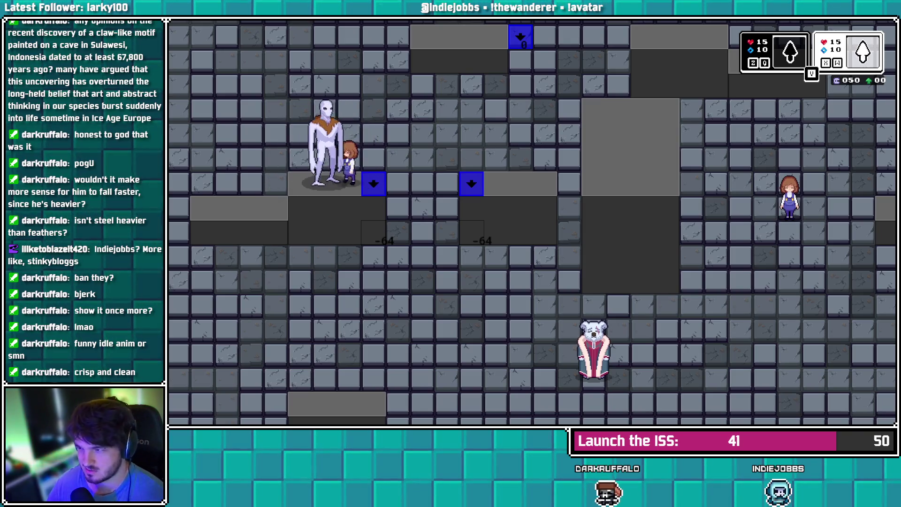
{"action": "key", "text": "v"}
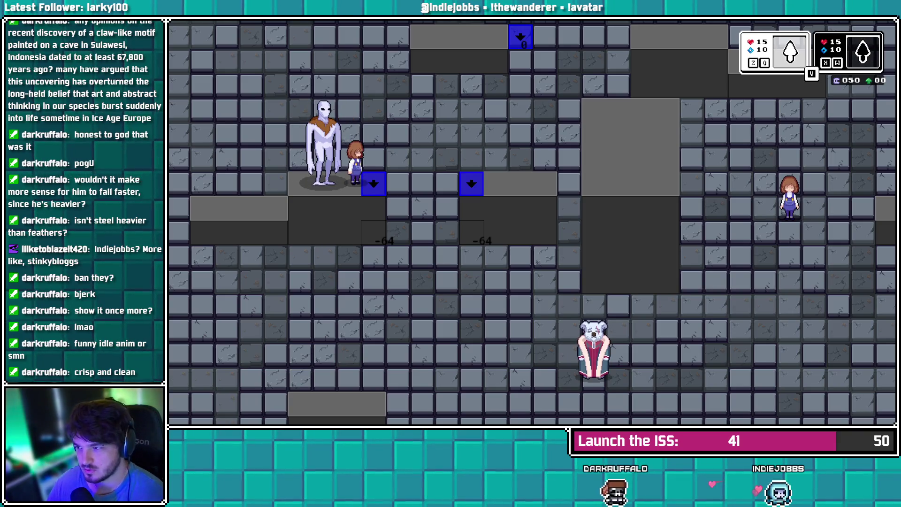
{"action": "key", "text": "z"}
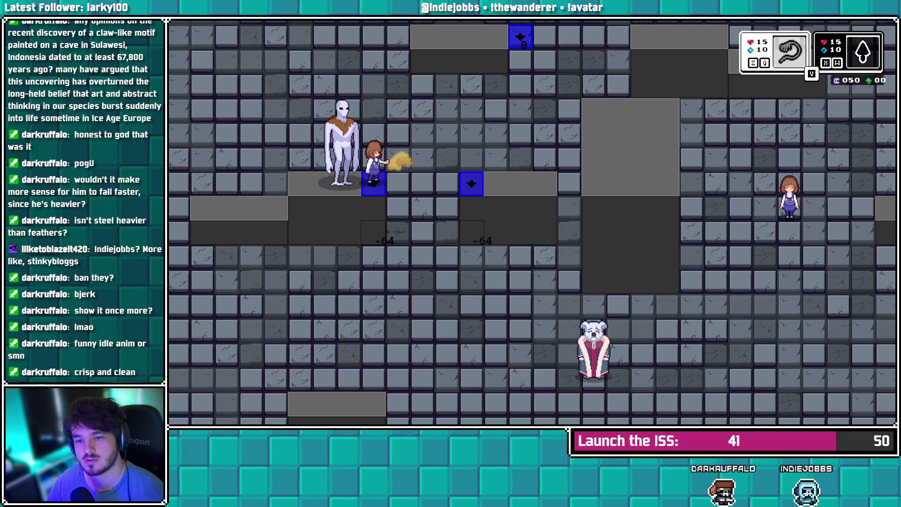
Push the white figure into the pit, walk across both arrow tiles, and rejoin the tall figure
{"action": "key", "text": "Right"}
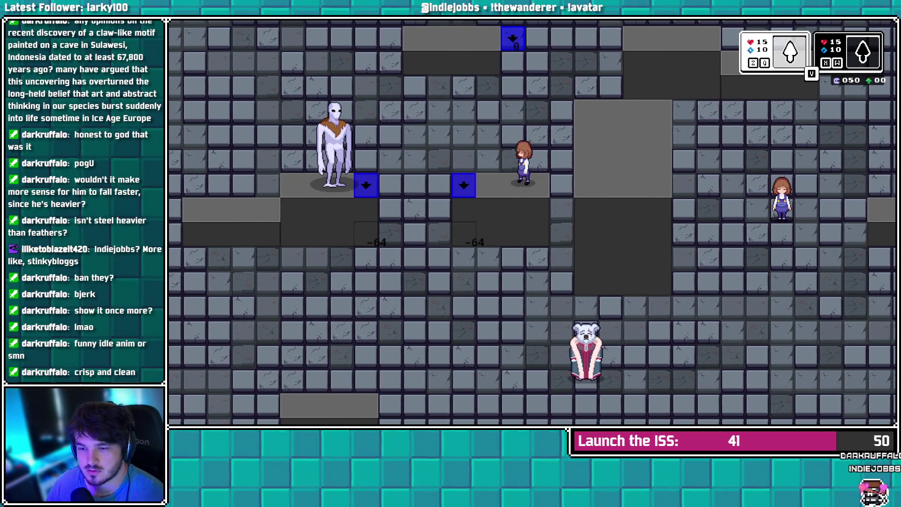
{"action": "key", "text": "Left"}
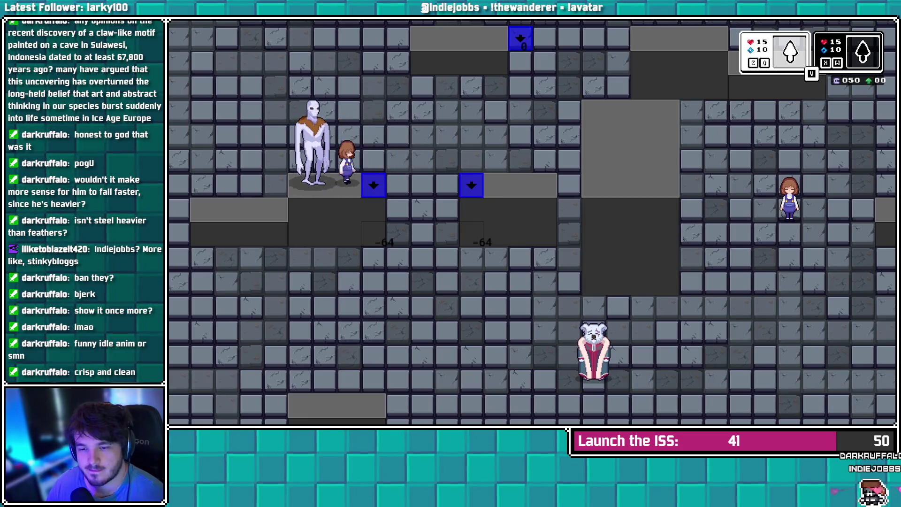
{"action": "key", "text": "Right"}
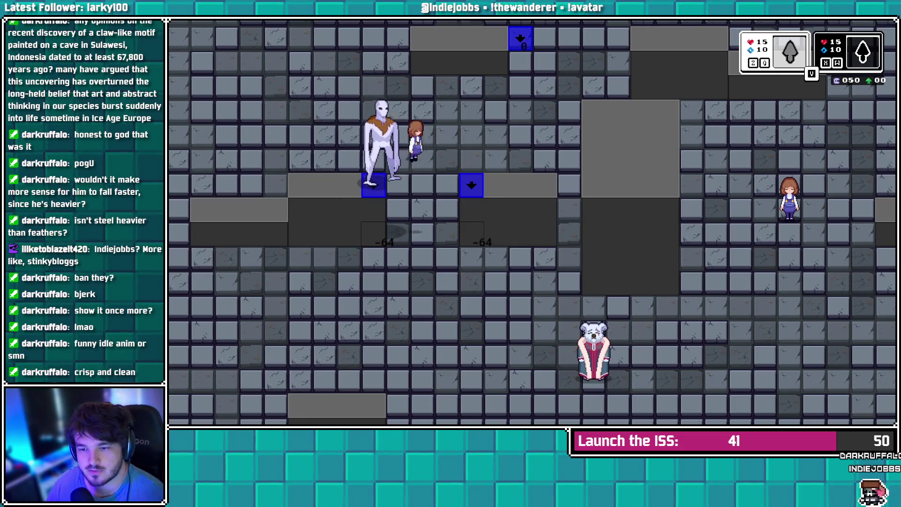
{"action": "key", "text": "Left"}
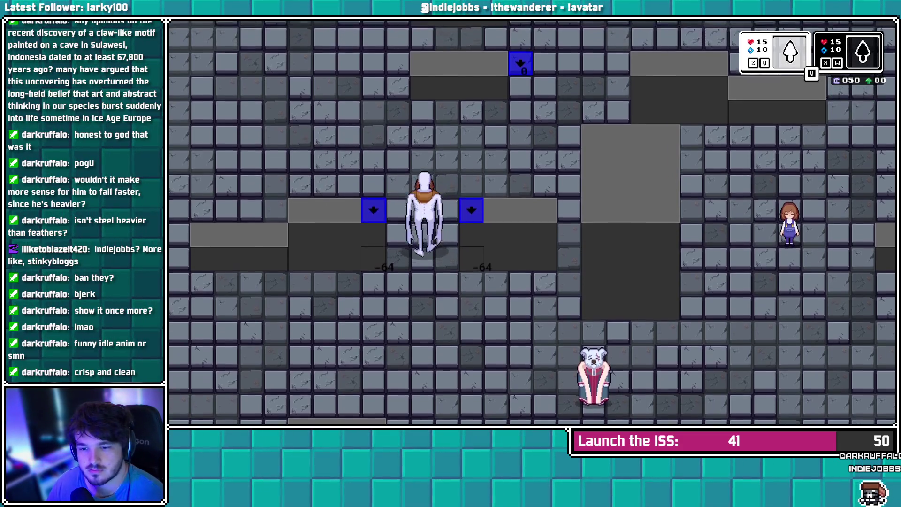
{"action": "key", "text": "Left"}
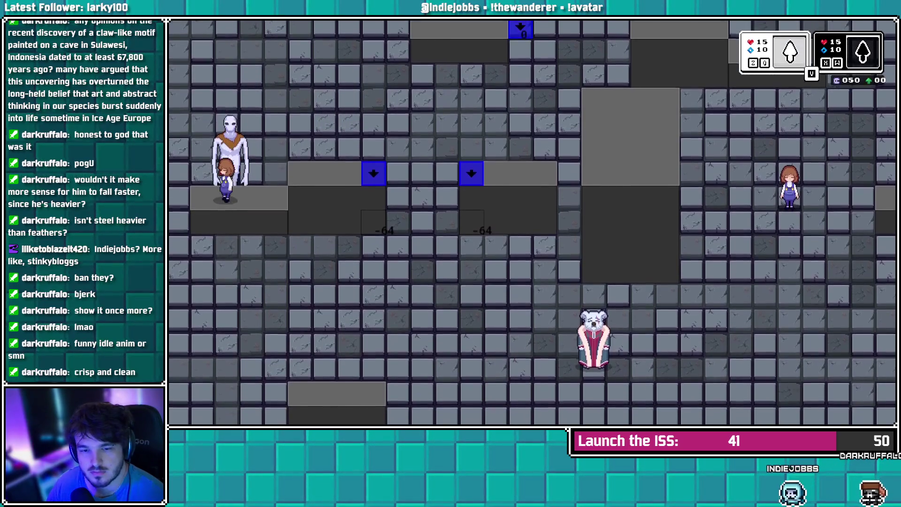
{"action": "key", "text": "Right"}
{"action": "key", "text": "Right"}
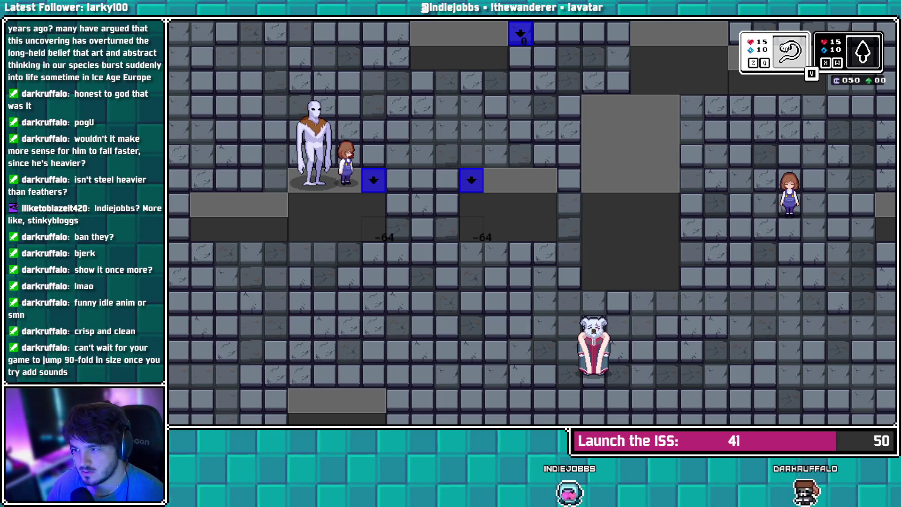
{"action": "key", "text": "Right"}
{"action": "key", "text": "Right"}
{"action": "key", "text": "Right"}
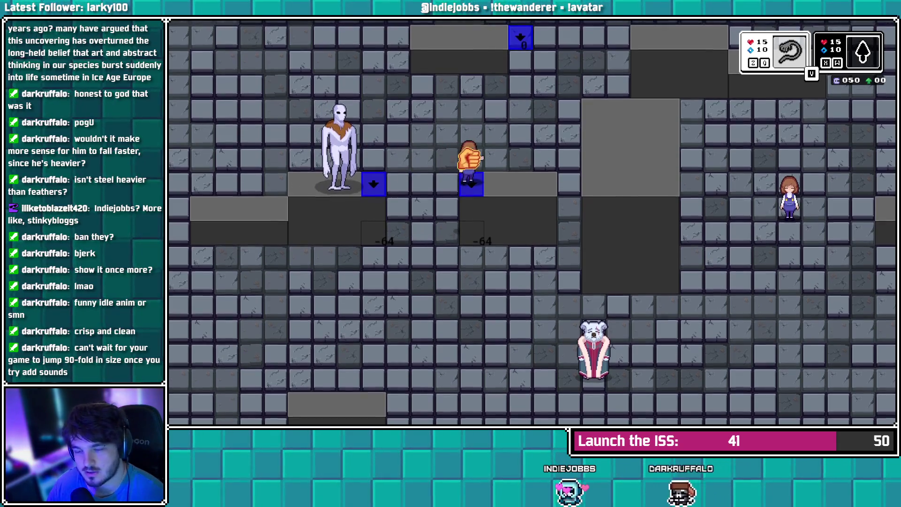
{"action": "key", "text": "Right"}
{"action": "key", "text": "Left"}
{"action": "key", "text": "Left"}
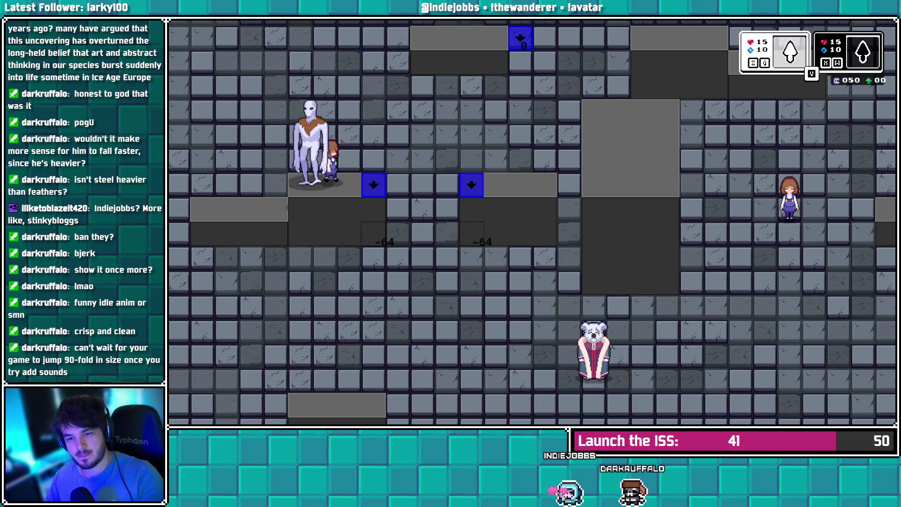
{"action": "key", "text": "Up"}
{"action": "key", "text": "Up"}
{"action": "key", "text": "Up"}
{"action": "key", "text": "Right"}
{"action": "key", "text": "Right"}
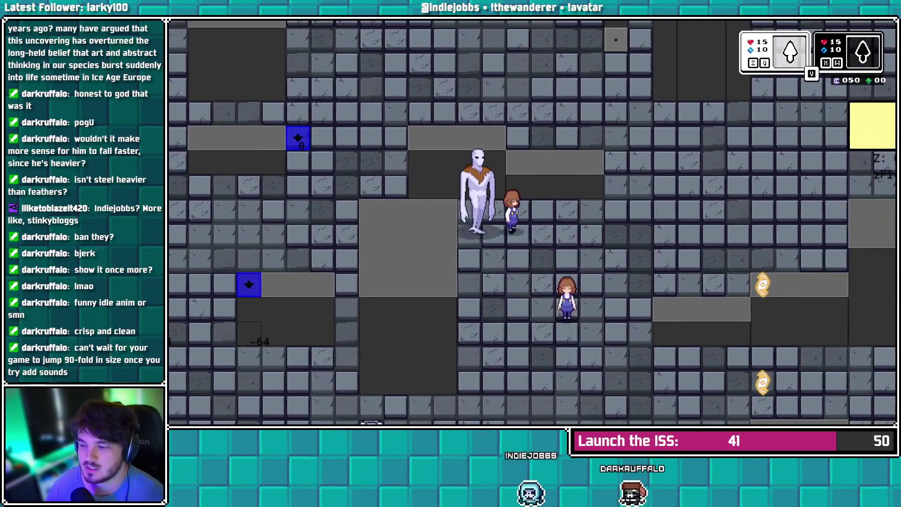
Walk the girl around the dungeon alongside the wanderer, then leave the game for the Step event code
{"action": "key", "text": "Right"}
{"action": "key", "text": "Right"}
{"action": "key", "text": "Right"}
{"action": "key", "text": "Down"}
{"action": "key", "text": "Down"}
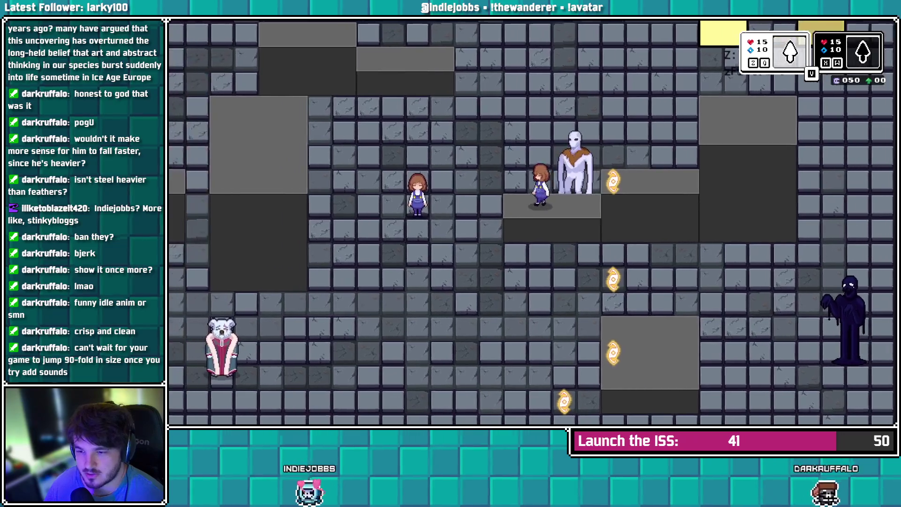
{"action": "key", "text": "Right"}
{"action": "key", "text": "Right"}
{"action": "key", "text": "Right"}
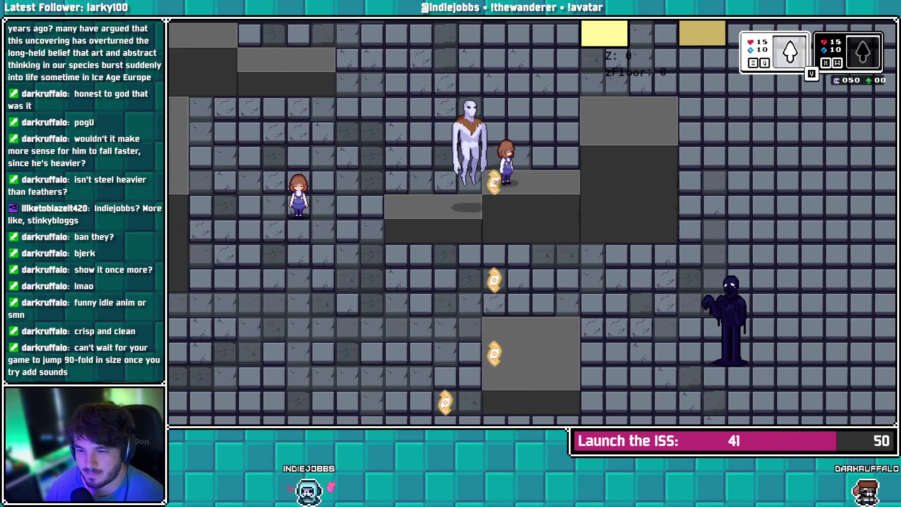
{"action": "key", "text": "Left"}
{"action": "key", "text": "Left"}
{"action": "key", "text": "Left"}
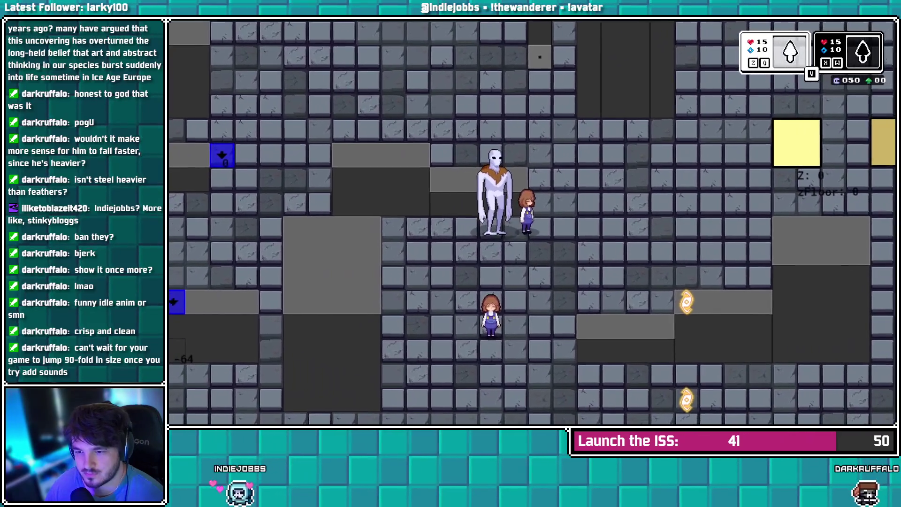
{"action": "key", "text": "Right"}
{"action": "key", "text": "Up"}
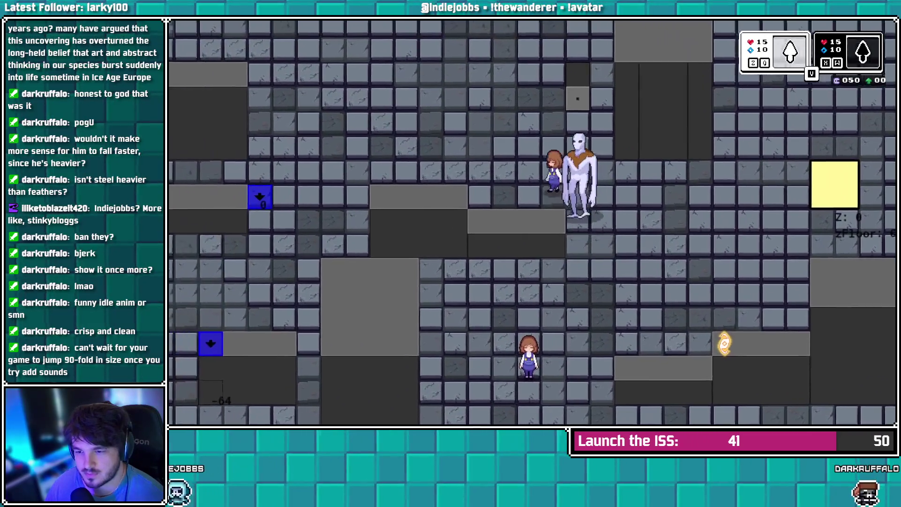
{"action": "key", "text": "Left"}
{"action": "key", "text": "Down"}
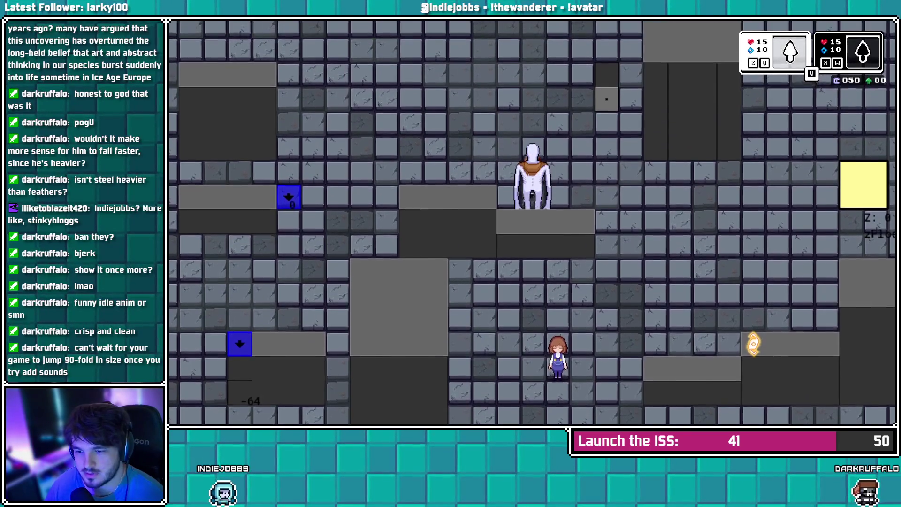
{"action": "key", "text": "Left"}
{"action": "key", "text": "Down"}
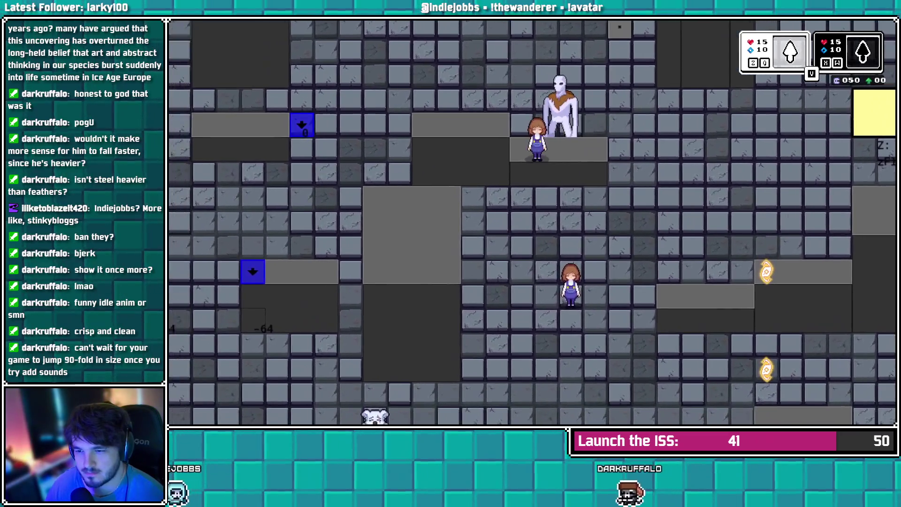
{"action": "key", "text": "Up"}
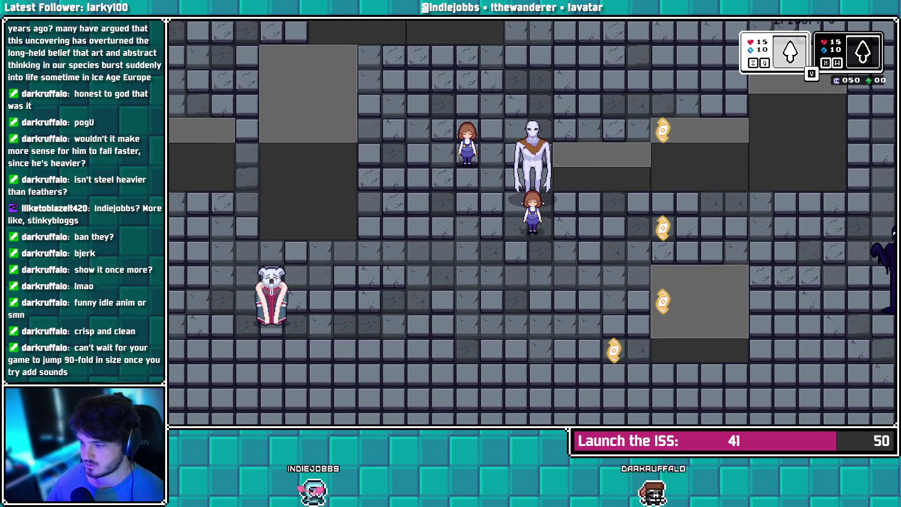
{"action": "key", "text": "alt+Tab"}
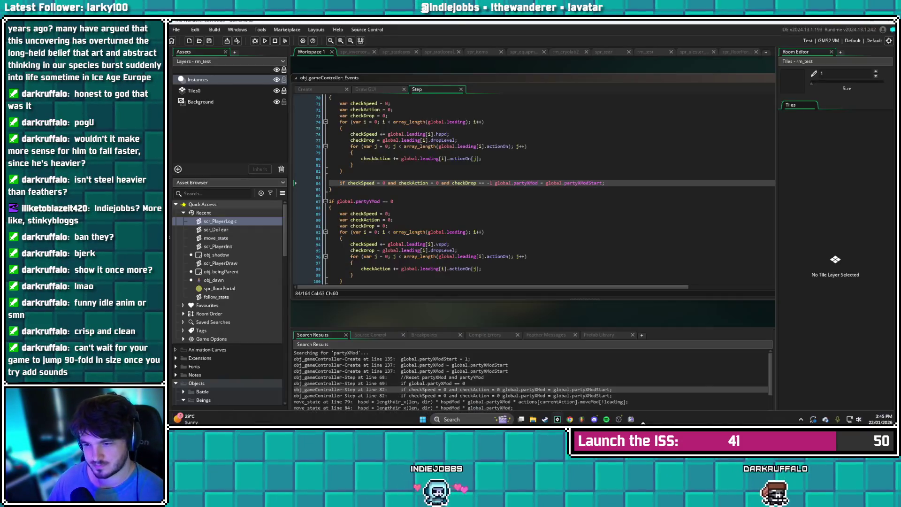
Switch from obj_gameController's Step code to scr_PlayerLogic's drop-into-ground logic
{"action": "left_click", "coordinate": [329, 194]}
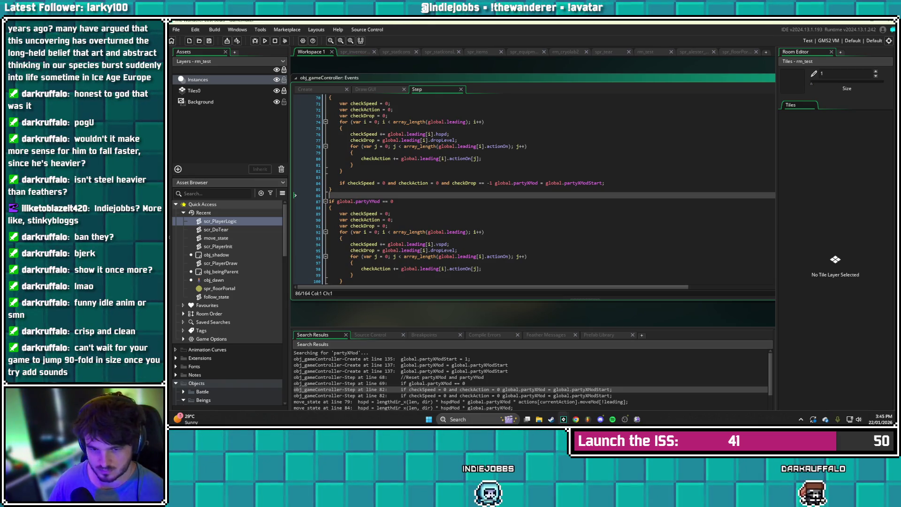
{"action": "scroll", "coordinate": [295, 194], "scroll_direction": "down", "scroll_amount": 15}
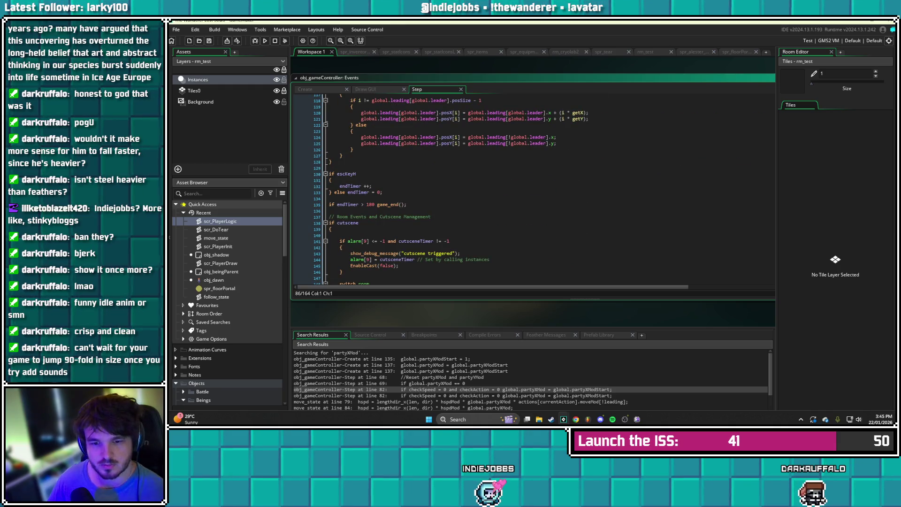
{"action": "key", "text": "ctrl+Tab"}
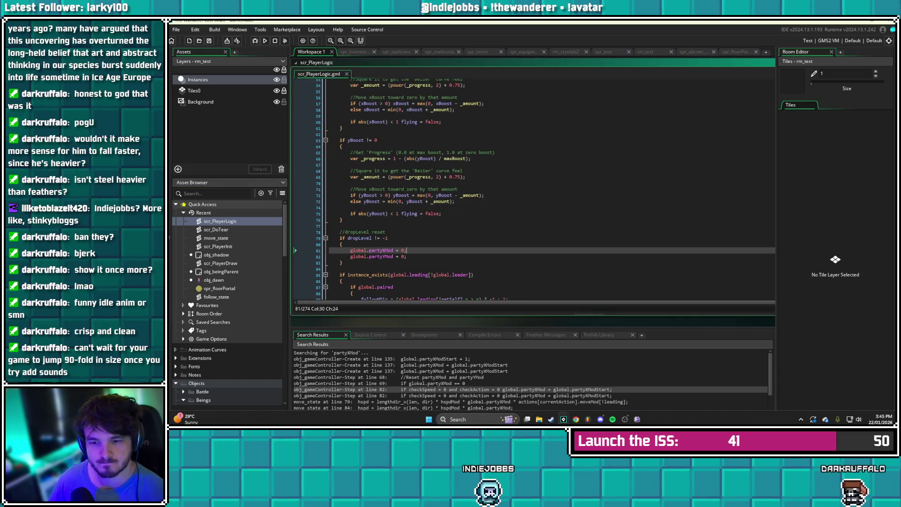
{"action": "scroll", "coordinate": [544, 187], "scroll_direction": "down", "scroll_amount": 7}
{"action": "scroll", "coordinate": [545, 188], "scroll_direction": "down", "scroll_amount": 19}
{"action": "scroll", "coordinate": [544, 188], "scroll_direction": "down", "scroll_amount": 12}
{"action": "scroll", "coordinate": [378, 191], "scroll_direction": "down", "scroll_amount": 10}
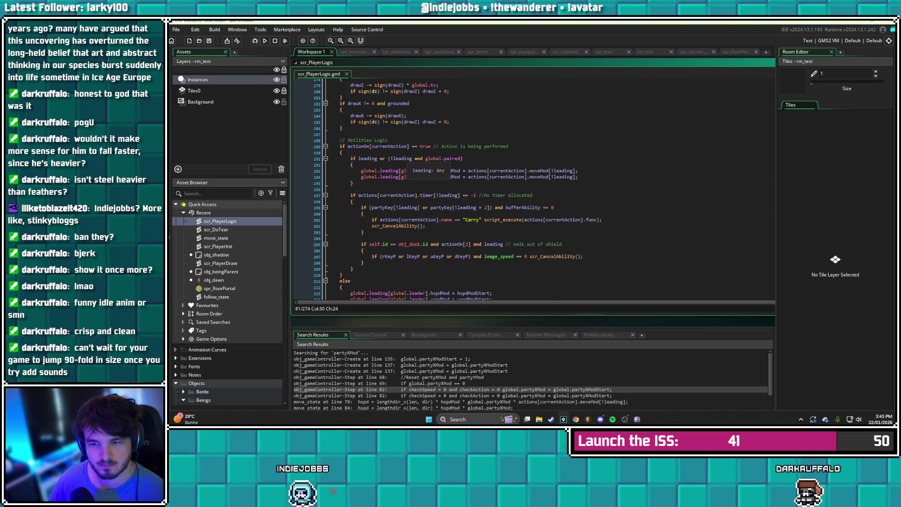
{"action": "scroll", "coordinate": [377, 192], "scroll_direction": "down", "scroll_amount": 3}
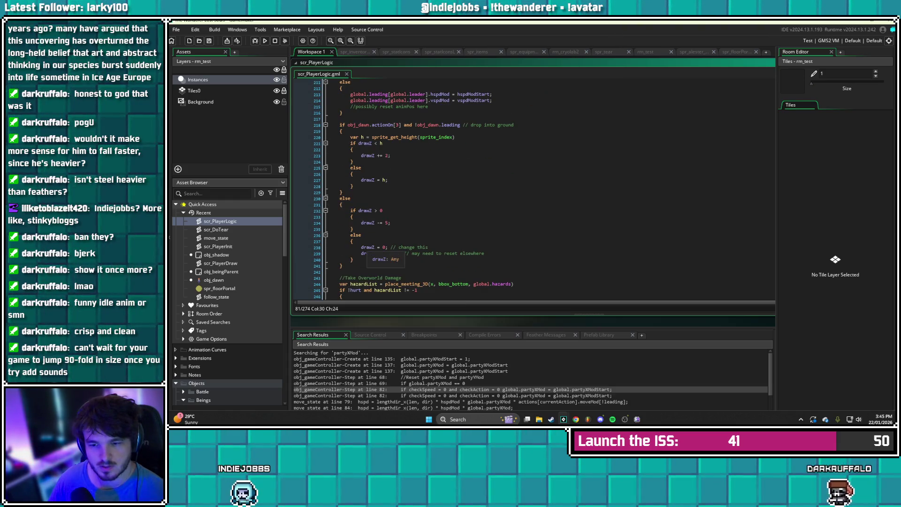
Delete the drawZ = 0; line so the else branch only sets dropLevel = -1, then run the game
{"action": "left_click", "coordinate": [428, 247]}
{"action": "key", "text": "shift+Down"}
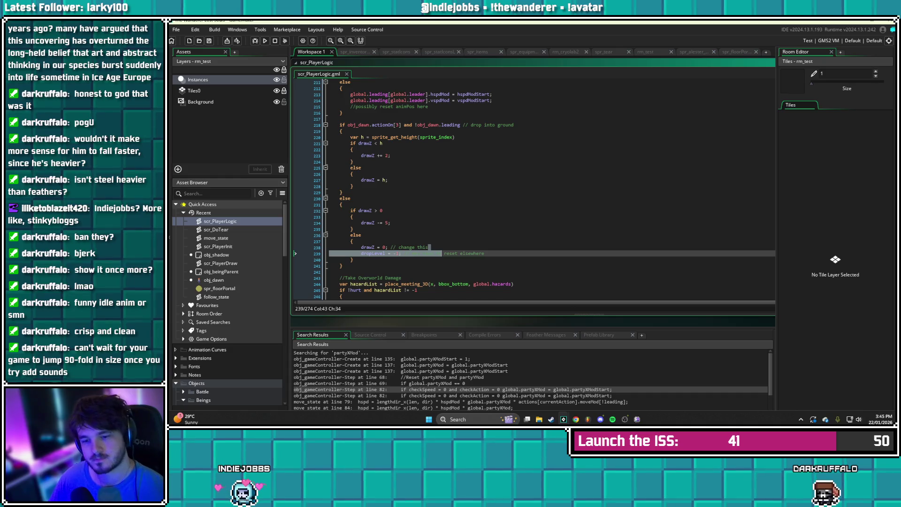
{"action": "left_click", "coordinate": [449, 254]}
{"action": "key", "text": "Up"}
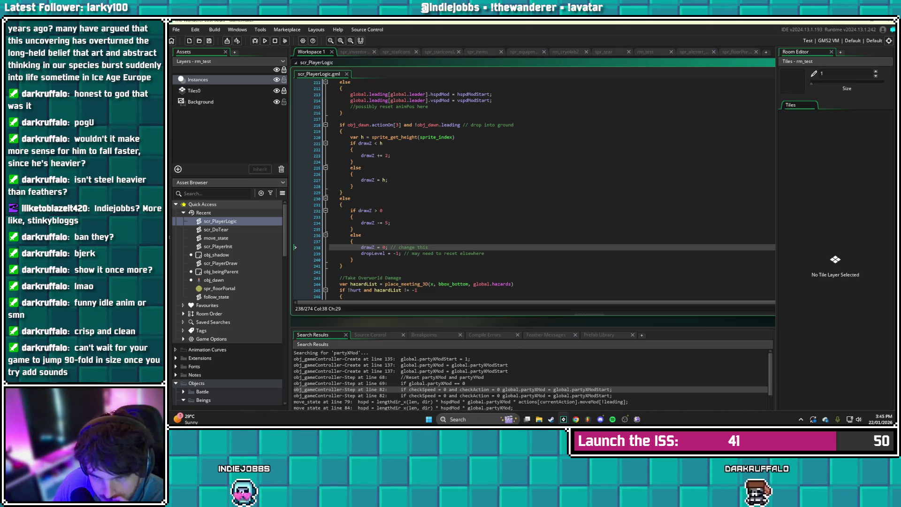
{"action": "key", "text": "shift+Left"}
{"action": "key", "text": "shift+Left"}
{"action": "key", "text": "shift+Left"}
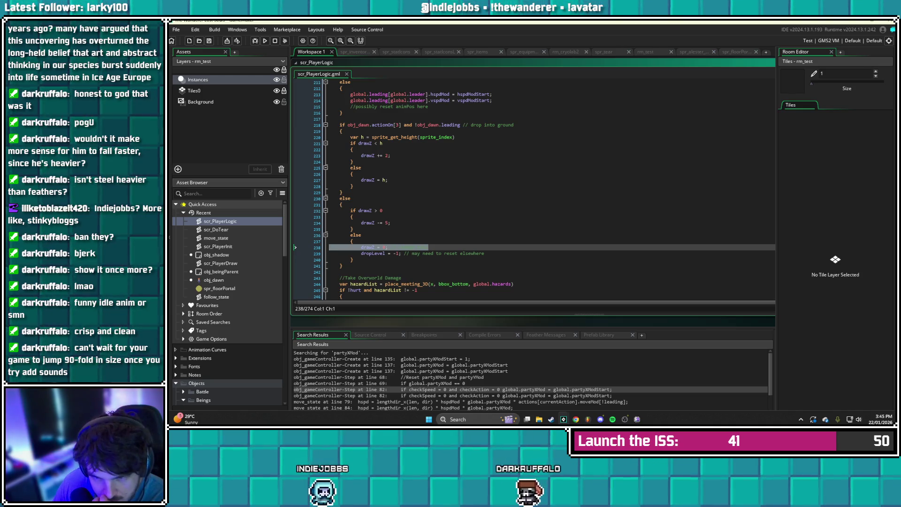
{"action": "key", "text": "BackSpace"}
{"action": "key", "text": "BackSpace"}
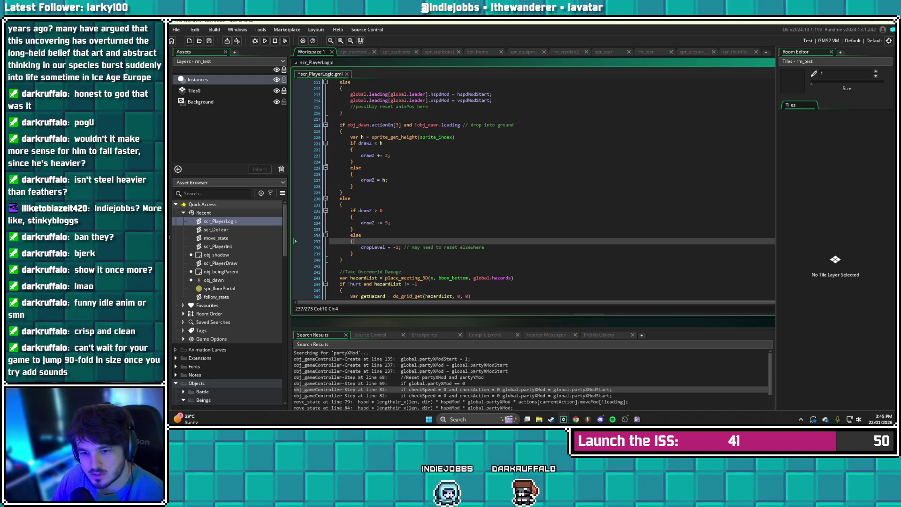
{"action": "left_click", "coordinate": [265, 41]}
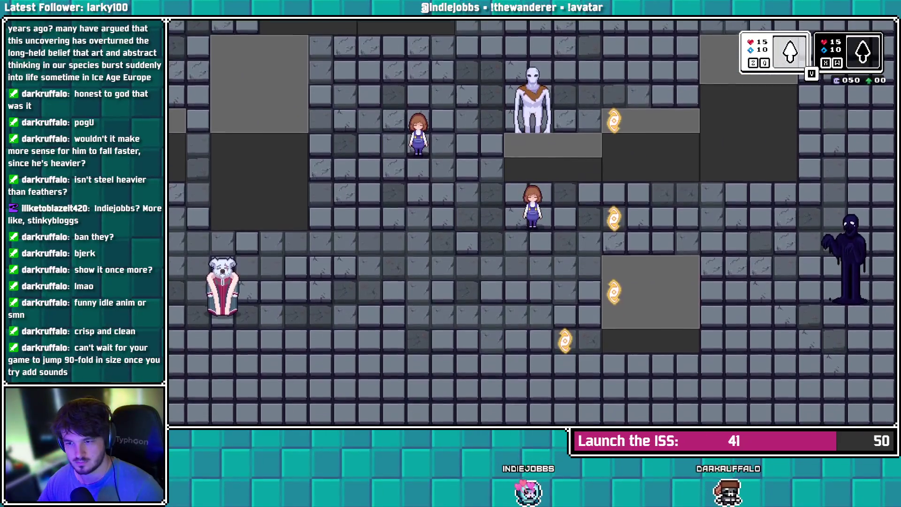
Walk the girl up and down past the white figure, then trigger her ability beside it
{"action": "key", "text": "w"}
{"action": "key", "text": "w"}
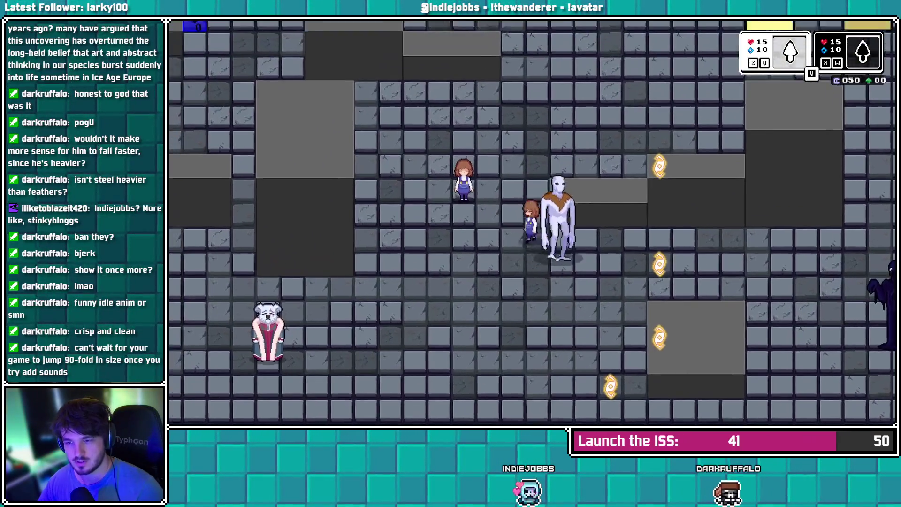
{"action": "key", "text": "s"}
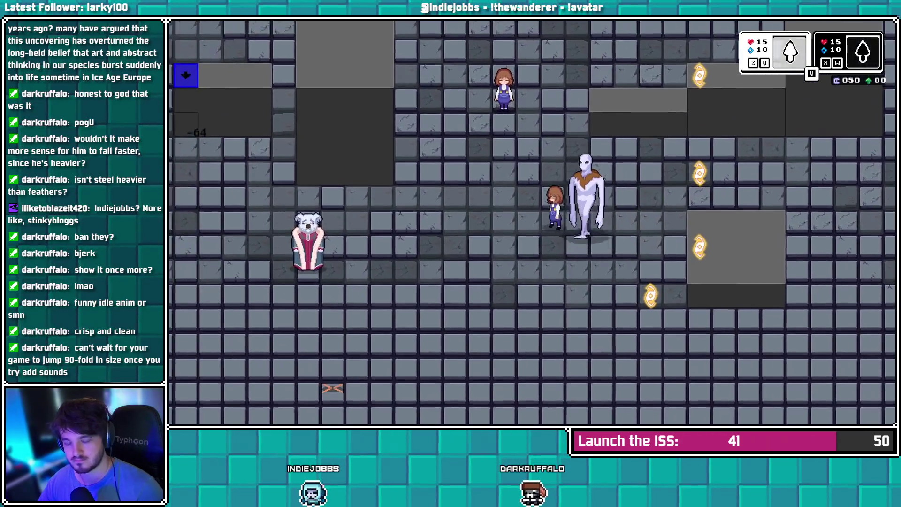
{"action": "key", "text": "Right"}
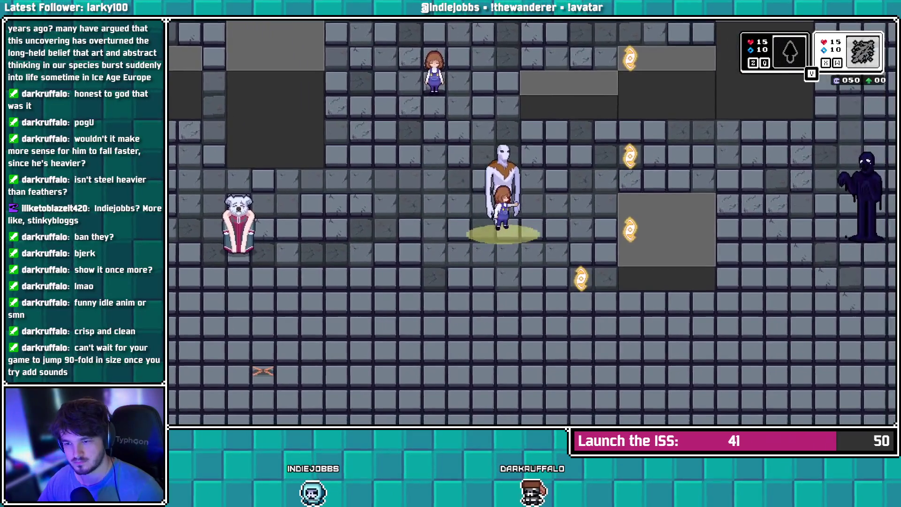
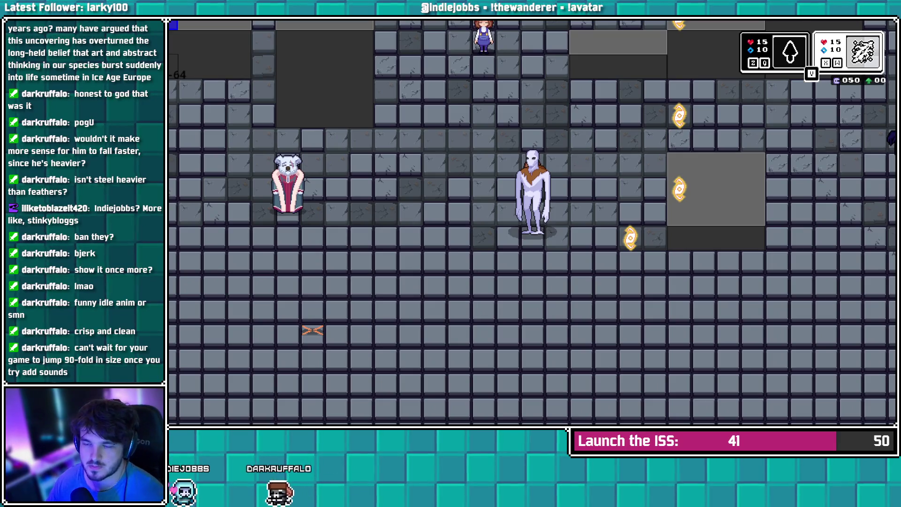
Close the running game test with Alt+F4 to get back to the scr_PlayerLogic script
{"action": "key", "text": "alt+F4"}
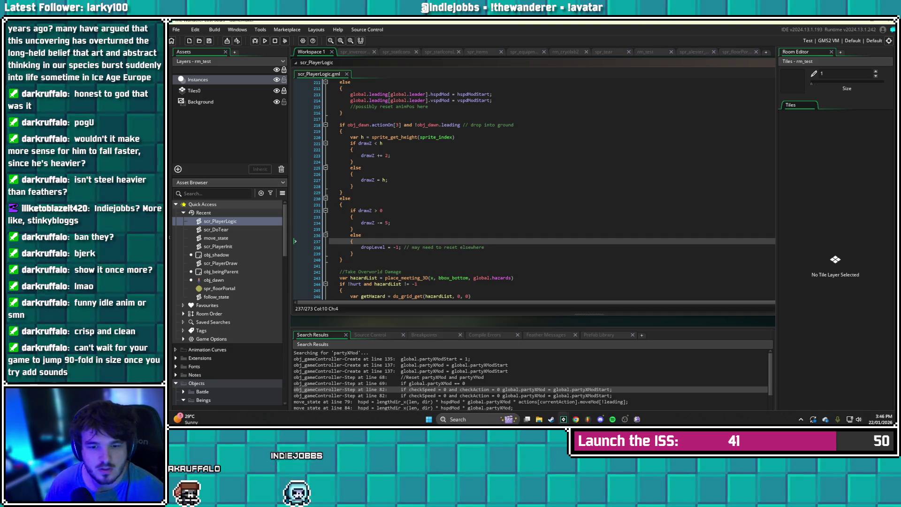
Open obj_gameController's Step event from the partyXMod search results and inspect lines 77–84
{"action": "scroll", "coordinate": [544, 190], "scroll_direction": "up", "scroll_amount": 2}
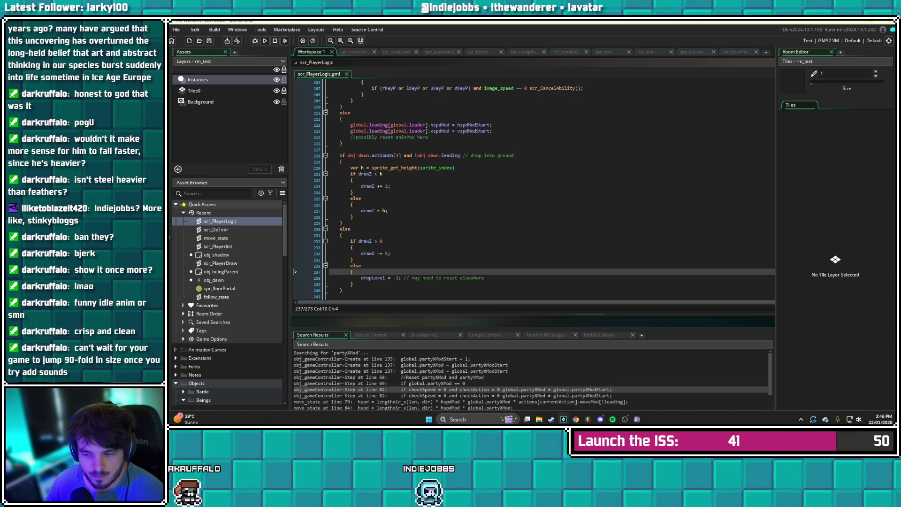
{"action": "double_click", "coordinate": [329, 389]}
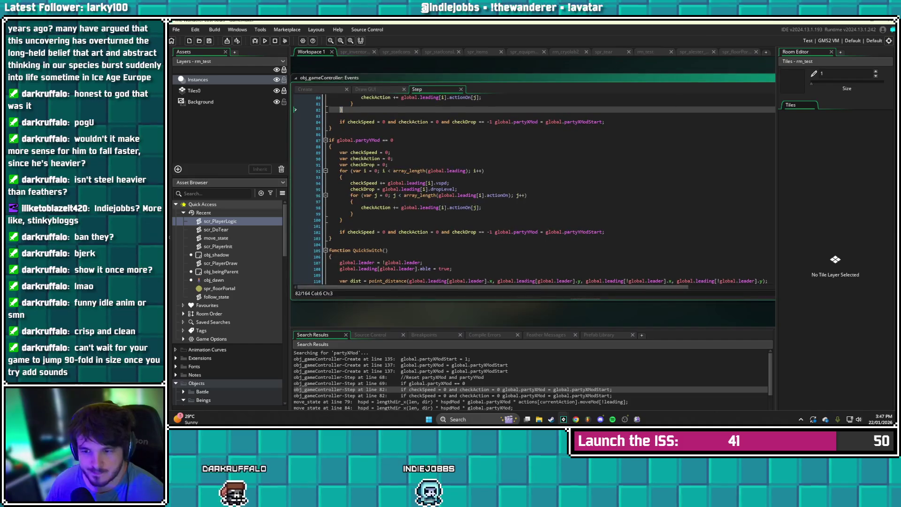
{"action": "scroll", "coordinate": [549, 190], "scroll_direction": "up", "scroll_amount": 2}
{"action": "left_click", "coordinate": [511, 152]}
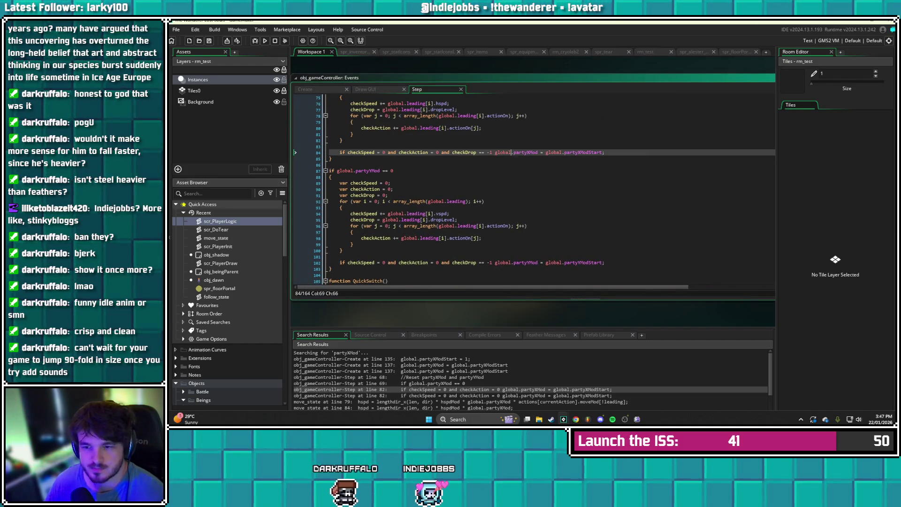
{"action": "scroll", "coordinate": [549, 193], "scroll_direction": "up", "scroll_amount": 3}
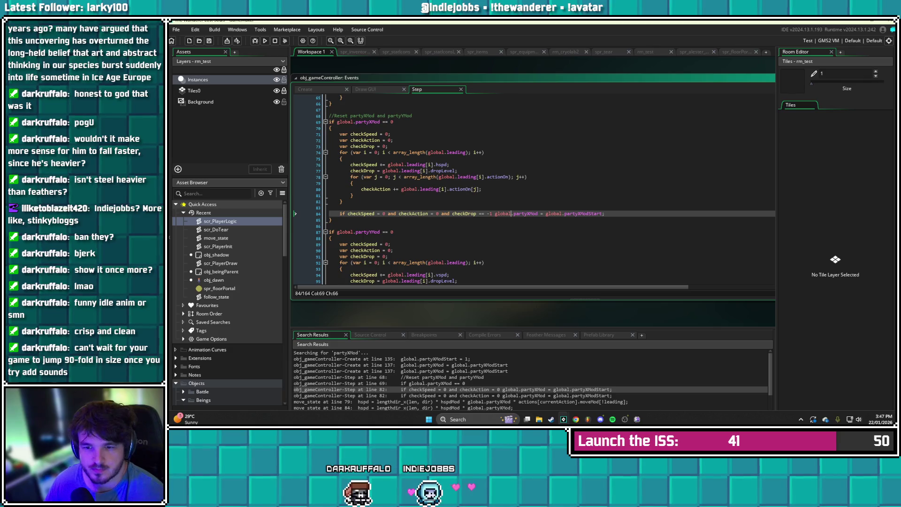
{"action": "left_click", "coordinate": [427, 171]}
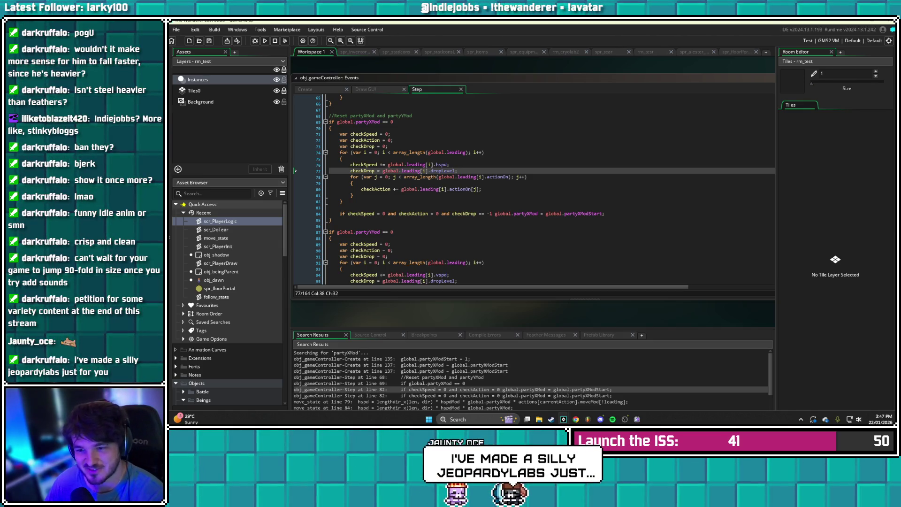
{"action": "left_click", "coordinate": [482, 189]}
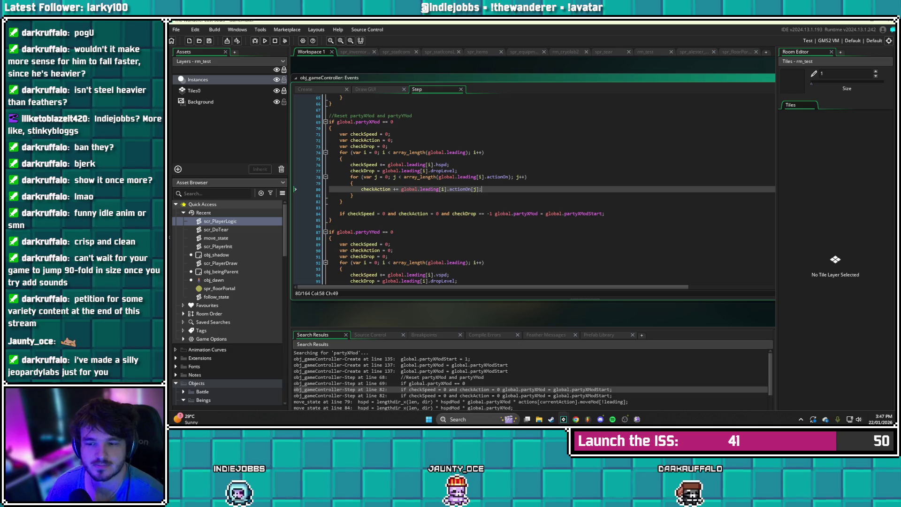
{"action": "left_click", "coordinate": [352, 183]}
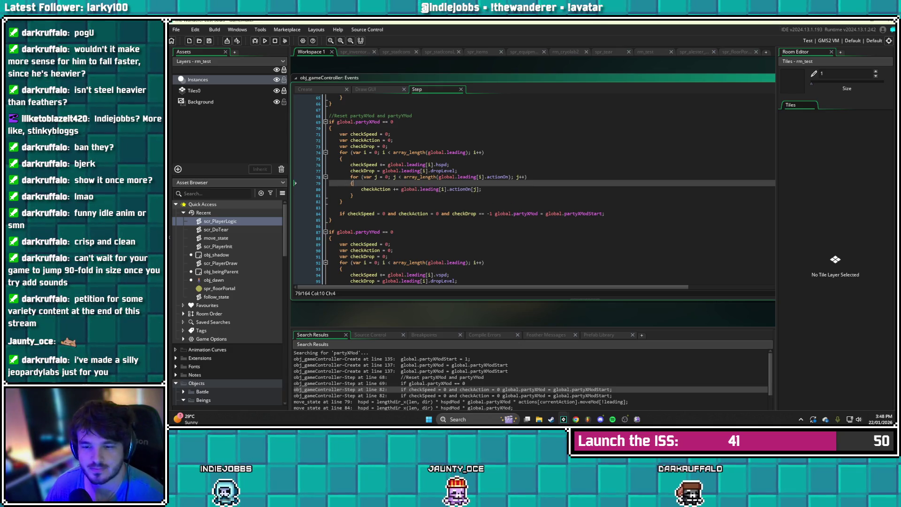
{"action": "left_click", "coordinate": [353, 195]}
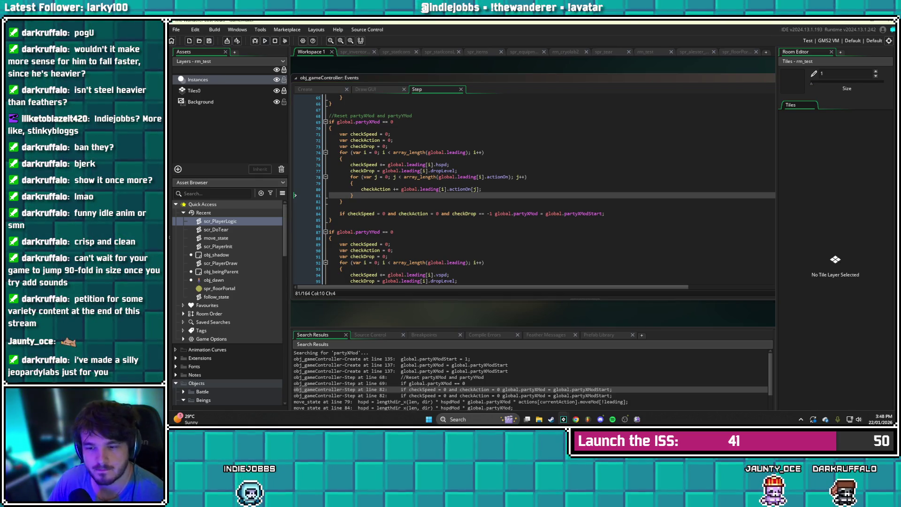
{"action": "left_click", "coordinate": [481, 189]}
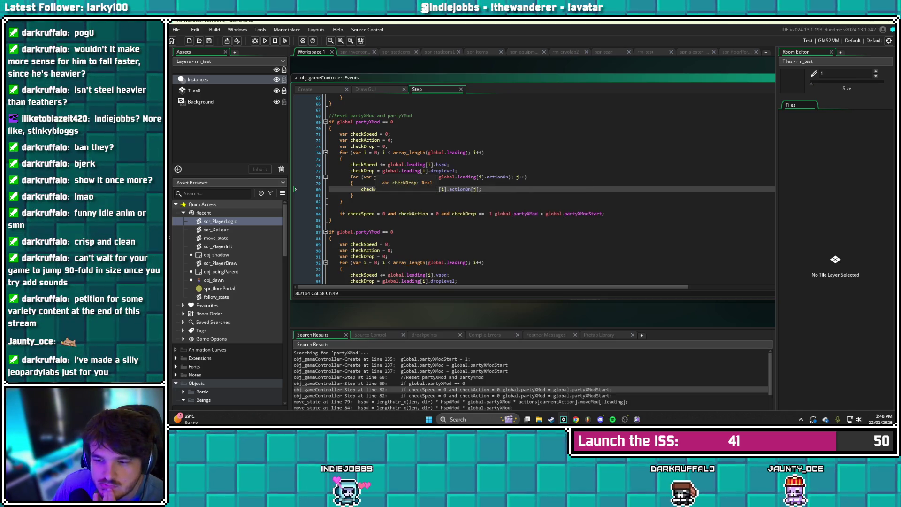
Change 'checkDrop =' to 'checkDrop +=' on lines 77 and 95, saving each edit
{"action": "left_click", "coordinate": [379, 171]}
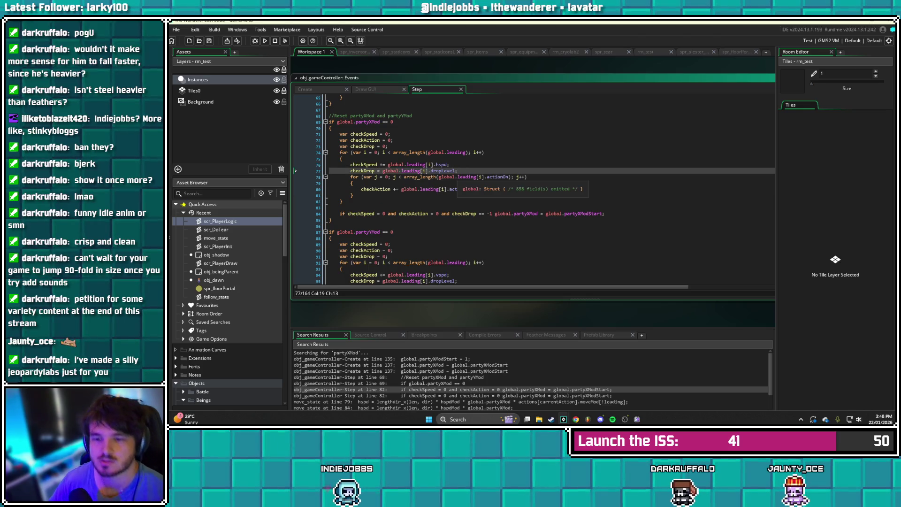
{"action": "key", "text": "Right"}
{"action": "type", "text": "+"}
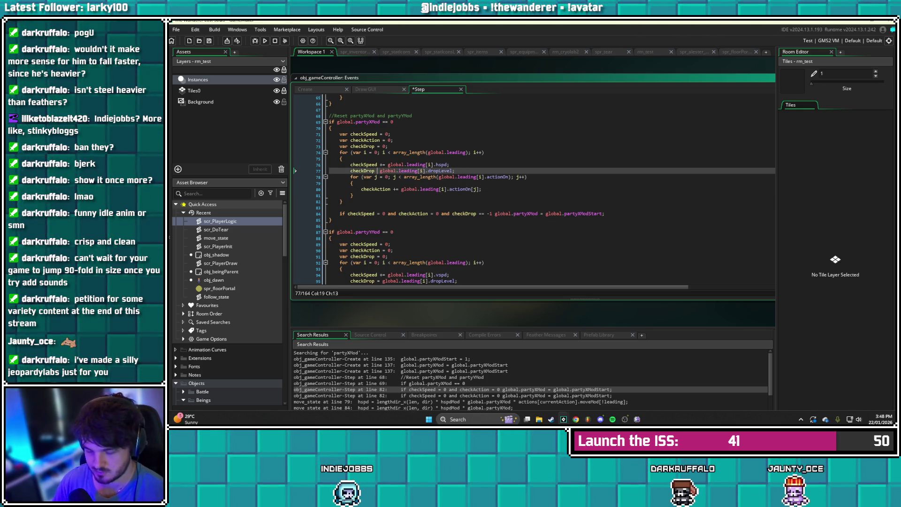
{"action": "key", "text": "ctrl+s"}
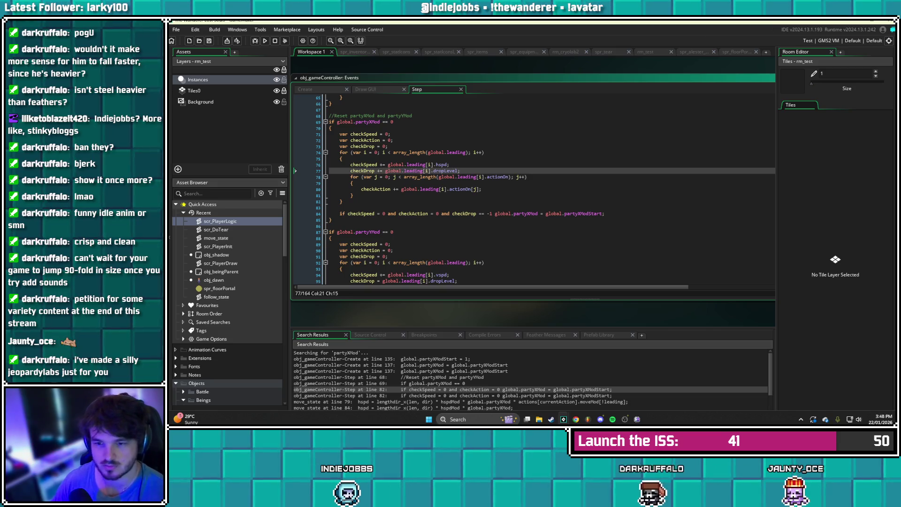
{"action": "scroll", "coordinate": [535, 192], "scroll_direction": "down", "scroll_amount": 5}
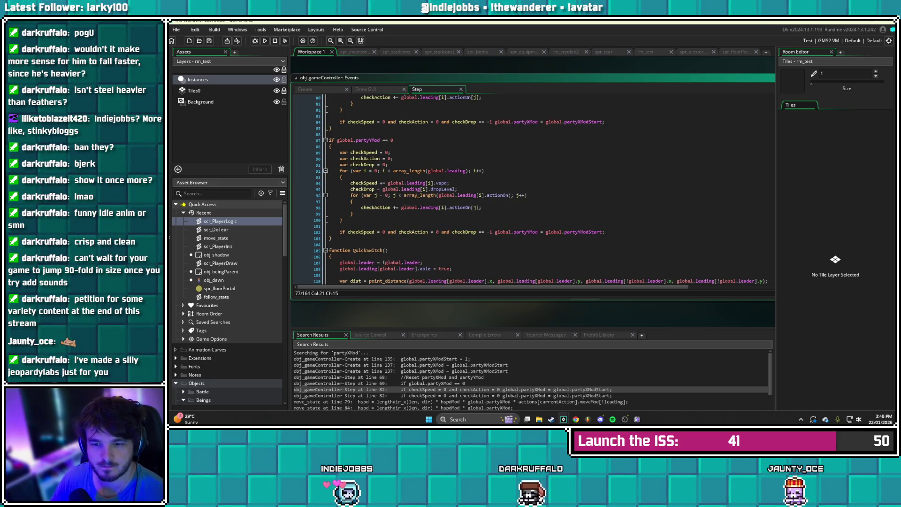
{"action": "left_click", "coordinate": [379, 189]}
{"action": "type", "text": "+"}
{"action": "key", "text": "ctrl+s"}
Replace '== -1' with '< 0' in the line 102 checkDrop comparison and save
{"action": "left_click", "coordinate": [500, 195]}
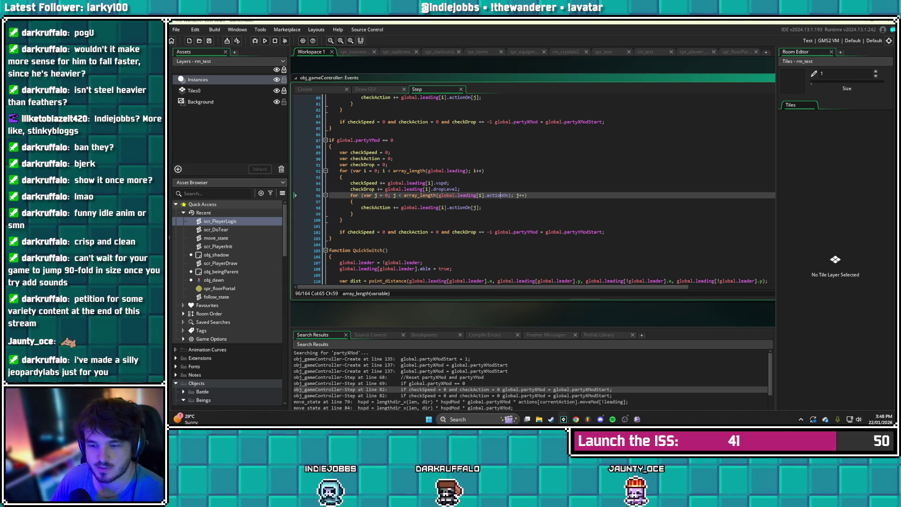
{"action": "left_click", "coordinate": [481, 231]}
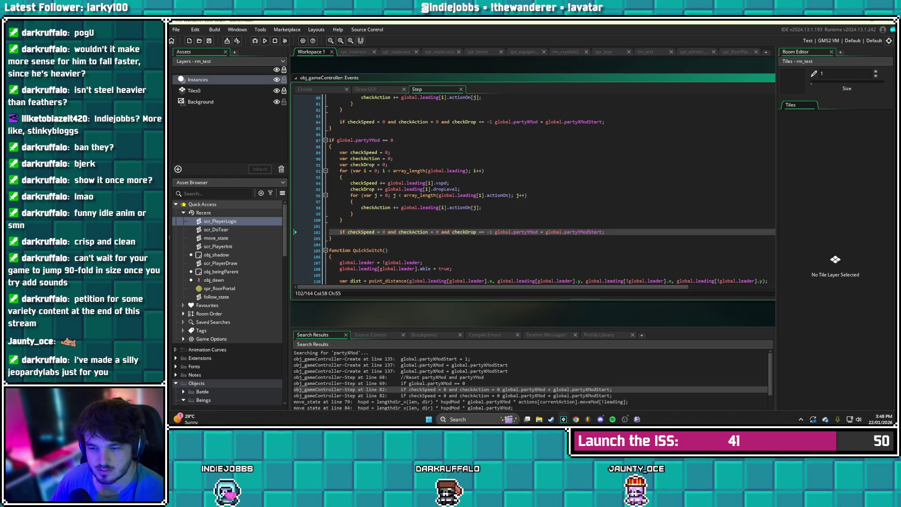
{"action": "key", "text": "Right"}
{"action": "key", "text": "BackSpace"}
{"action": "key", "text": "BackSpace"}
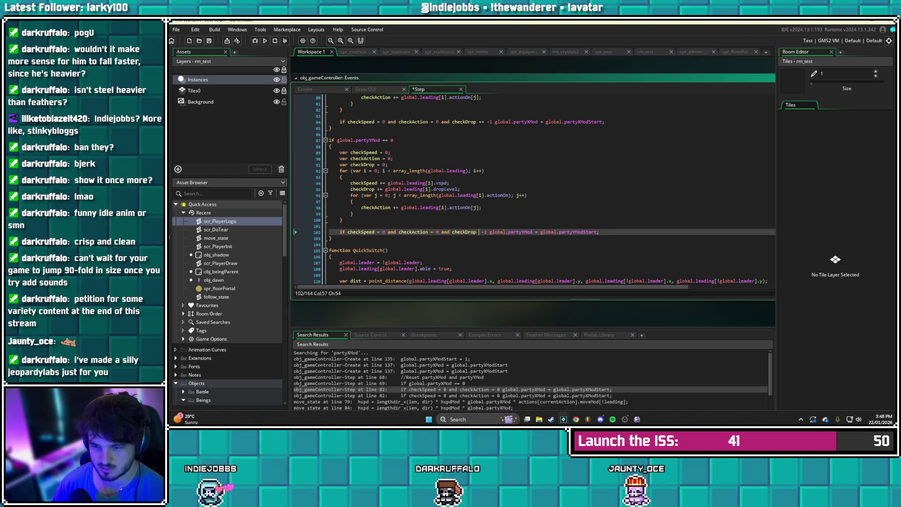
{"action": "type", "text": "<"}
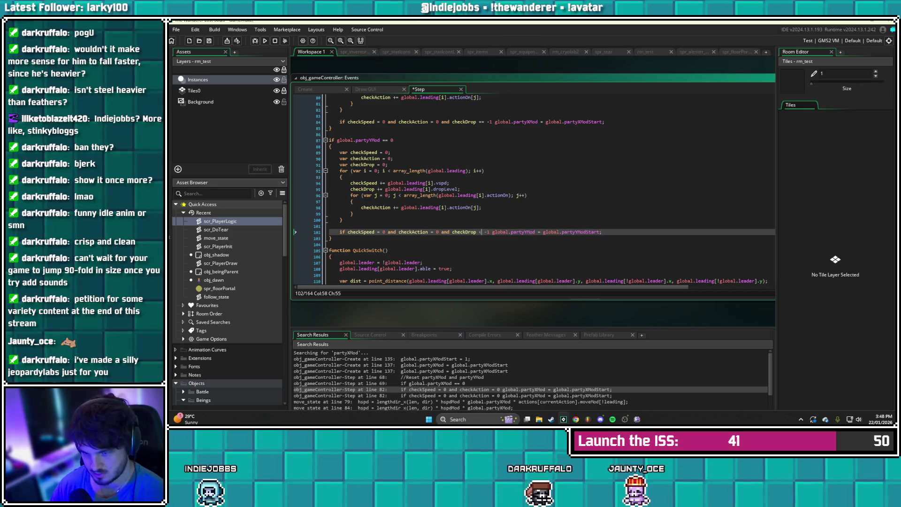
{"action": "key", "text": "Right"}
{"action": "key", "text": "Delete"}
{"action": "key", "text": "Delete"}
{"action": "type", "text": "0"}
{"action": "key", "text": "ctrl+s"}
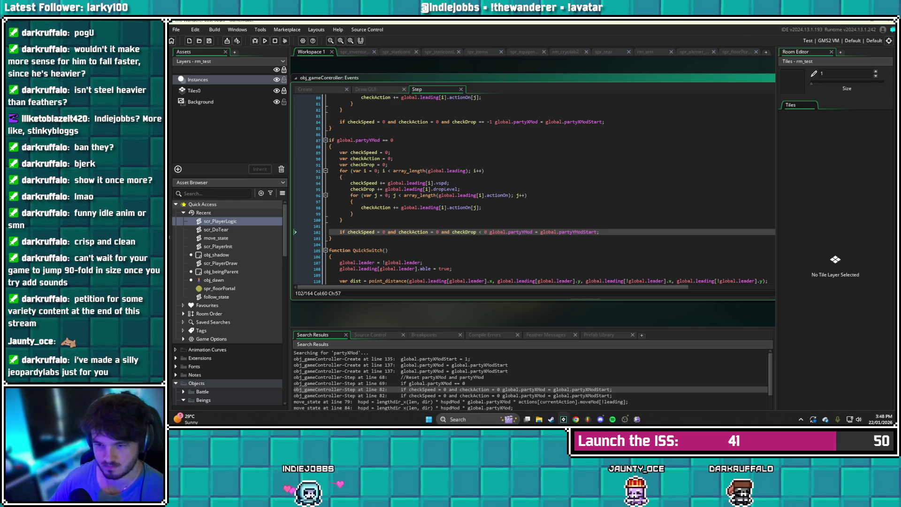
Replace '== -1' with '< 0' in the line 84 condition and save the Step event
{"action": "scroll", "coordinate": [544, 188], "scroll_direction": "up", "scroll_amount": 3}
{"action": "left_click_drag", "start_coordinate": [492, 167], "coordinate": [478, 168]}
{"action": "type", "text": "< 0"}
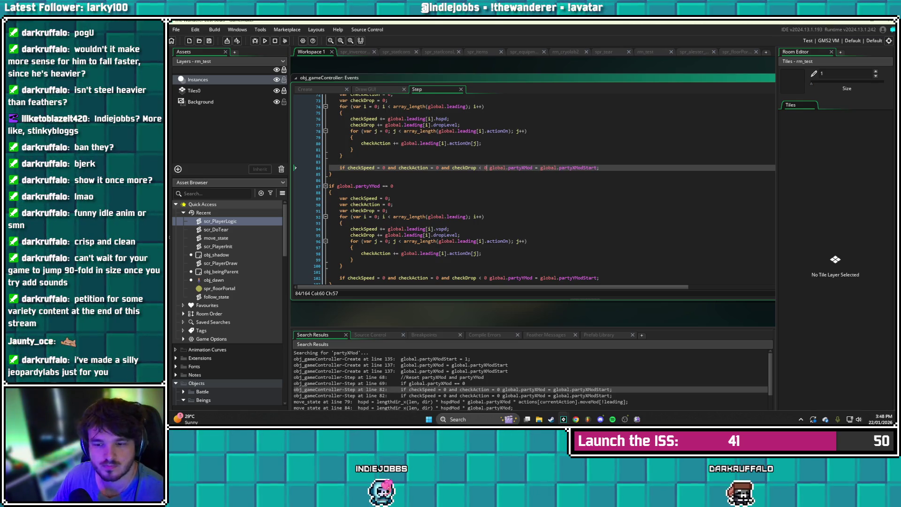
{"action": "scroll", "coordinate": [544, 188], "scroll_direction": "down", "scroll_amount": 1}
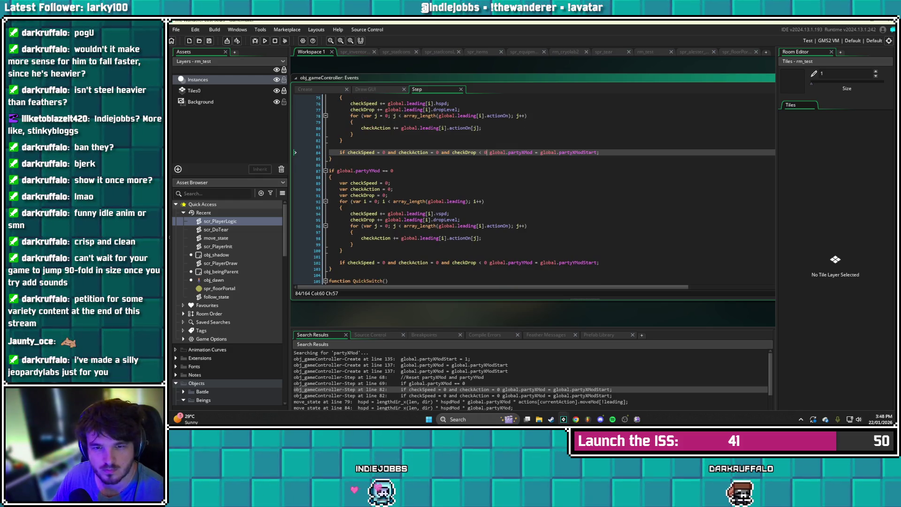
{"action": "key", "text": "ctrl+s"}
{"action": "scroll", "coordinate": [544, 193], "scroll_direction": "up", "scroll_amount": 2}
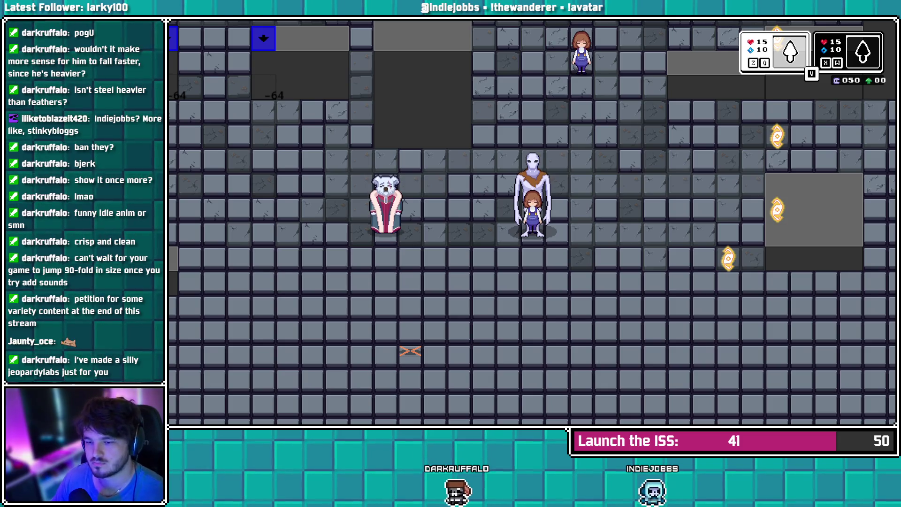
Repeatedly sink the pale figure into the yellow puddle and bring it back out
{"action": "key", "text": "Down"}
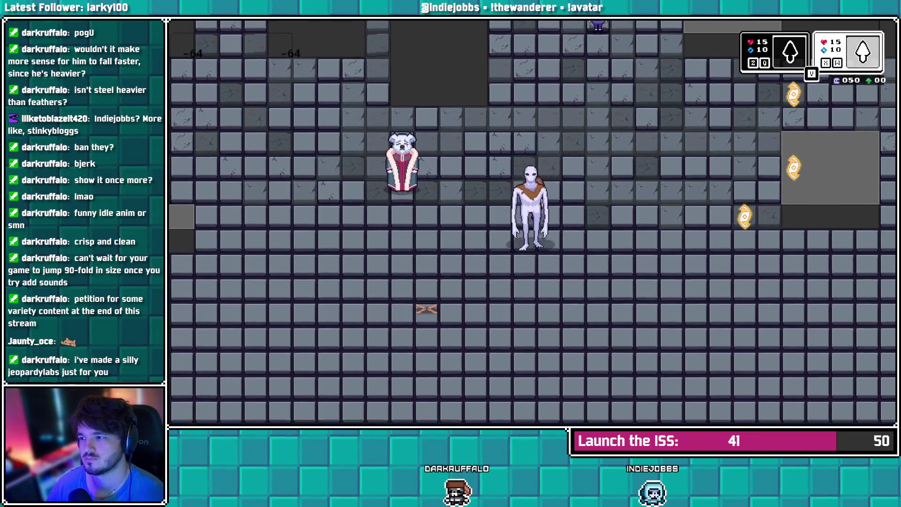
{"action": "key", "text": "Down"}
{"action": "key", "text": "Right"}
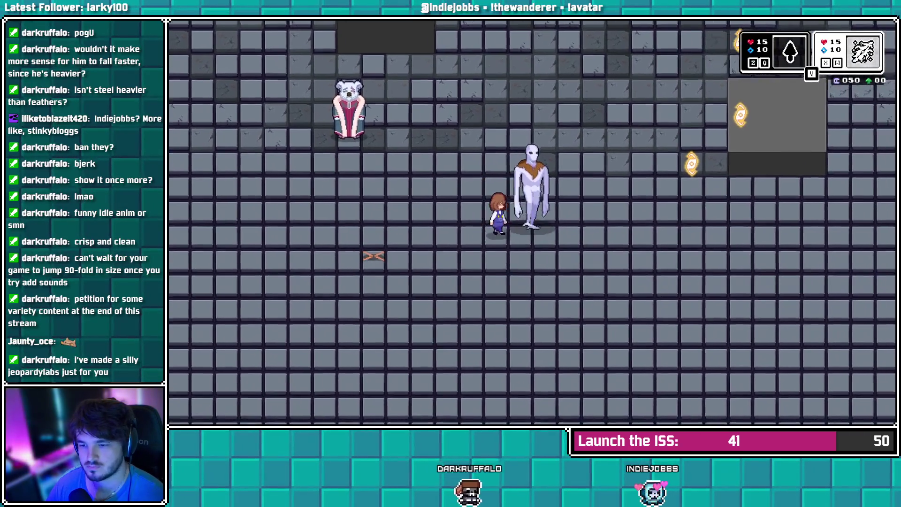
{"action": "key", "text": "Up"}
{"action": "key", "text": "Down"}
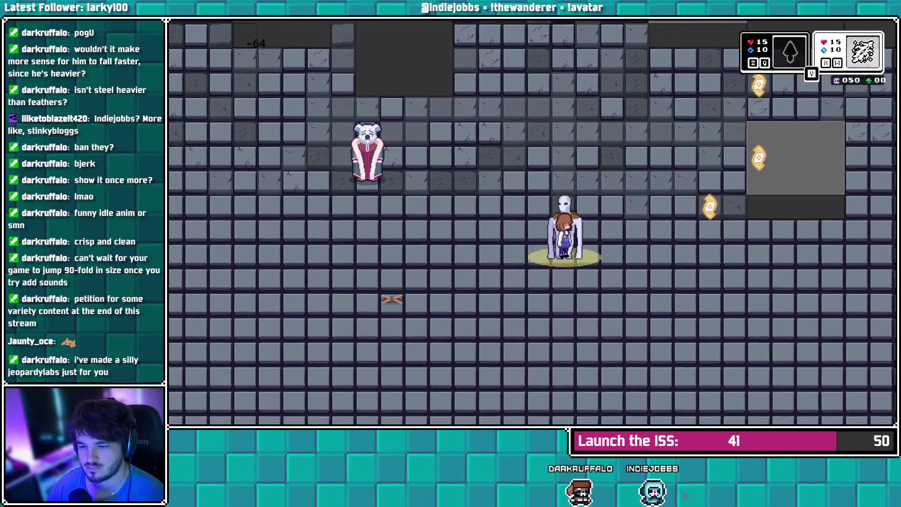
{"action": "key", "text": "Up"}
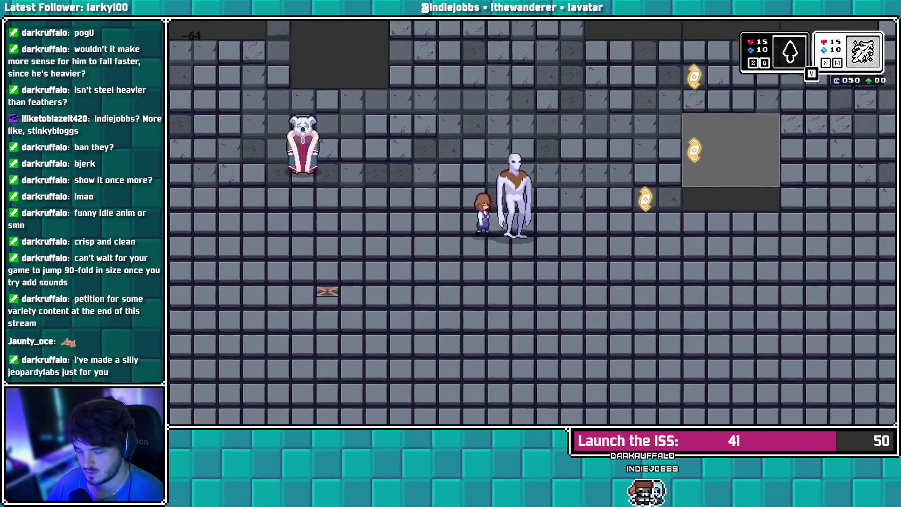
{"action": "key", "text": "Down"}
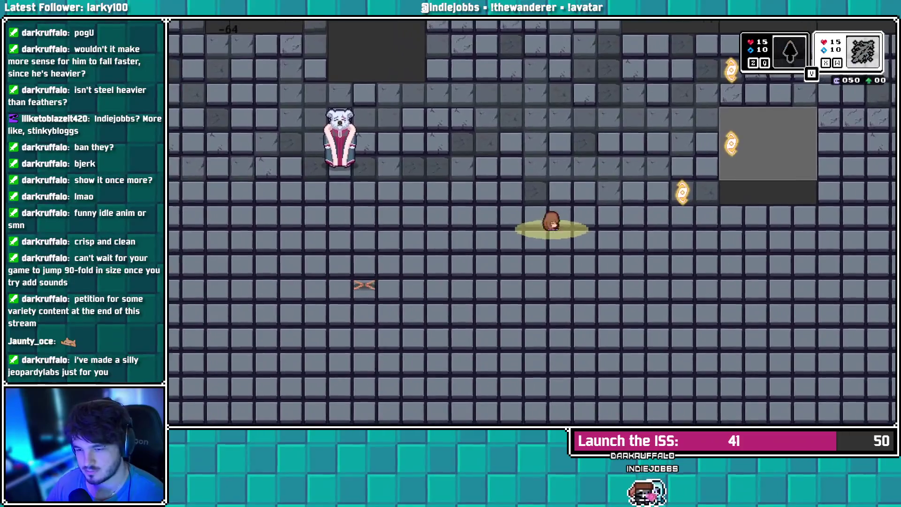
{"action": "key", "text": "Up"}
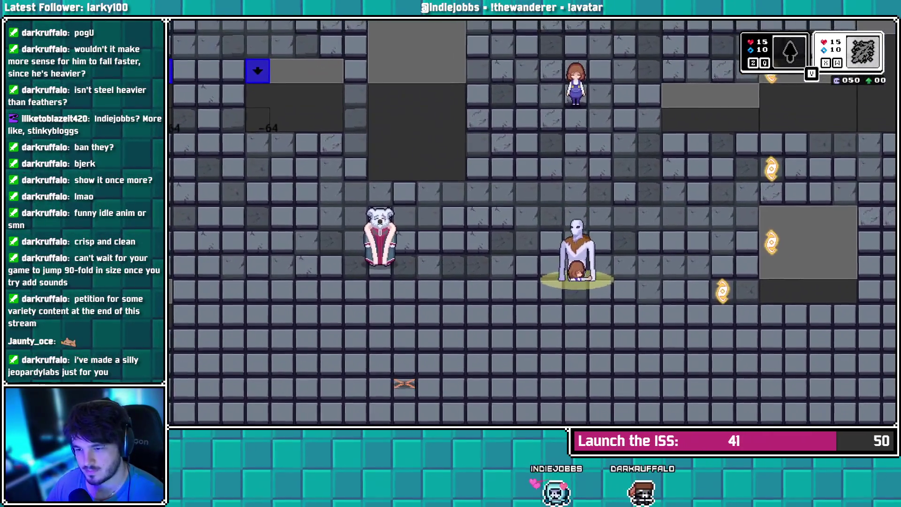
{"action": "key", "text": "Down"}
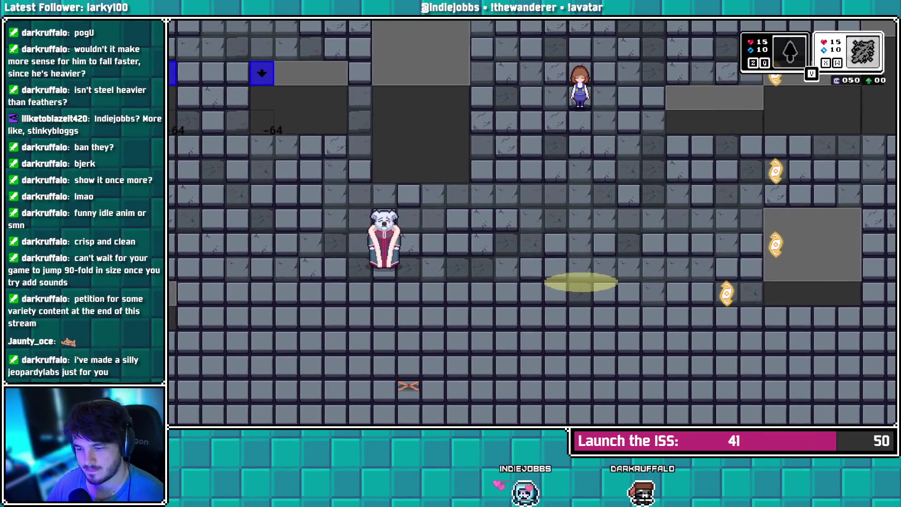
{"action": "key", "text": "Up"}
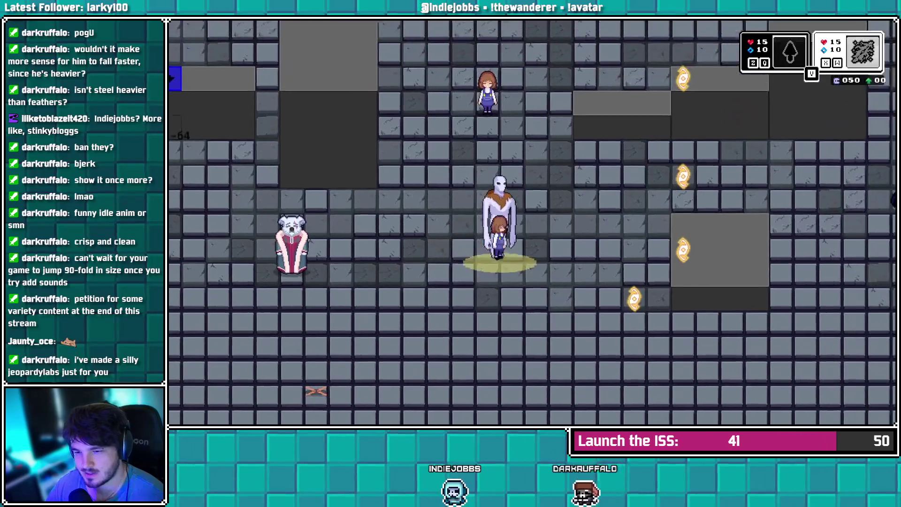
{"action": "key", "text": "Down"}
{"action": "key", "text": "Up"}
{"action": "key", "text": "Up"}
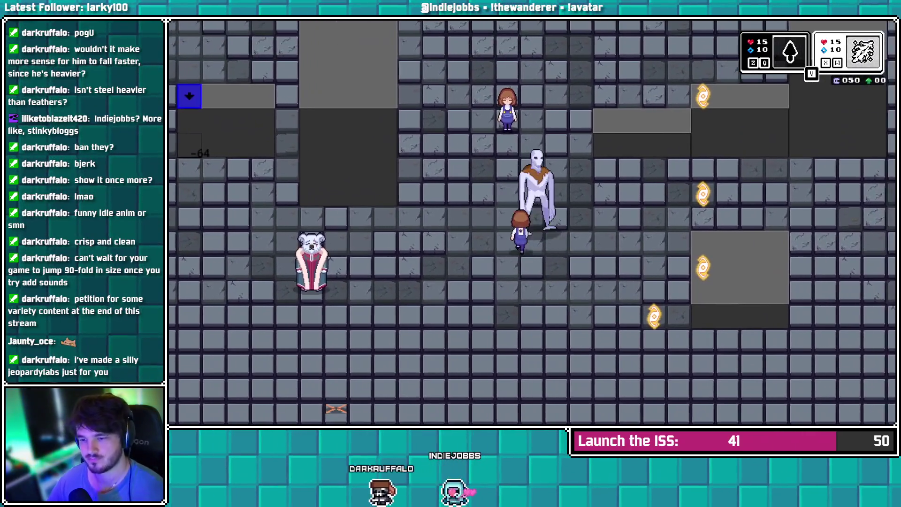
Walk down to a new puddle and use z to submerge and resurface with the girl
{"action": "key", "text": "Down"}
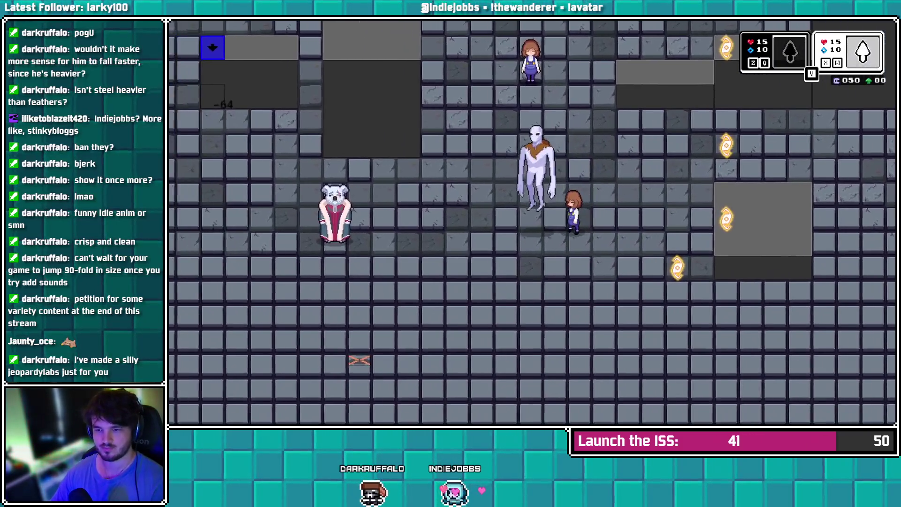
{"action": "key", "text": "Right"}
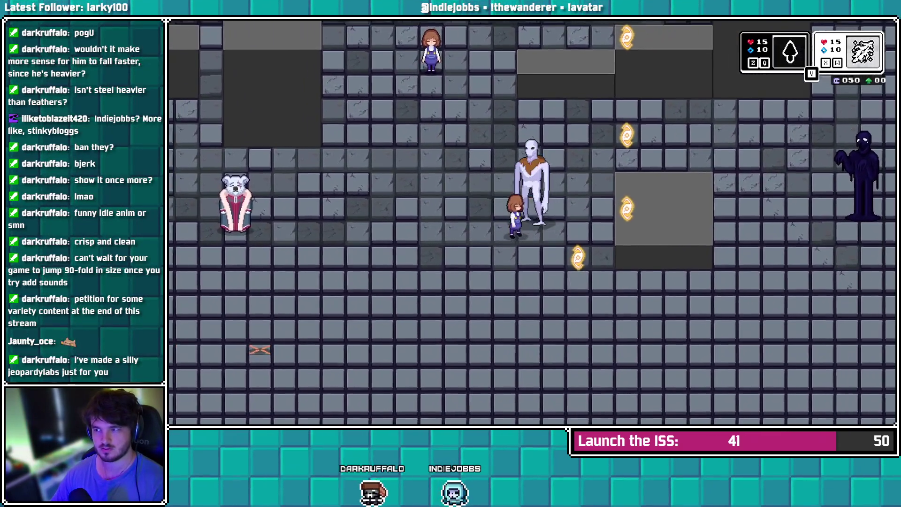
{"action": "key", "text": "Down"}
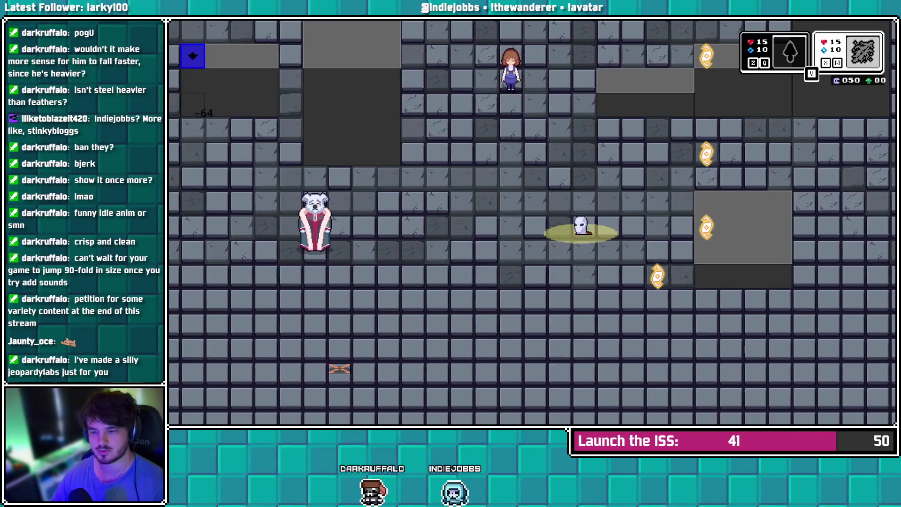
{"action": "key", "text": "Left"}
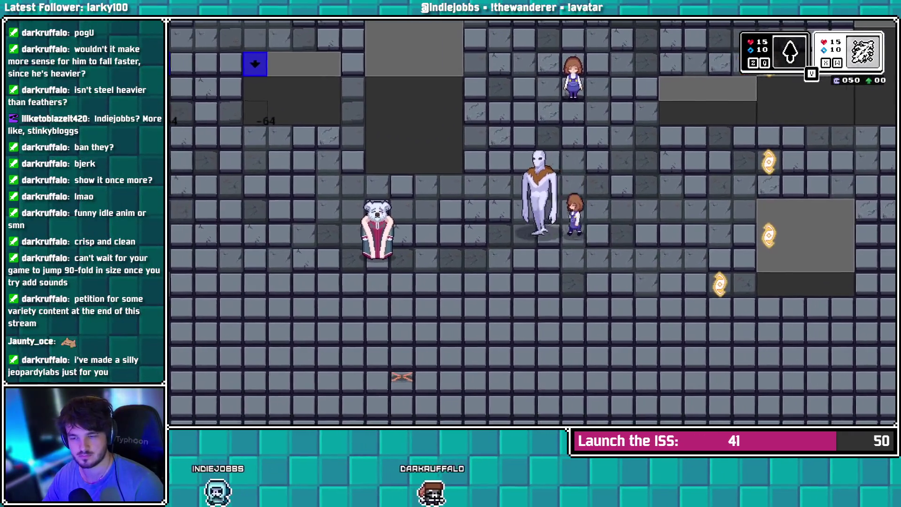
{"action": "key", "text": "z"}
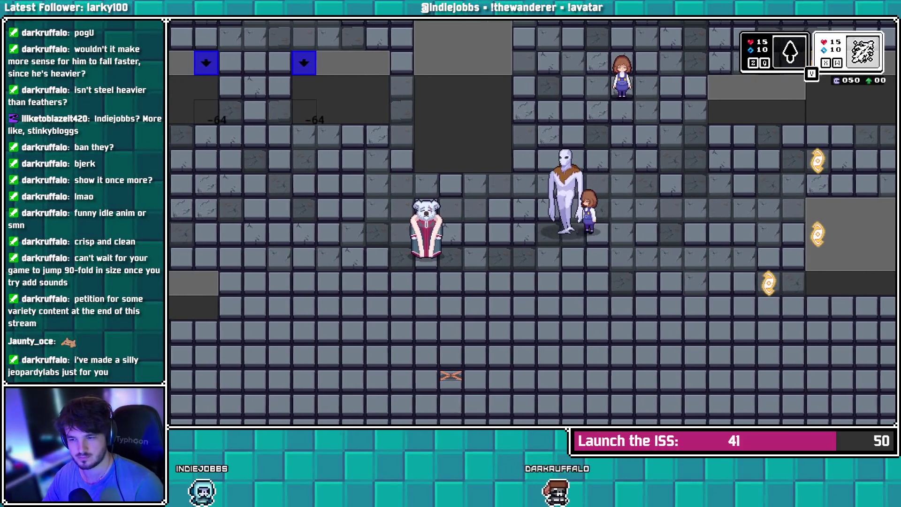
{"action": "key", "text": "z"}
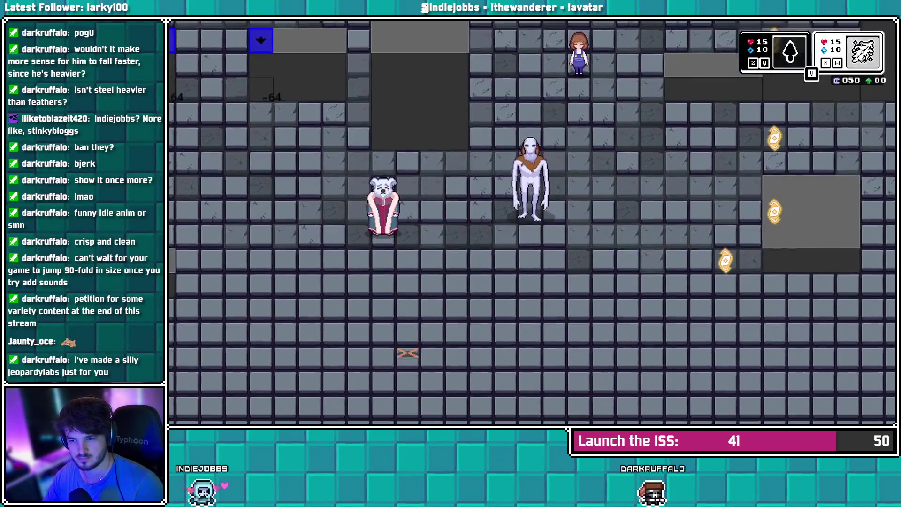
{"action": "key", "text": "z"}
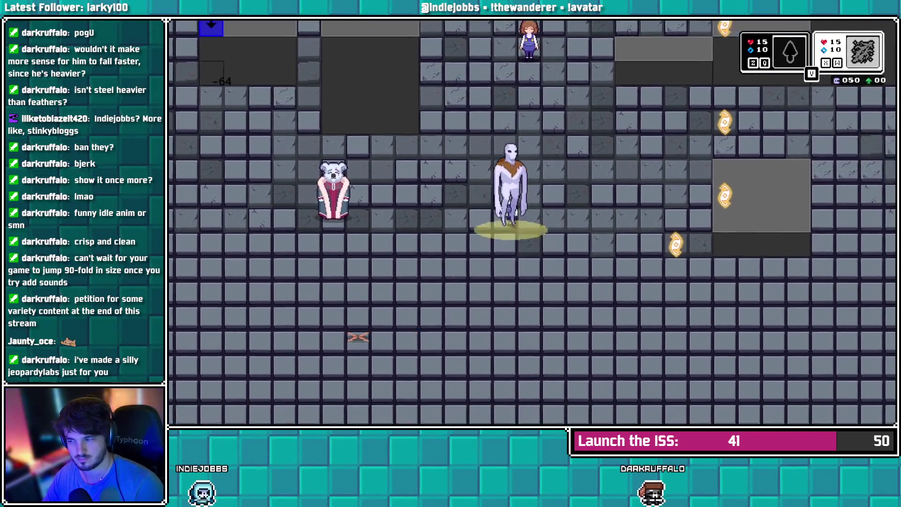
{"action": "key", "text": "z"}
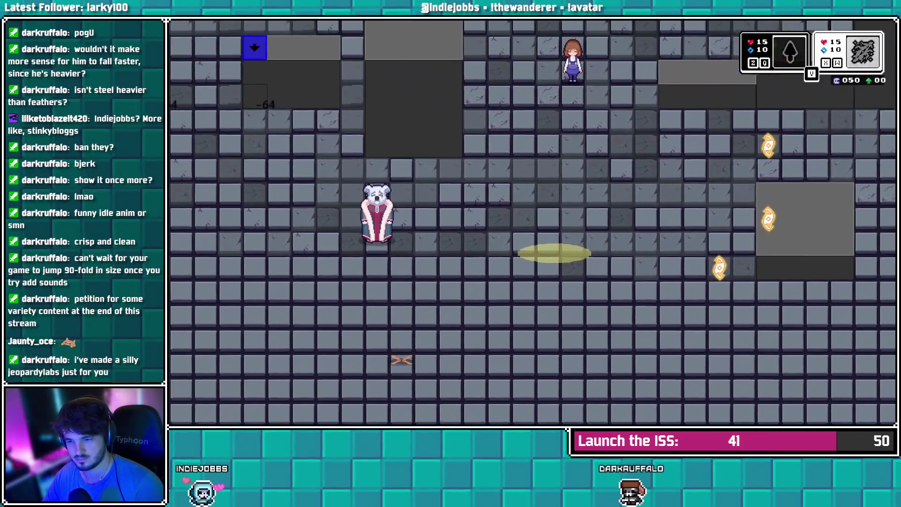
{"action": "key", "text": "z"}
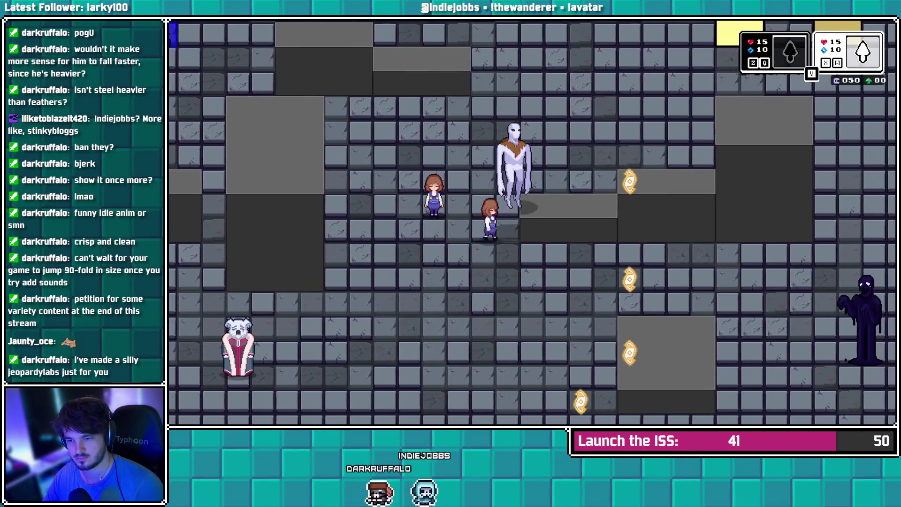
Walk the pale figure around the room, triggering its sinking ability once
{"action": "key", "text": "Right"}
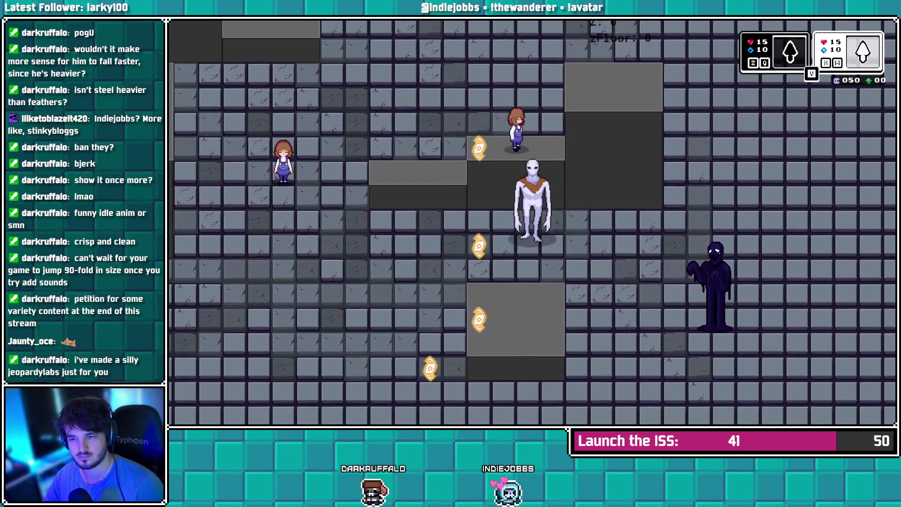
{"action": "key", "text": "Down"}
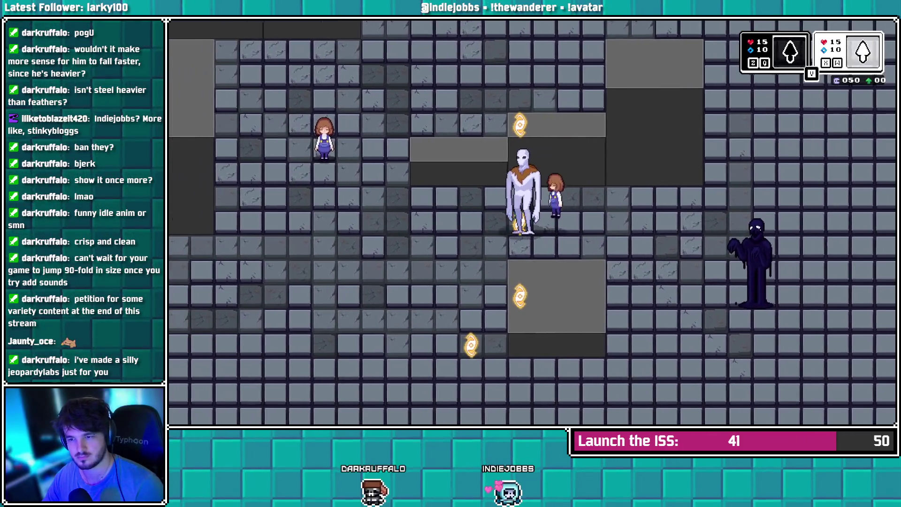
{"action": "key", "text": "Left"}
{"action": "key", "text": "Down"}
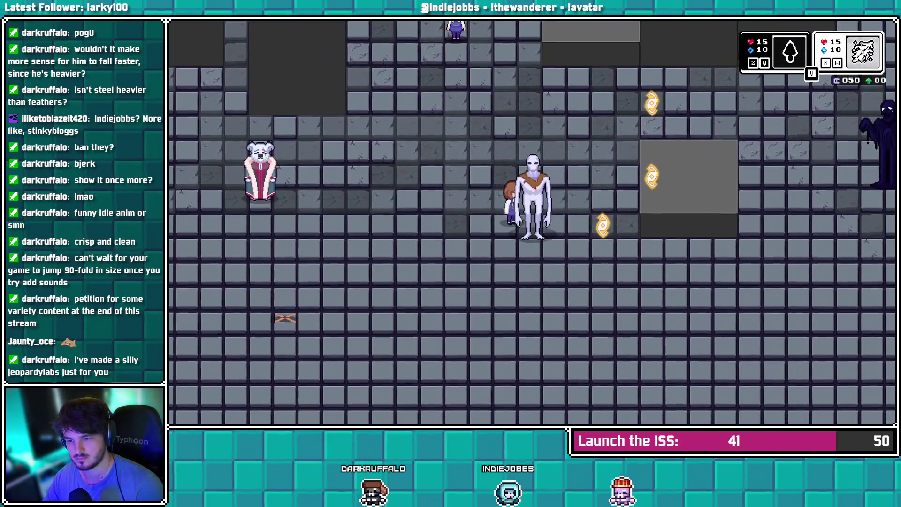
{"action": "key", "text": "Right"}
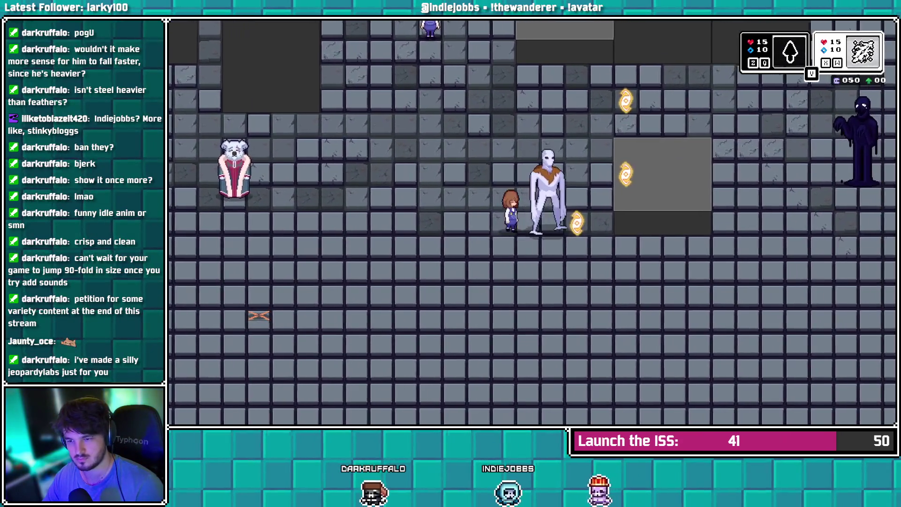
{"action": "key", "text": "z"}
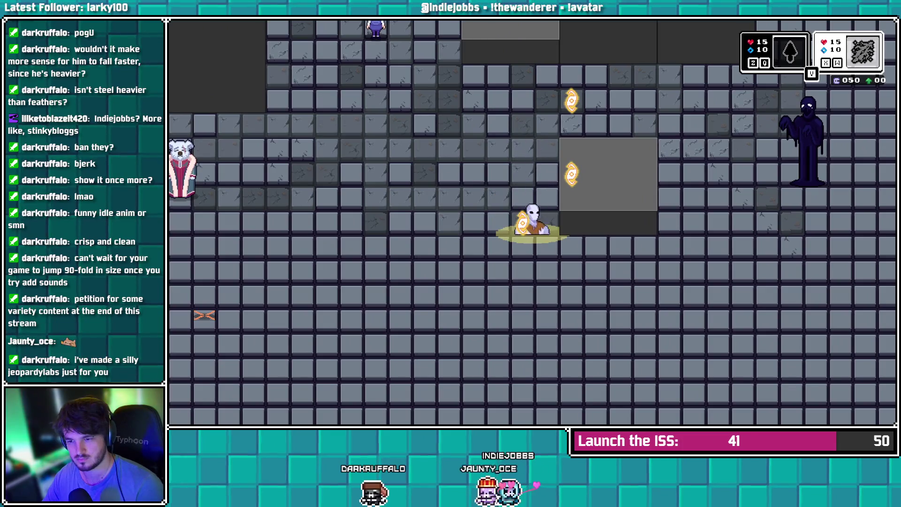
{"action": "key", "text": "Up"}
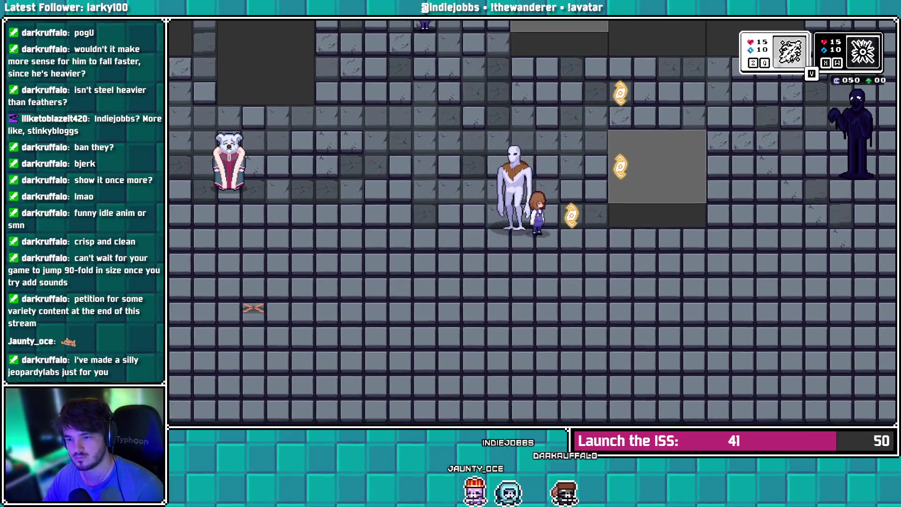
{"action": "key", "text": "Down"}
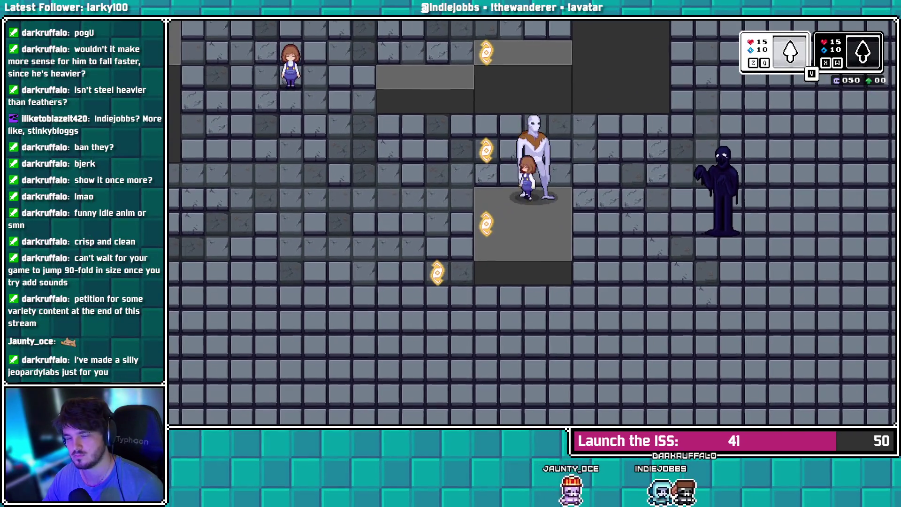
{"action": "key", "text": "Left"}
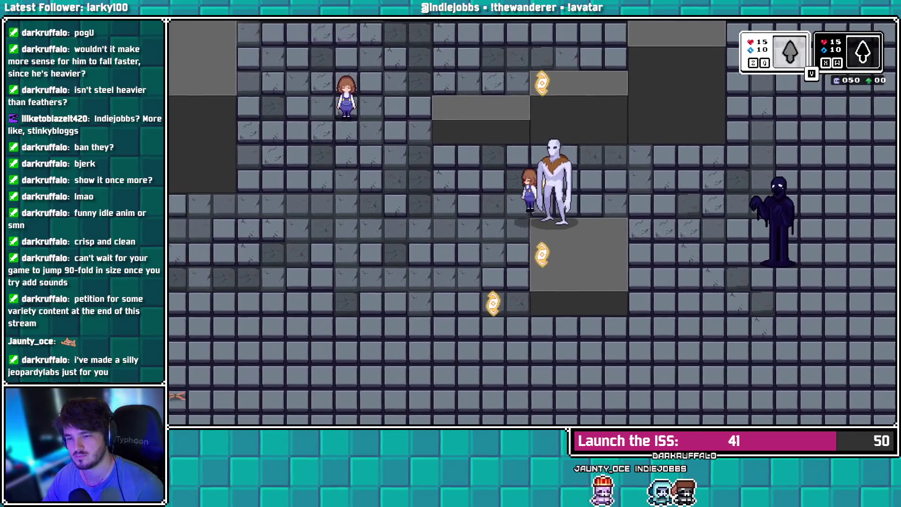
{"action": "key", "text": "Left"}
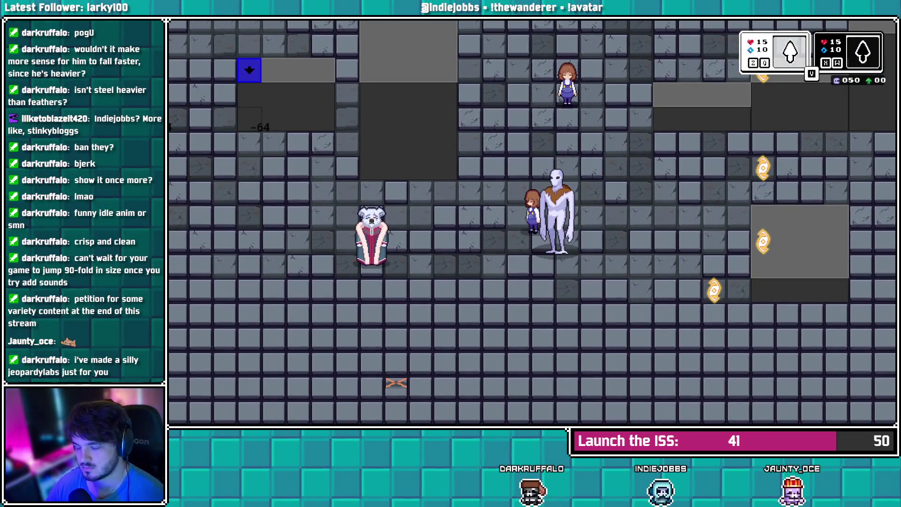
{"action": "key", "text": "Down"}
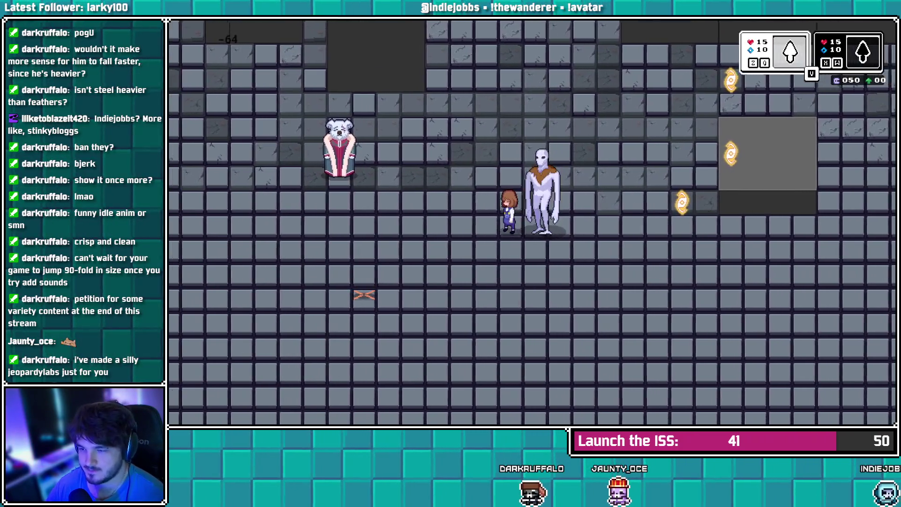
Walk the pale creature and girl around the room, then far left to the blue arrow blocks
{"action": "key", "text": "Right"}
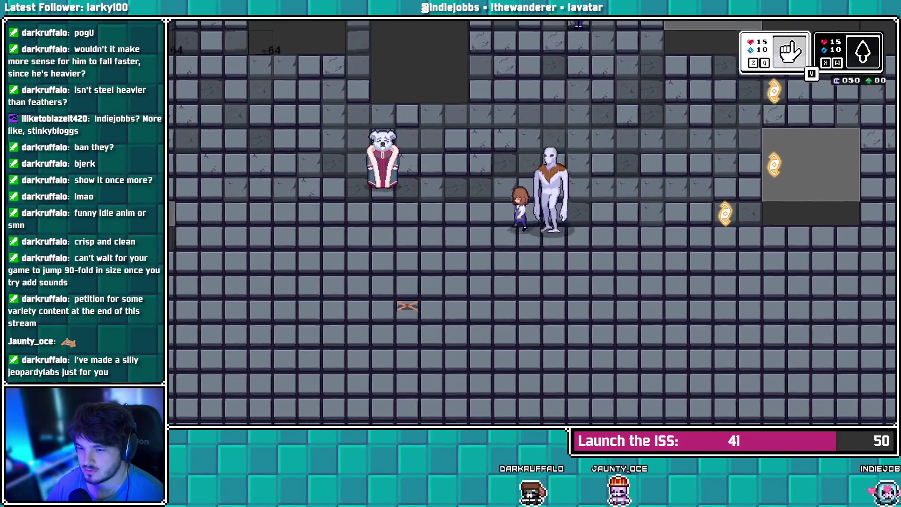
{"action": "key", "text": "Left"}
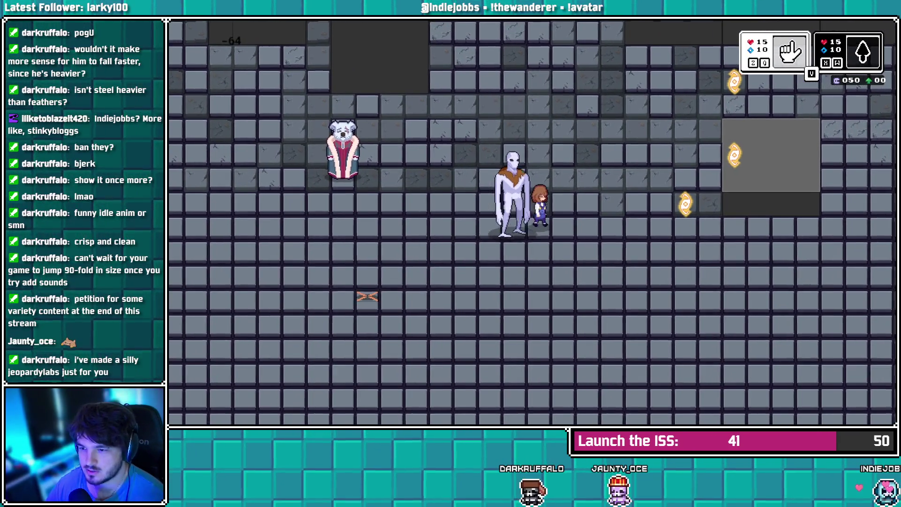
{"action": "key", "text": "Right"}
{"action": "key", "text": "Up"}
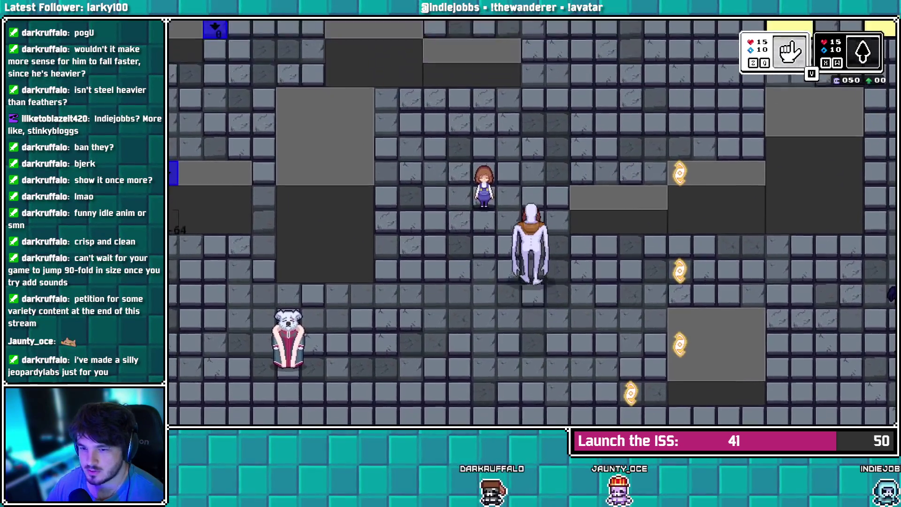
{"action": "key", "text": "Right"}
{"action": "key", "text": "Up"}
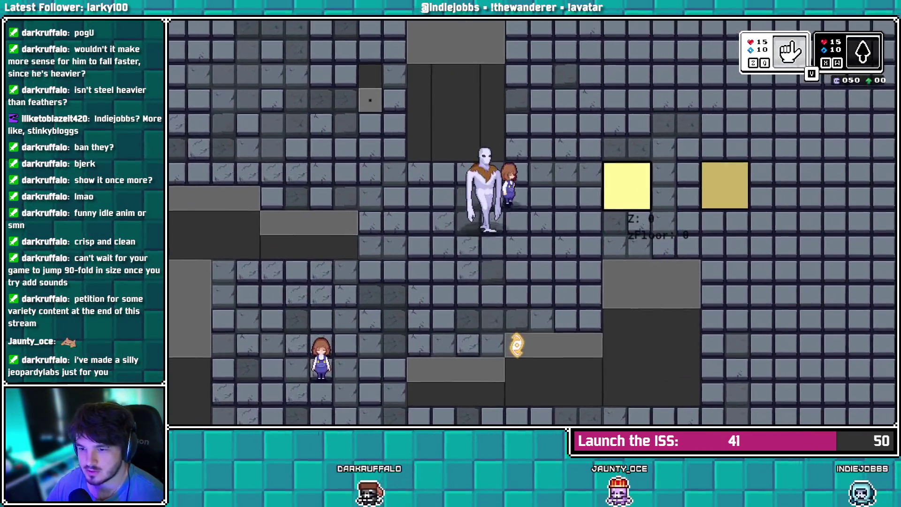
{"action": "key", "text": "Left"}
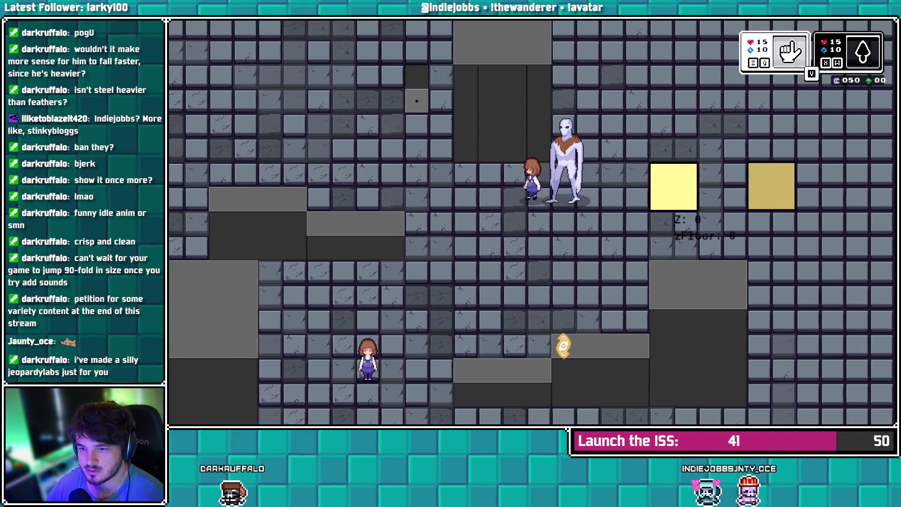
{"action": "key", "text": "Left"}
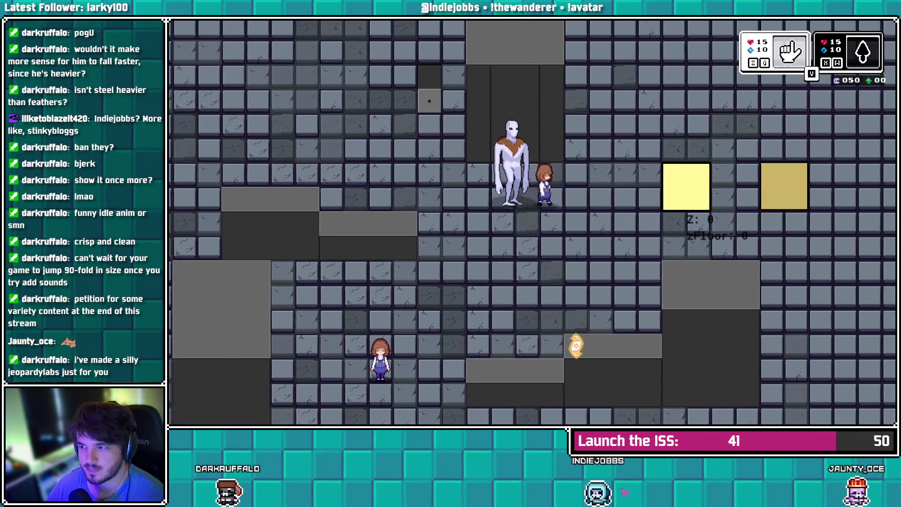
{"action": "key", "text": "Right"}
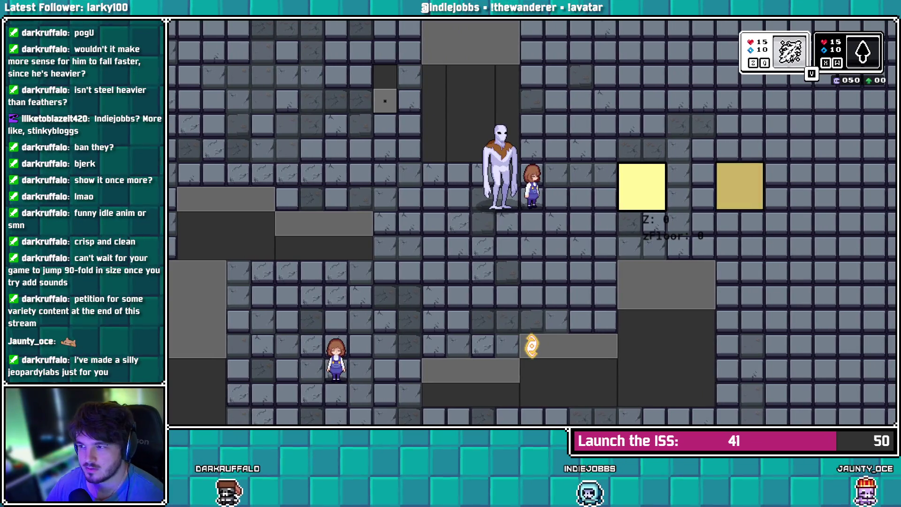
{"action": "key", "text": "Down"}
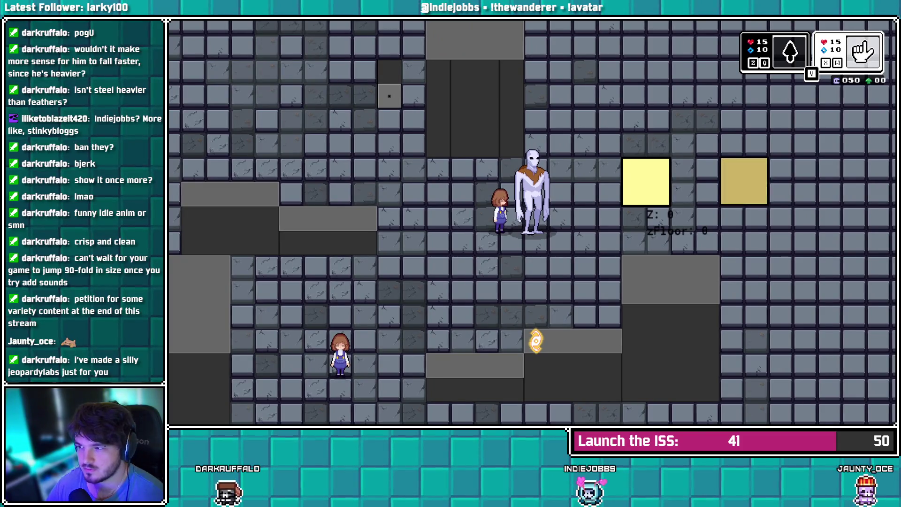
{"action": "key", "text": "Left"}
{"action": "key", "text": "Left"}
{"action": "key", "text": "Up"}
{"action": "key", "text": "Right"}
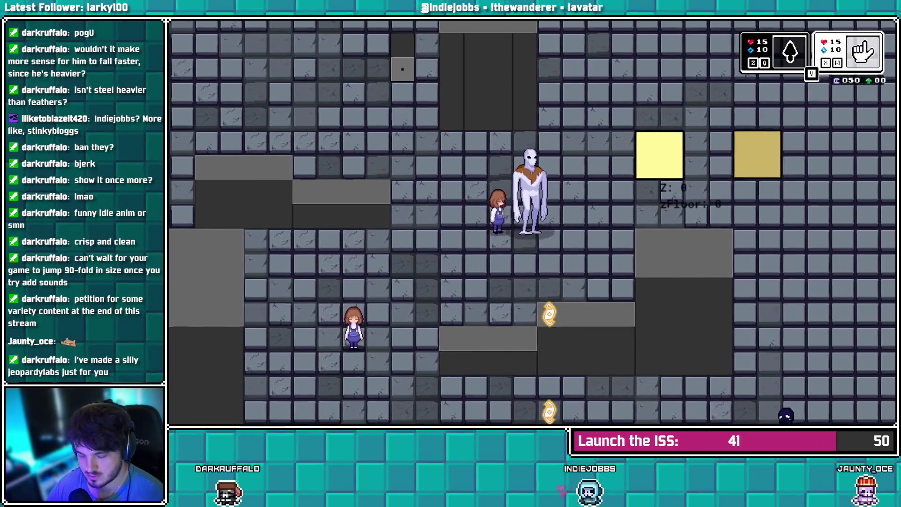
{"action": "key", "text": "Left"}
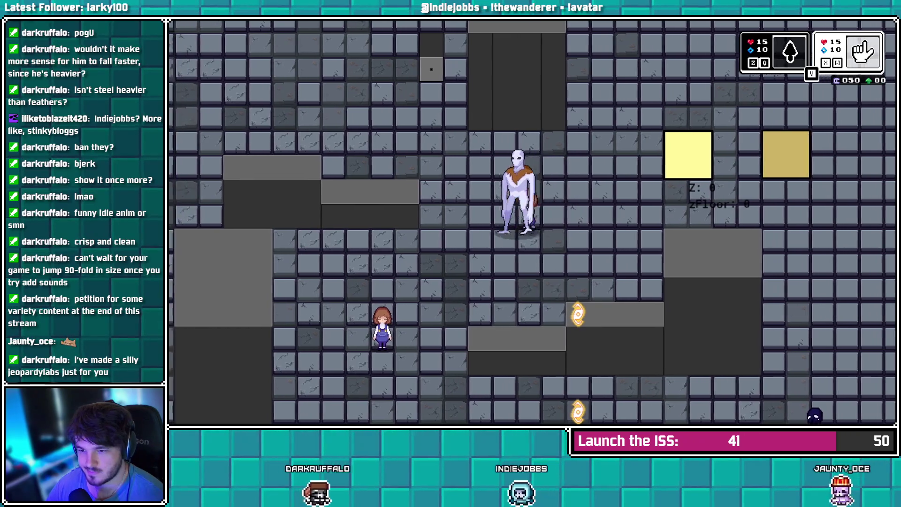
{"action": "key", "text": "Down"}
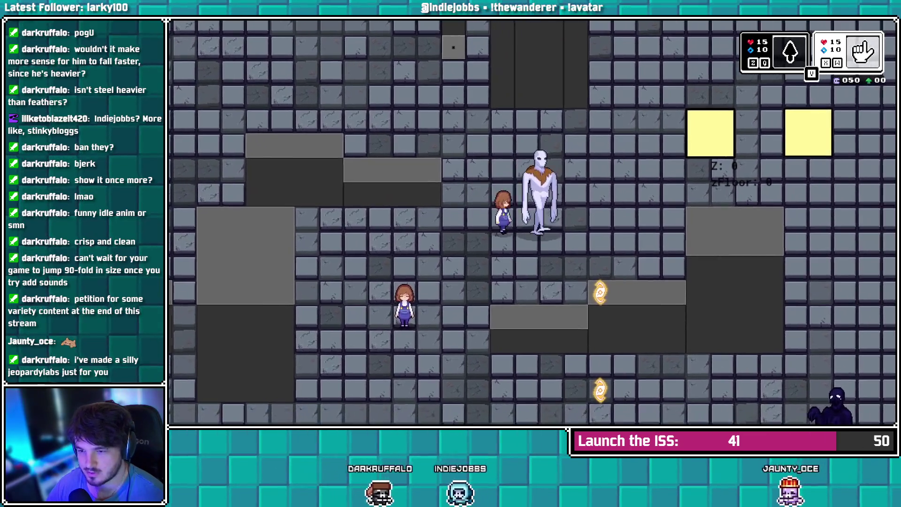
{"action": "key", "text": "Right"}
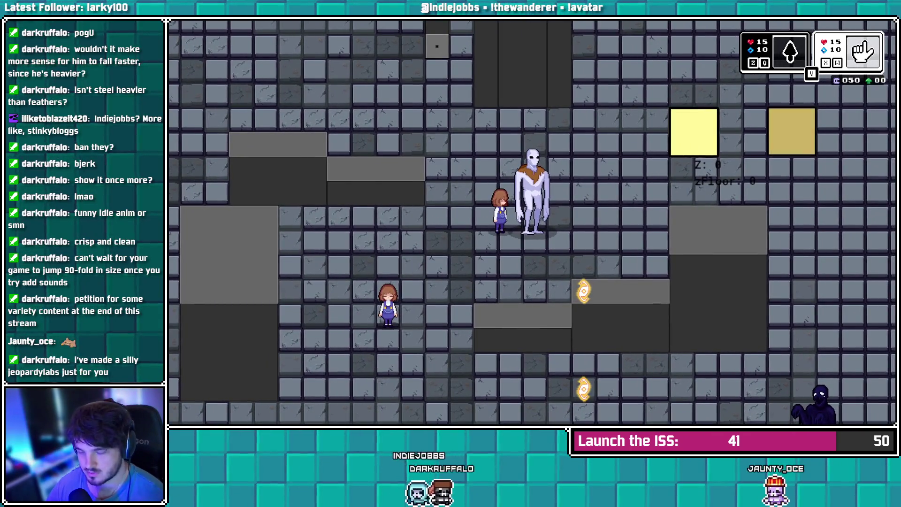
{"action": "key", "text": "Right"}
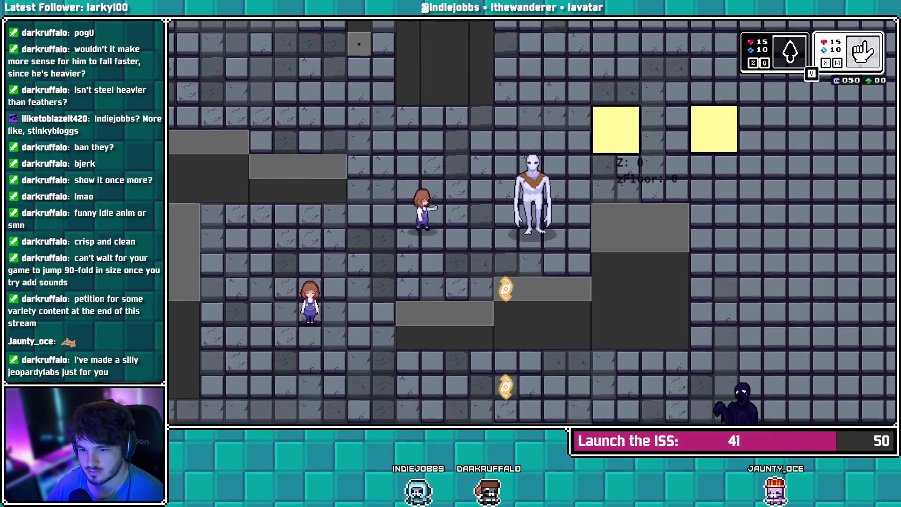
{"action": "key", "text": "Left"}
{"action": "key", "text": "Left"}
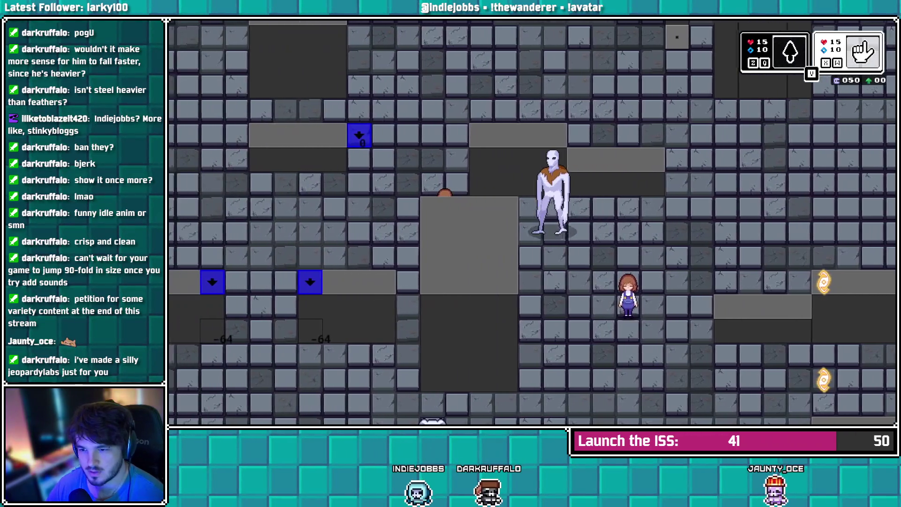
{"action": "key", "text": "Left"}
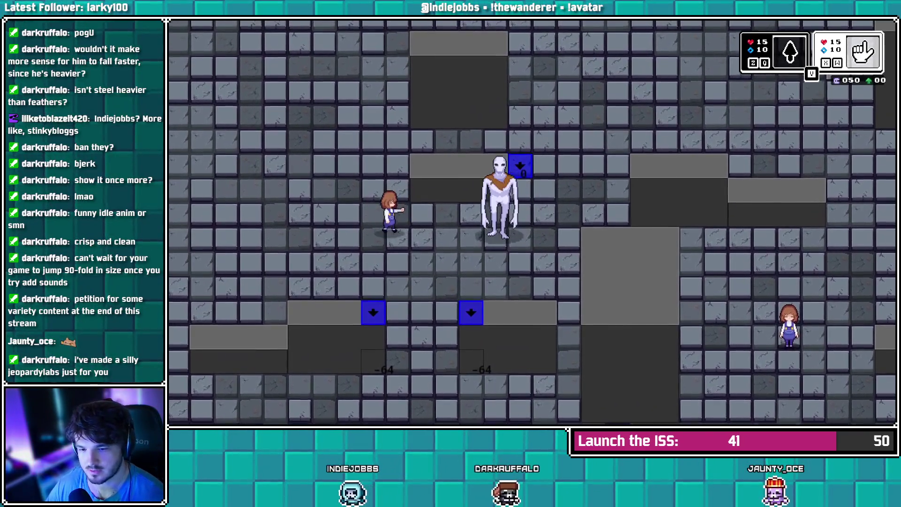
Walk the pair right, jump up-left, then head down toward the robed character
{"action": "key", "text": "Right"}
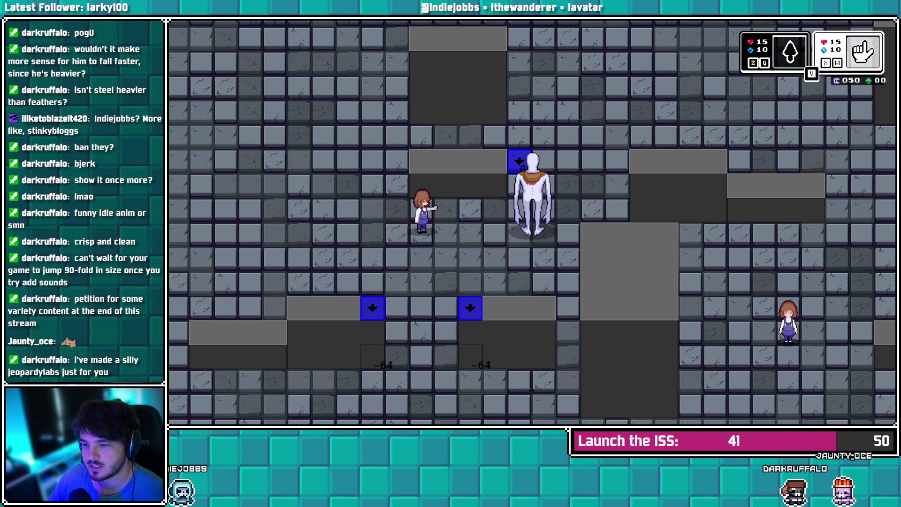
{"action": "key", "text": "Left"}
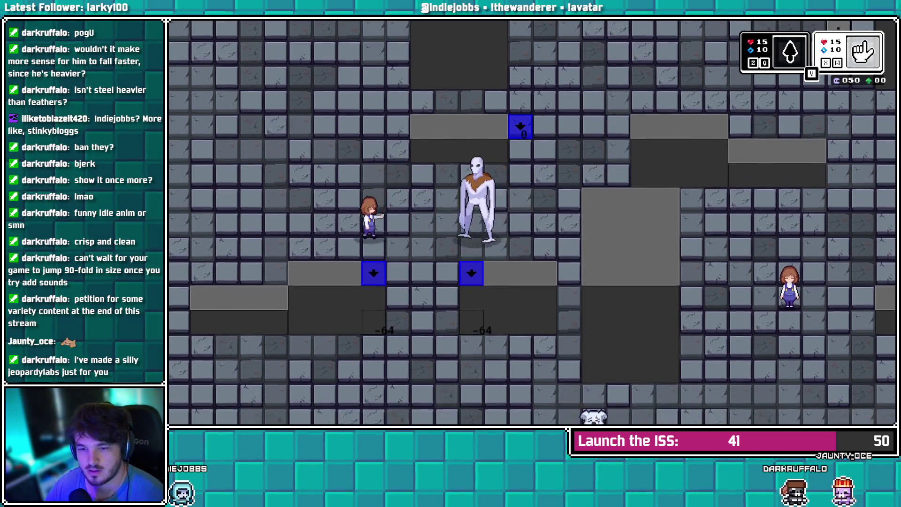
{"action": "key", "text": "Right"}
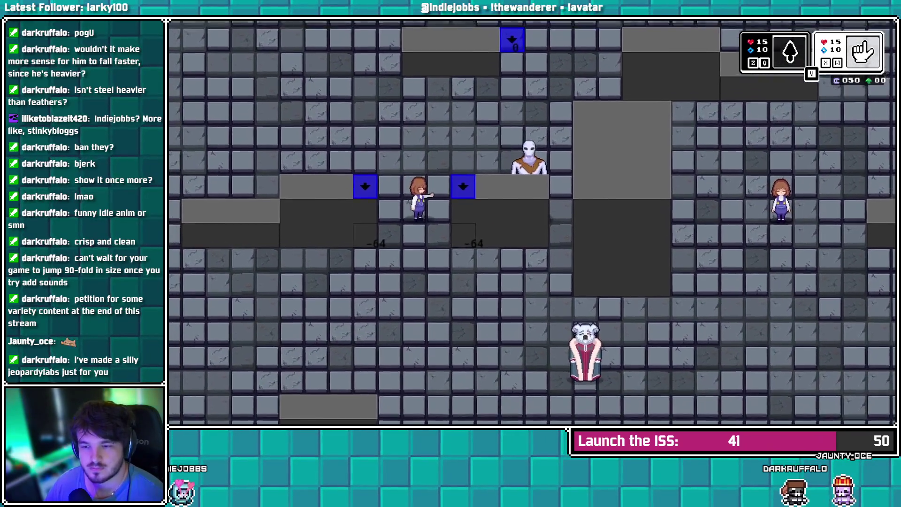
{"action": "key", "text": "z"}
{"action": "key", "text": "Left"}
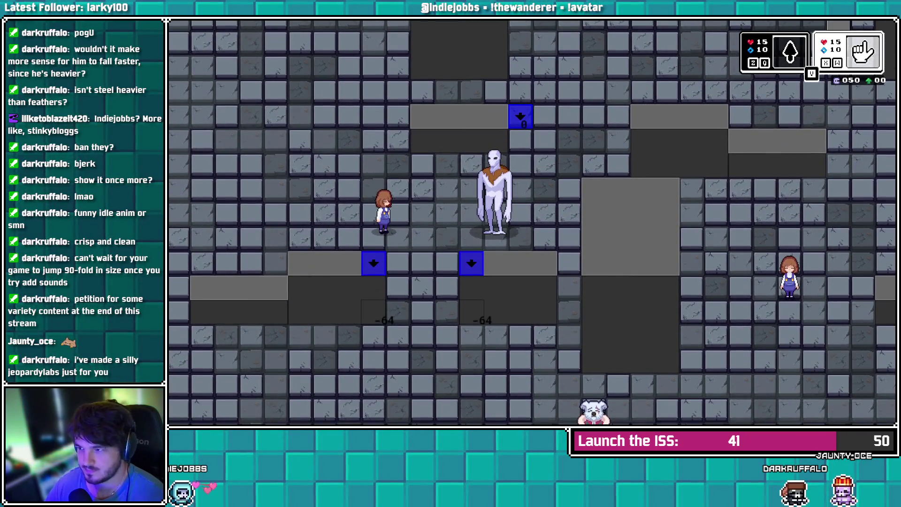
{"action": "key", "text": "Right"}
{"action": "key", "text": "Up"}
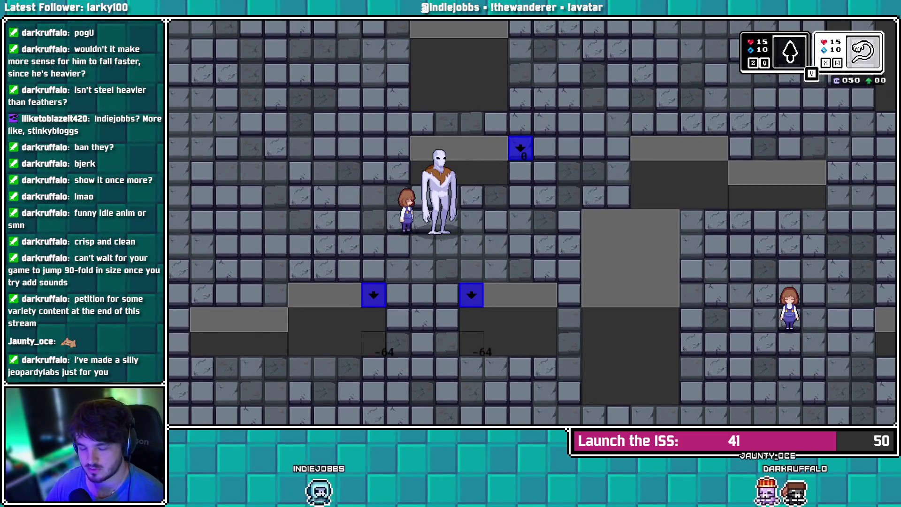
{"action": "key", "text": "Right"}
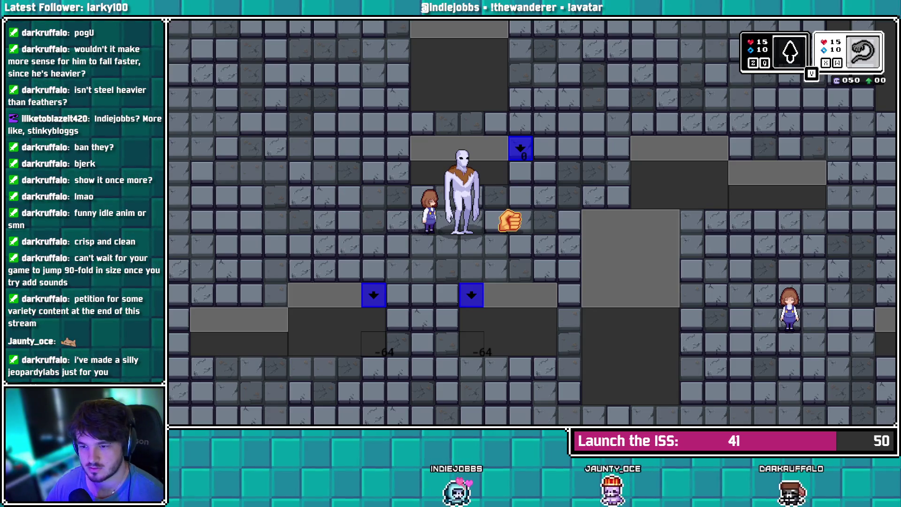
{"action": "key", "text": "Down"}
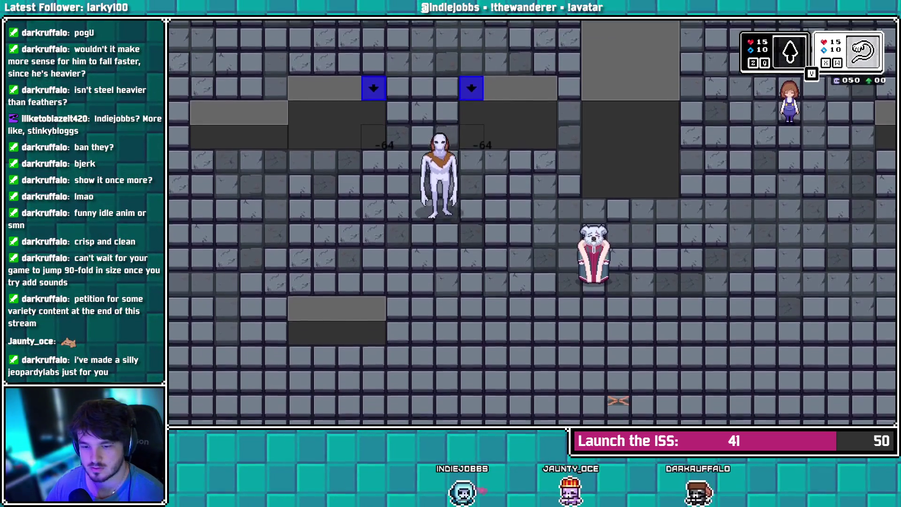
{"action": "key", "text": "Down"}
{"action": "key", "text": "Left"}
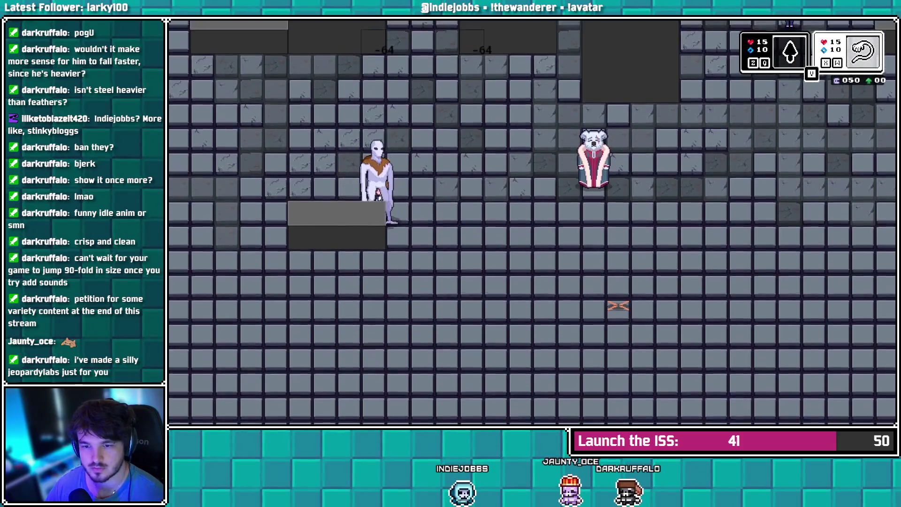
{"action": "key", "text": "Right"}
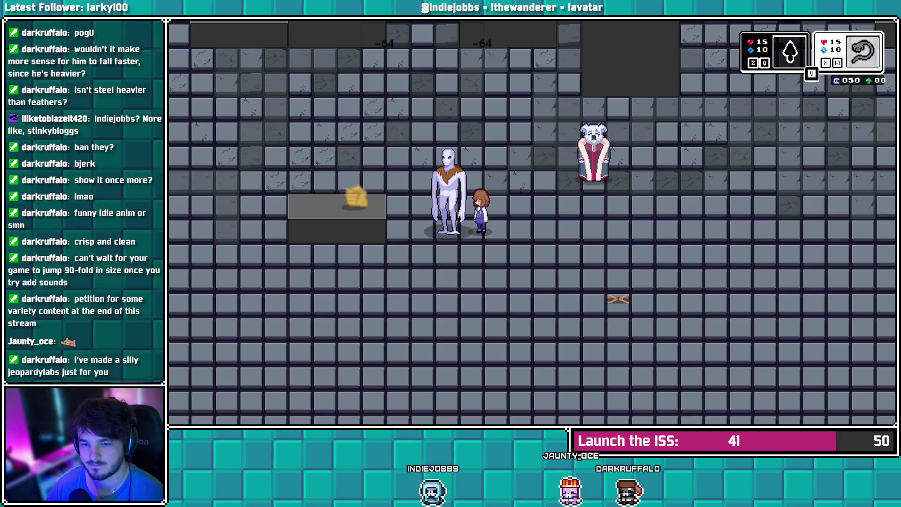
Walk the creature back up past the blue arrow tiles onto the grey platform left of them
{"action": "key", "text": "Down"}
{"action": "key", "text": "Right"}
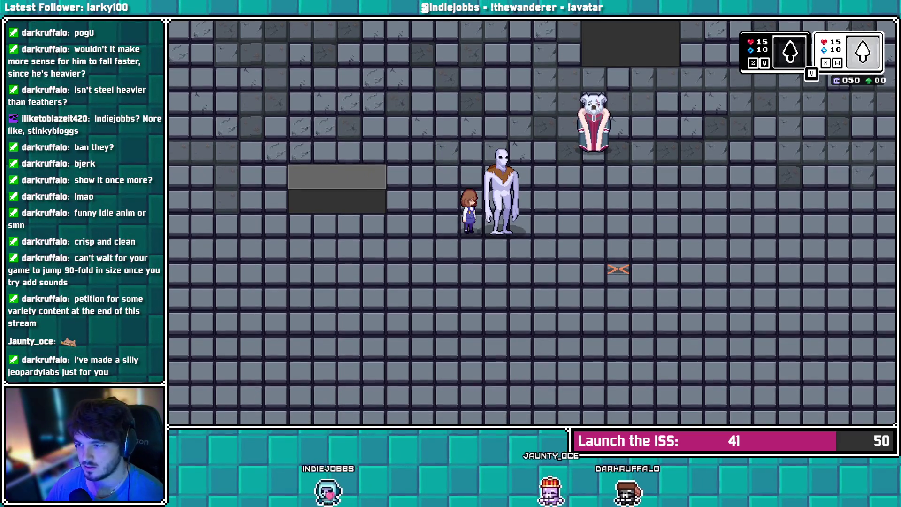
{"action": "key", "text": "Left"}
{"action": "key", "text": "Up"}
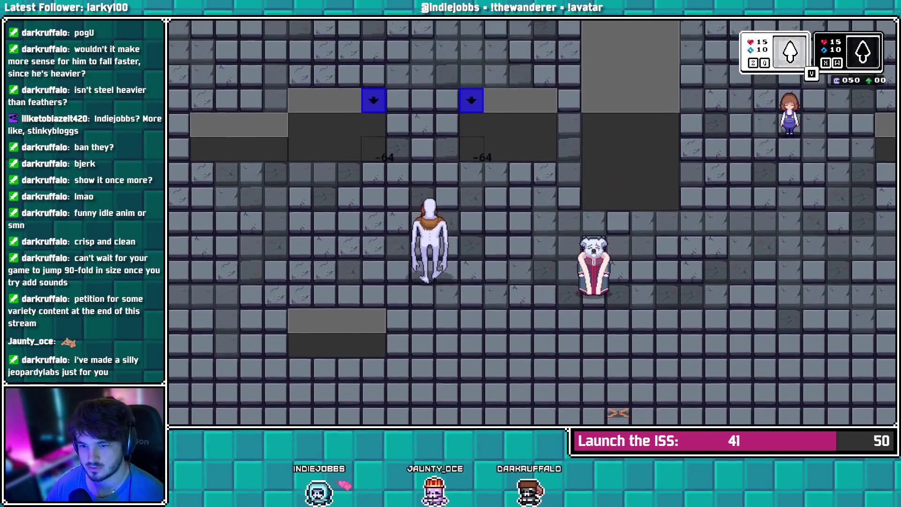
{"action": "key", "text": "Up"}
{"action": "key", "text": "Left"}
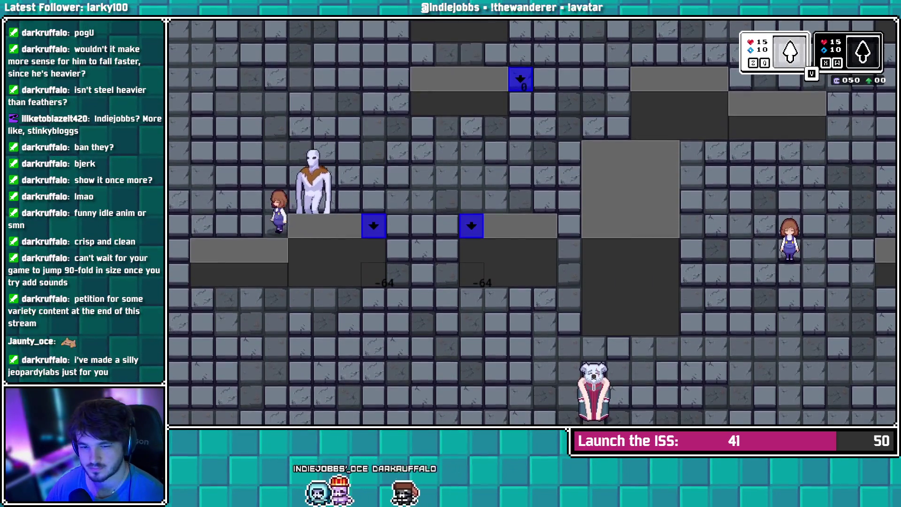
{"action": "key", "text": "Left"}
{"action": "key", "text": "Down"}
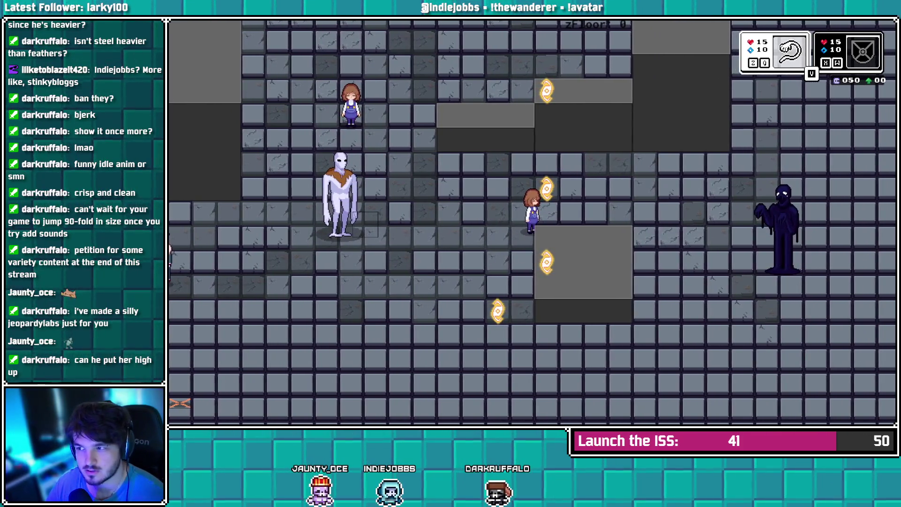
Perform the girl's slash attack a few times and turn her to face up
{"action": "key", "text": "z"}
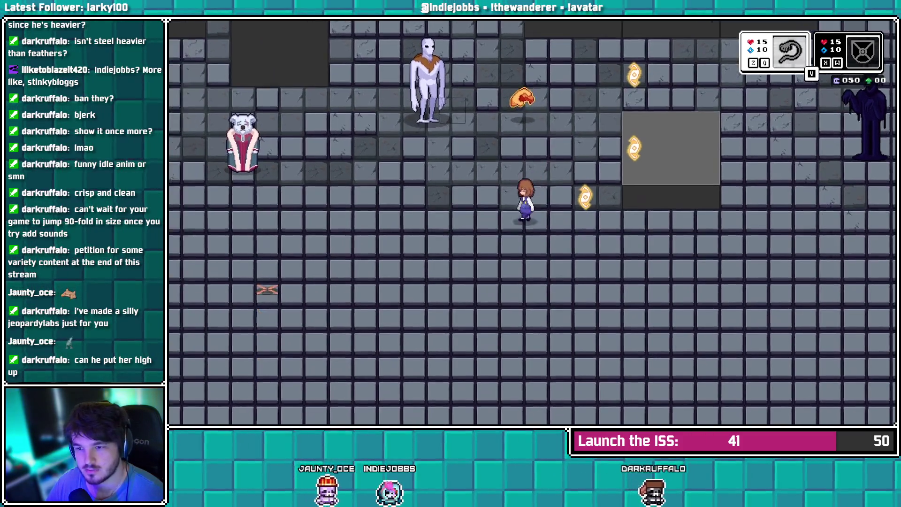
{"action": "key", "text": "Up"}
{"action": "key", "text": "z"}
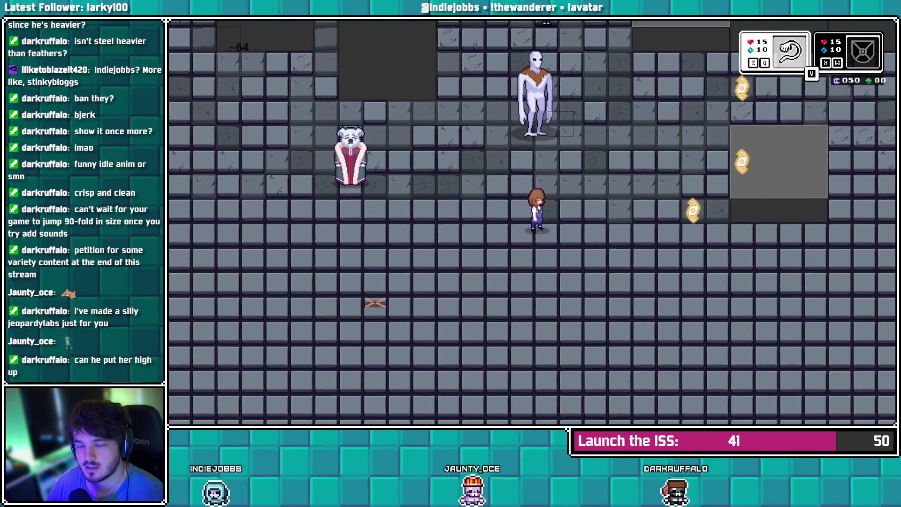
{"action": "key", "text": "Up"}
{"action": "key", "text": "z"}
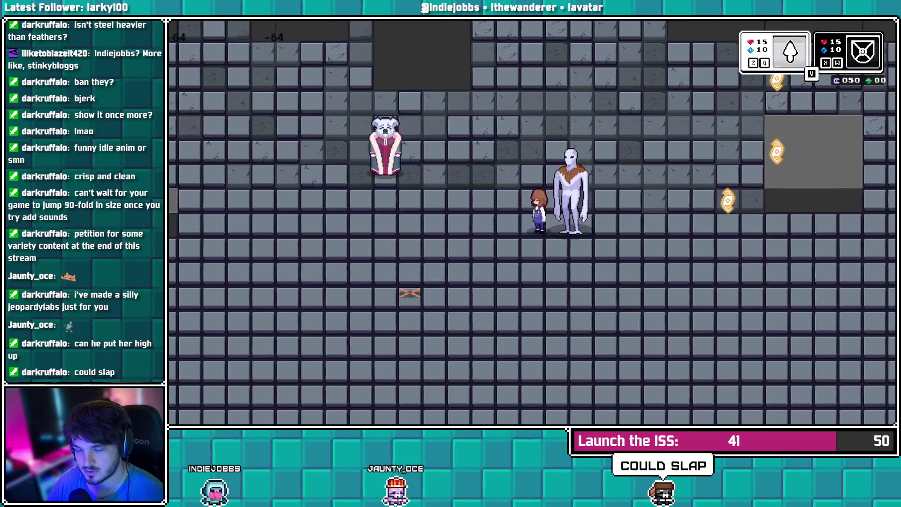
Walk the girl back along the ledge beside the blue arrow blocks
{"action": "key", "text": "Left"}
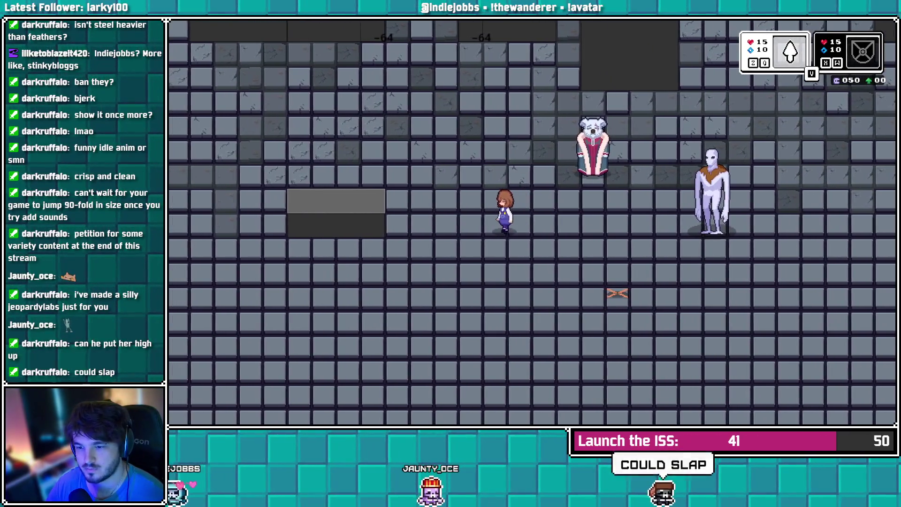
{"action": "key", "text": "Right"}
{"action": "key", "text": "Left"}
{"action": "key", "text": "Up"}
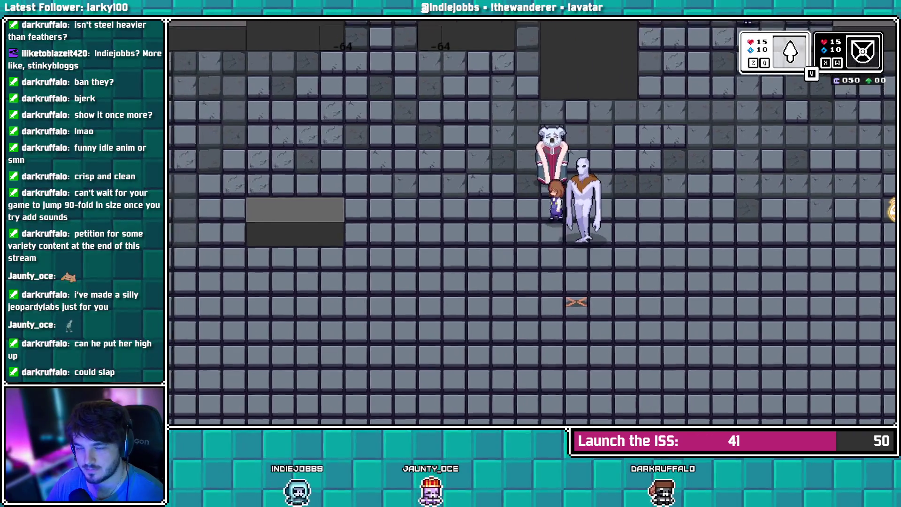
{"action": "key", "text": "Up"}
{"action": "key", "text": "Left"}
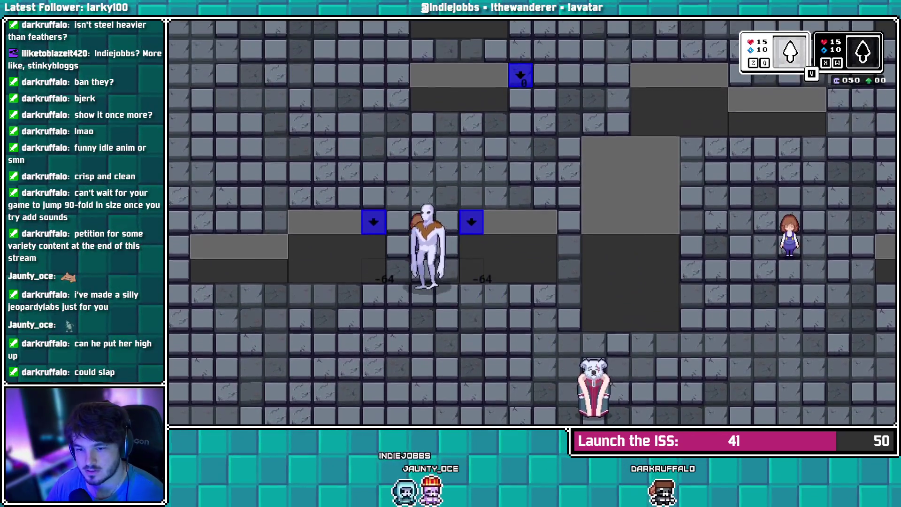
{"action": "key", "text": "Left"}
{"action": "key", "text": "Down"}
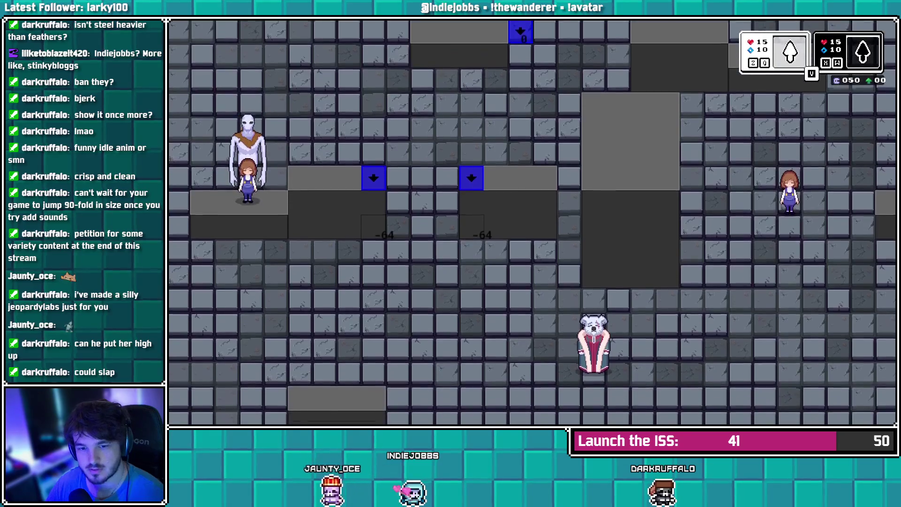
{"action": "key", "text": "Up"}
{"action": "key", "text": "Right"}
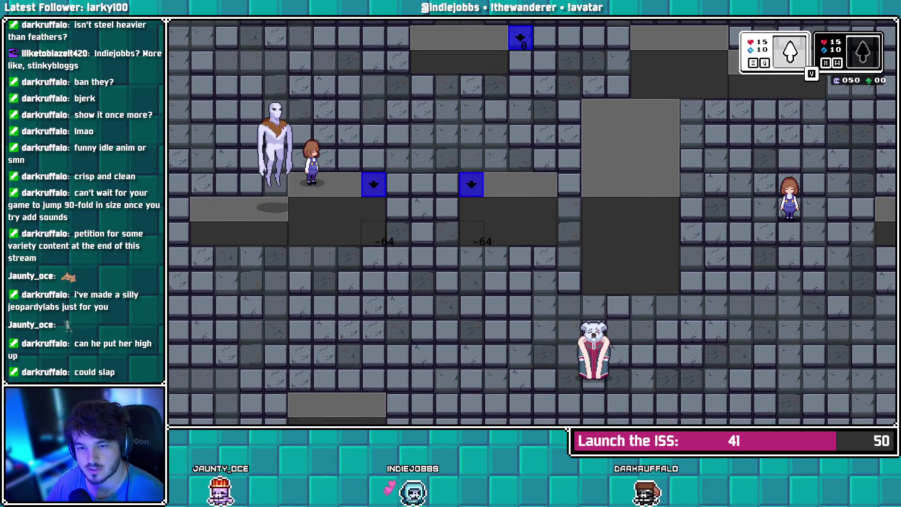
{"action": "key", "text": "Right"}
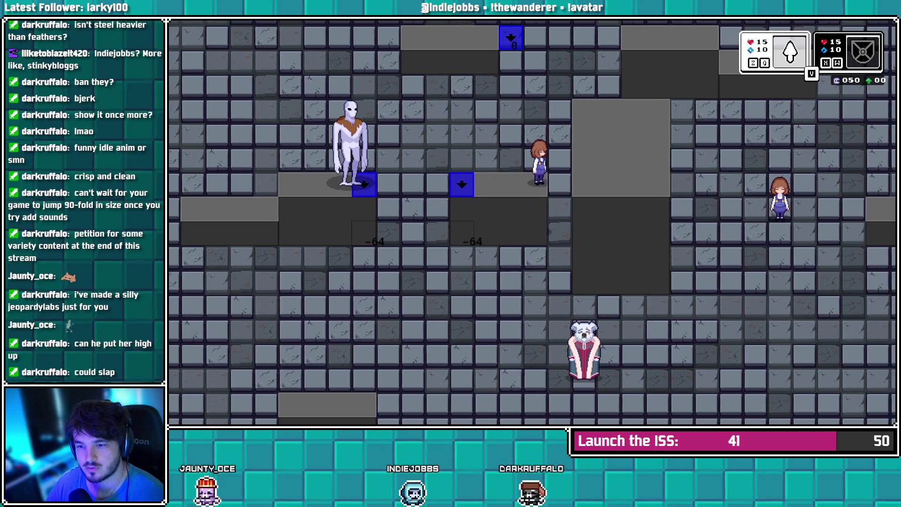
{"action": "key", "text": "Left"}
{"action": "key", "text": "Right"}
{"action": "key", "text": "Right"}
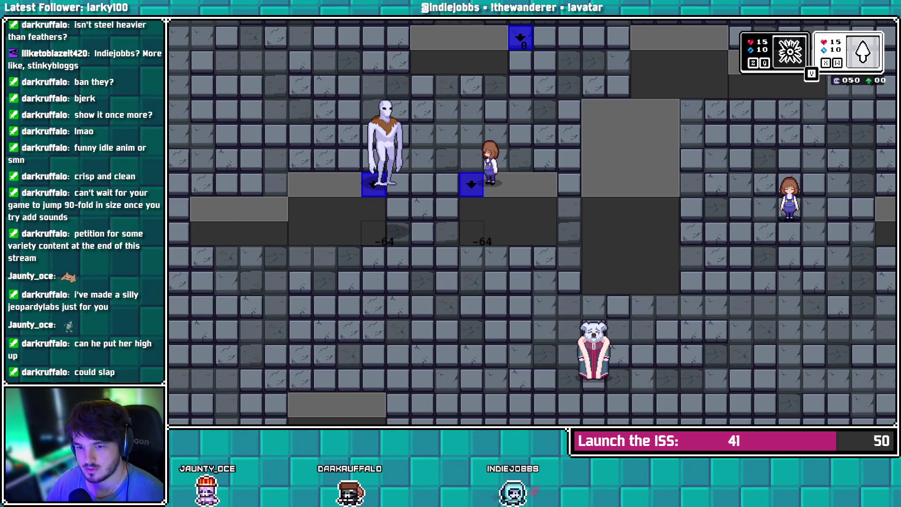
Walk the girl and the white companion up and right through the test room
{"action": "key", "text": "Up"}
{"action": "key", "text": "Right"}
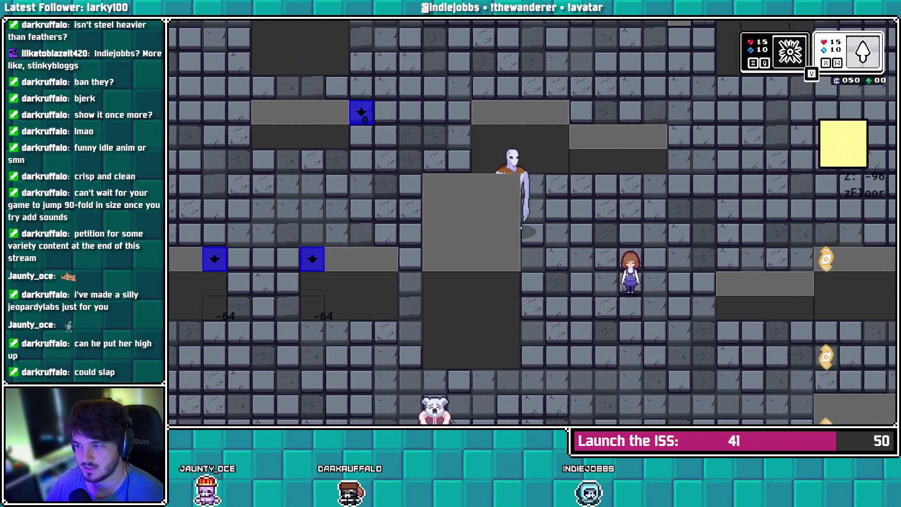
{"action": "key", "text": "Right"}
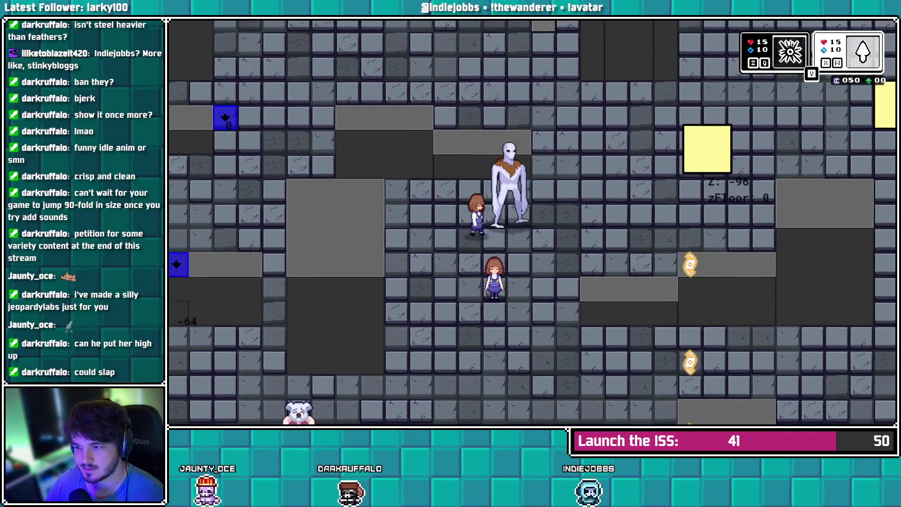
{"action": "key", "text": "Right"}
{"action": "key", "text": "Up"}
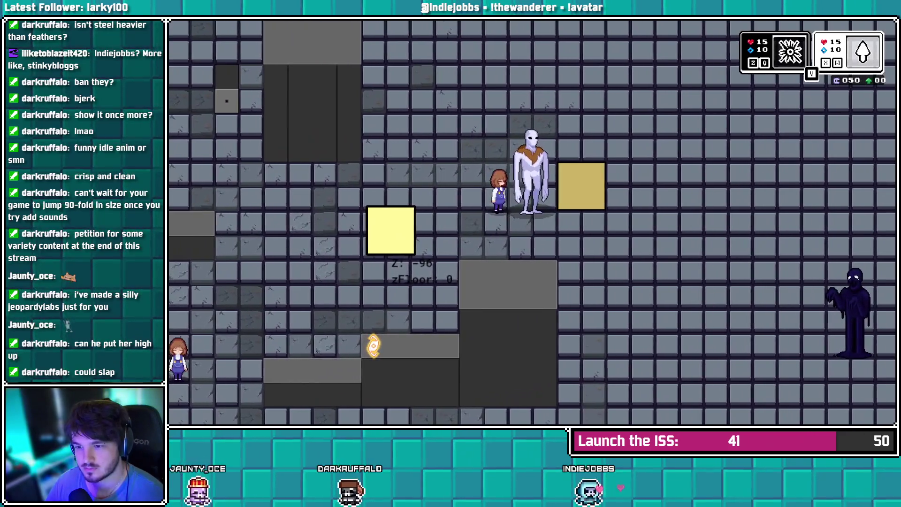
{"action": "key", "text": "Right"}
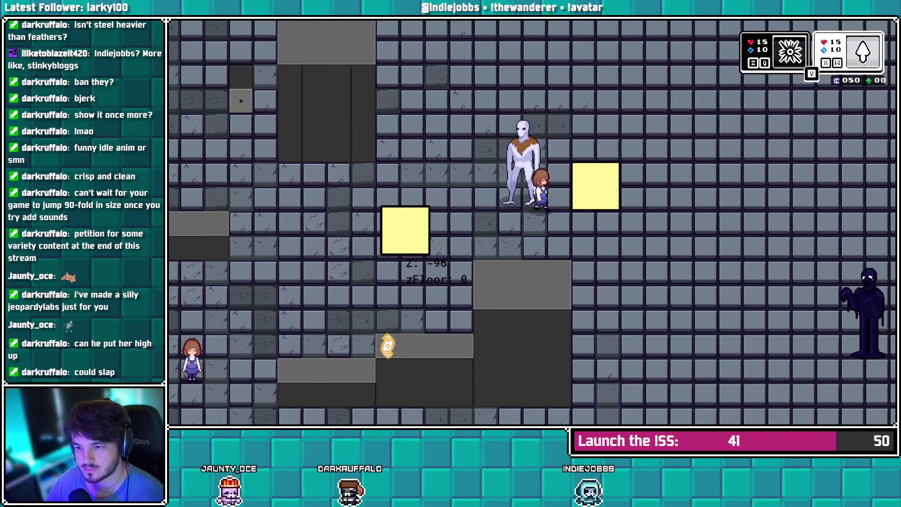
{"action": "key", "text": "Left"}
{"action": "key", "text": "Up"}
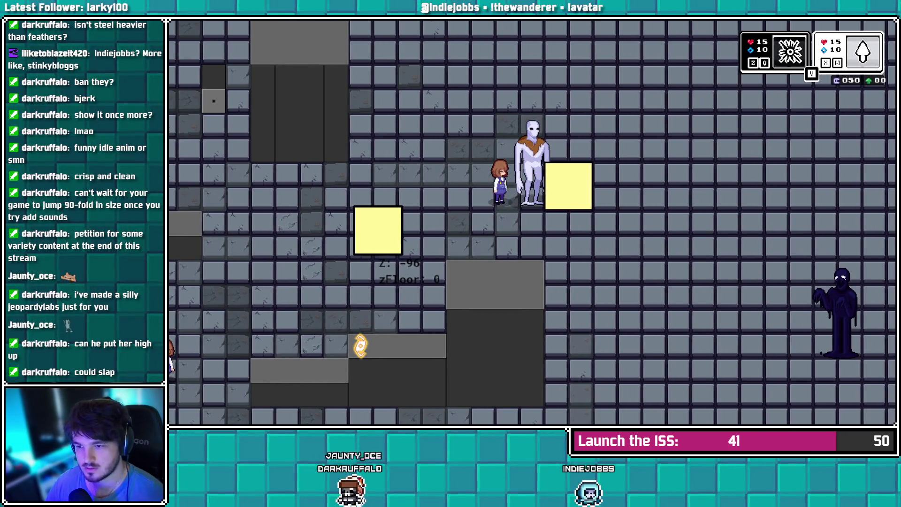
{"action": "key", "text": "Right"}
{"action": "key", "text": "Up"}
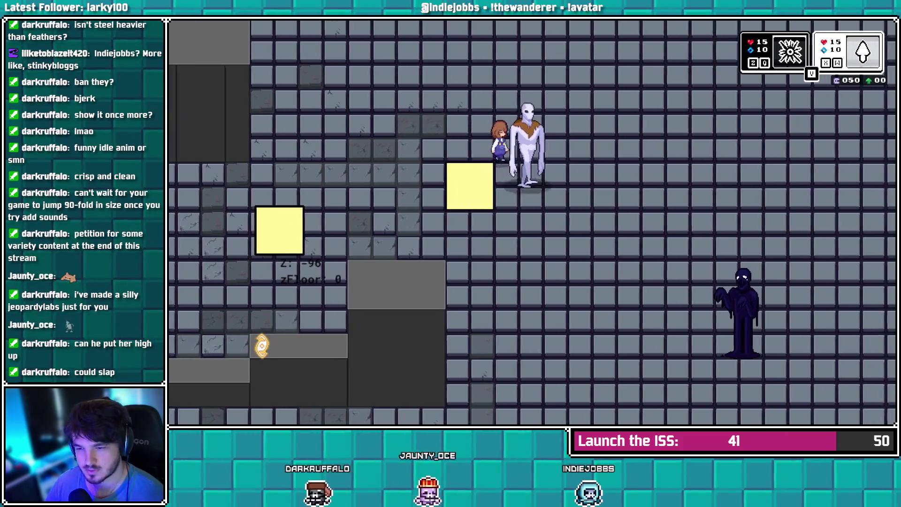
{"action": "key", "text": "Down"}
{"action": "key", "text": "Right"}
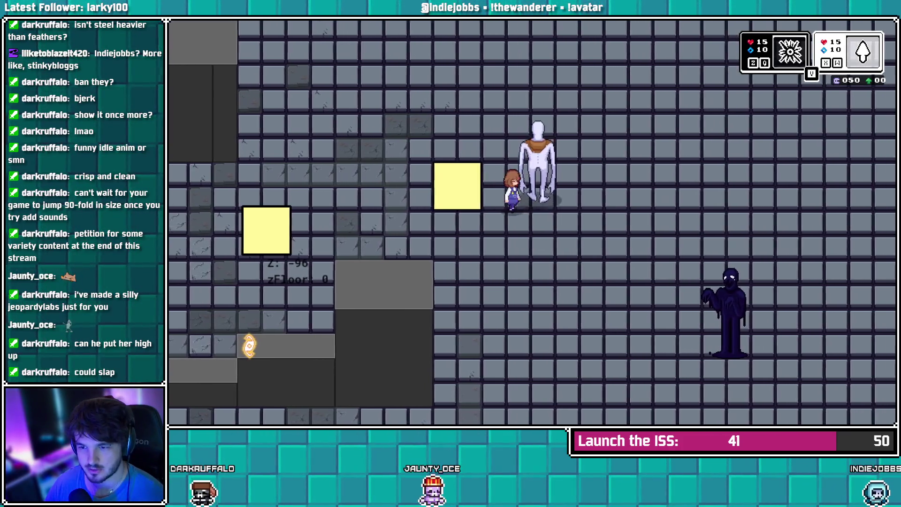
Step the white figure and the girl onto the yellow pressure blocks
{"action": "key", "text": "Left"}
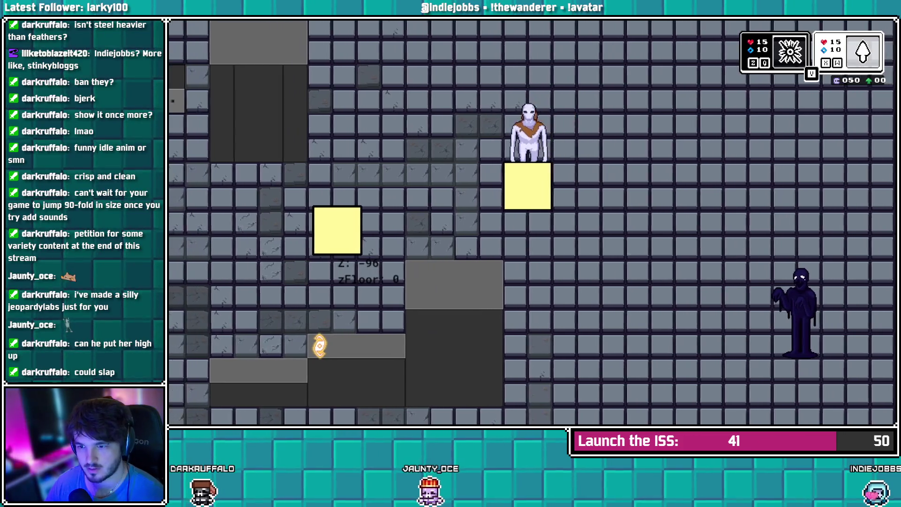
{"action": "key", "text": "Right"}
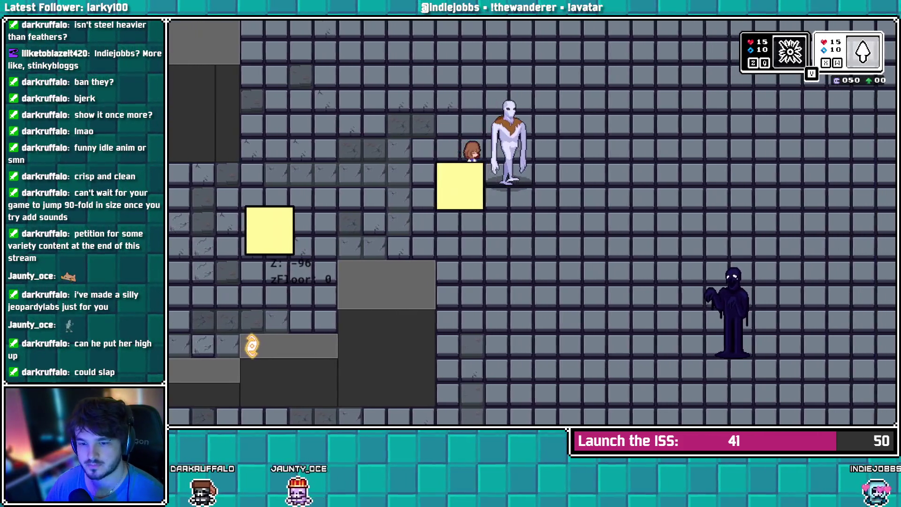
{"action": "key", "text": "Left"}
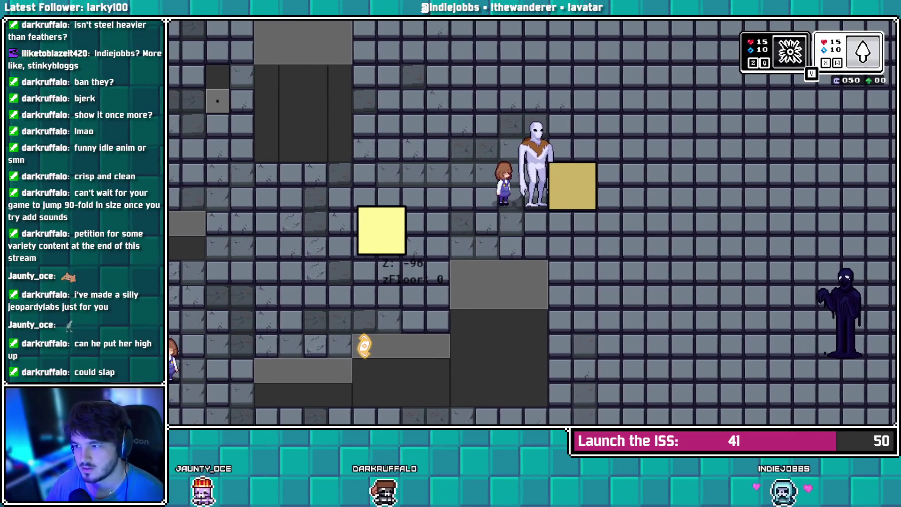
{"action": "key", "text": "Right"}
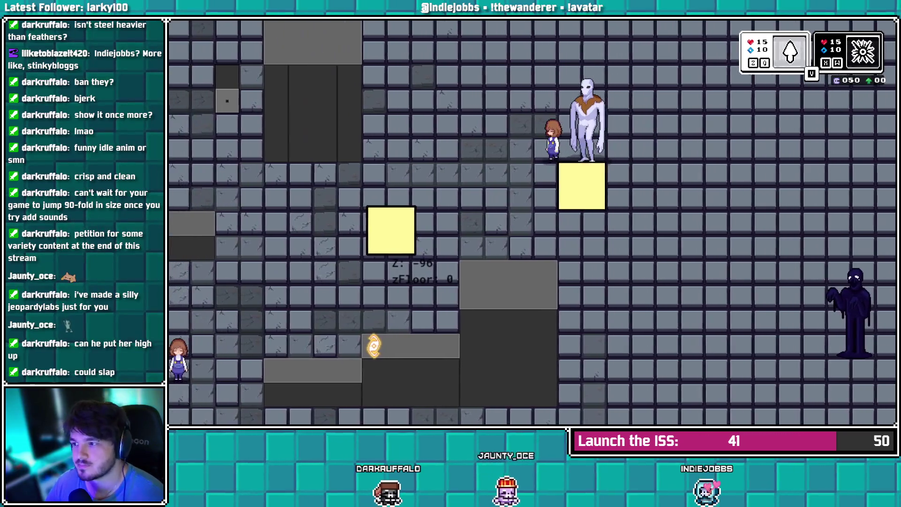
{"action": "key", "text": "Left"}
{"action": "key", "text": "Down"}
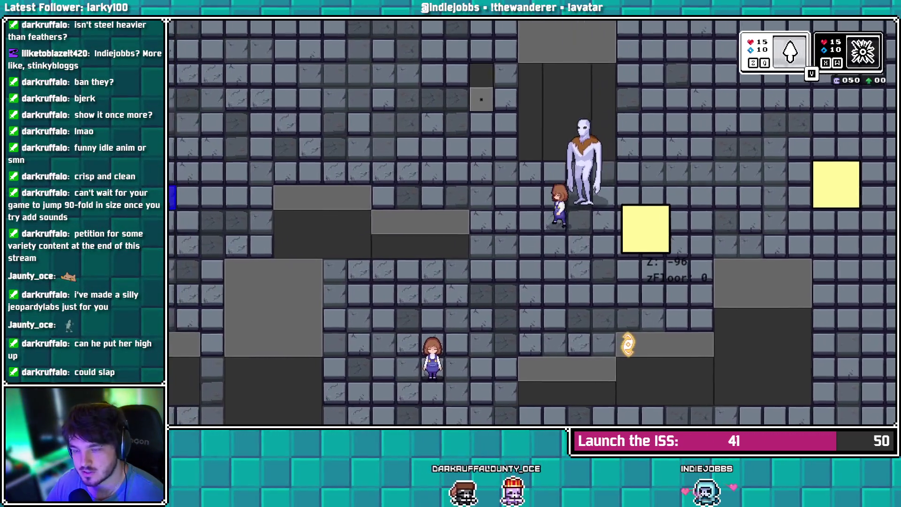
{"action": "key", "text": "Left"}
{"action": "key", "text": "Down"}
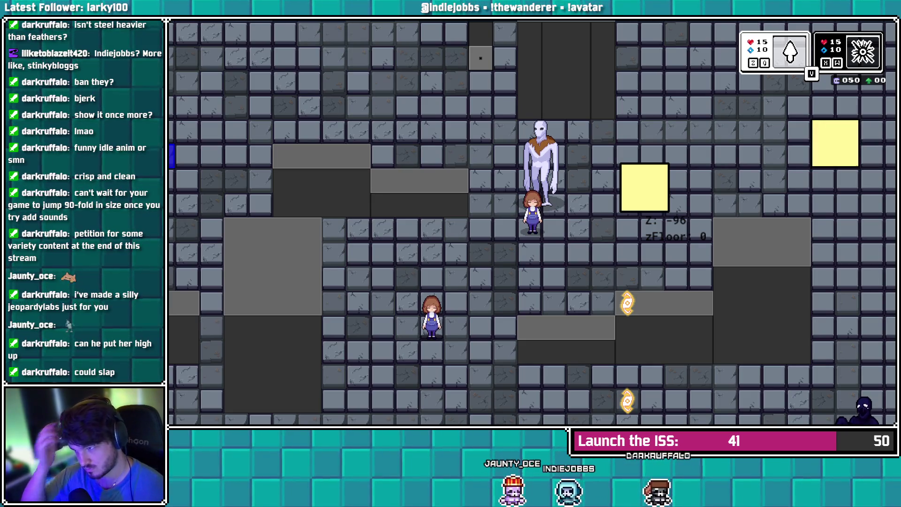
Walk the girl around the yellow block and over to the other girl
{"action": "key", "text": "Up"}
{"action": "key", "text": "Right"}
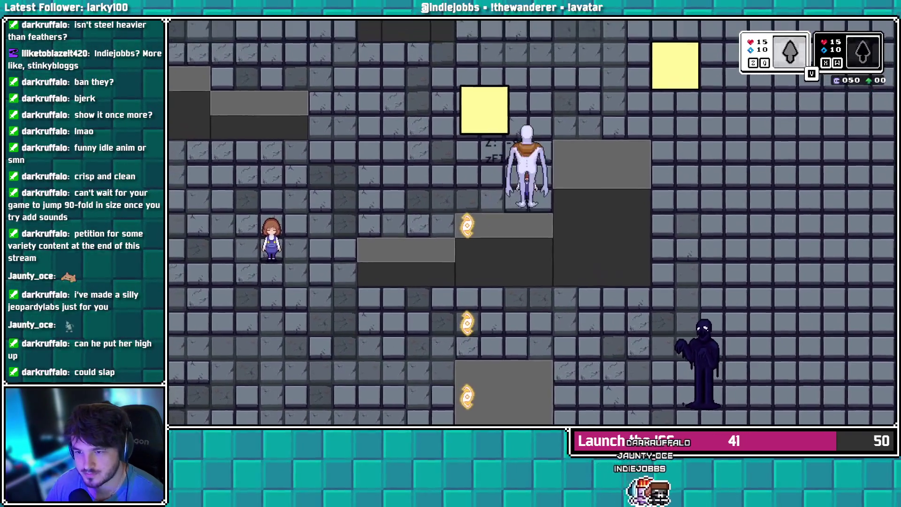
{"action": "key", "text": "Up"}
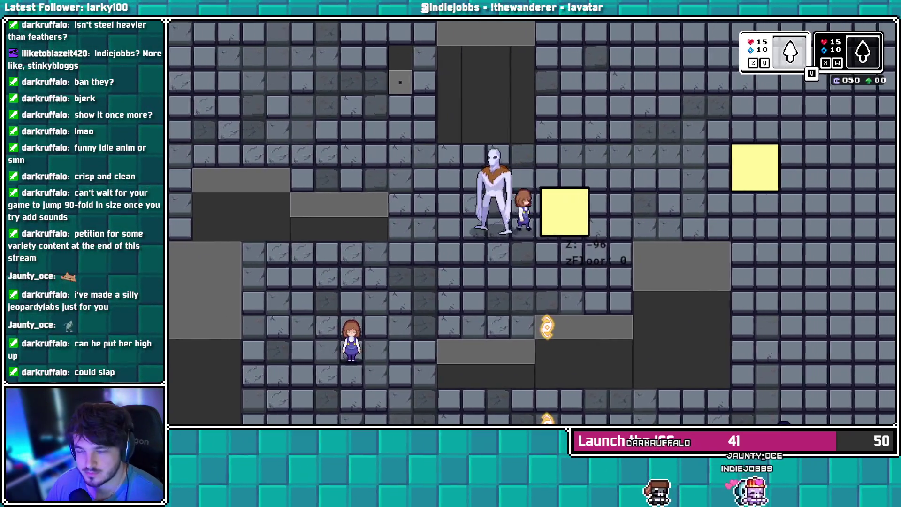
{"action": "key", "text": "Right"}
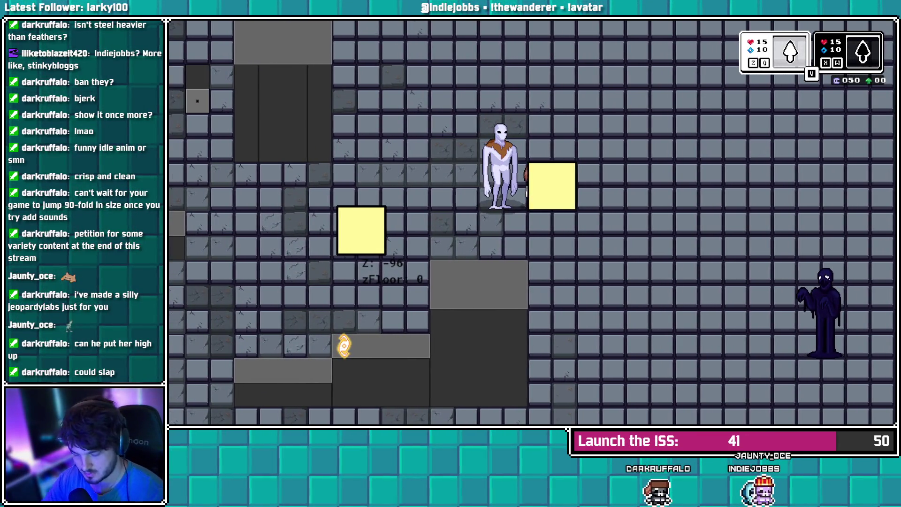
{"action": "key", "text": "Left"}
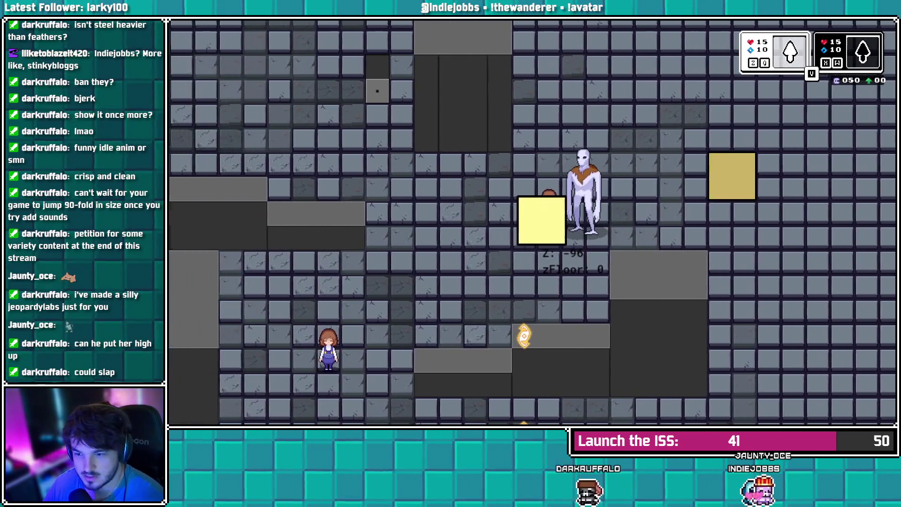
{"action": "key", "text": "Down"}
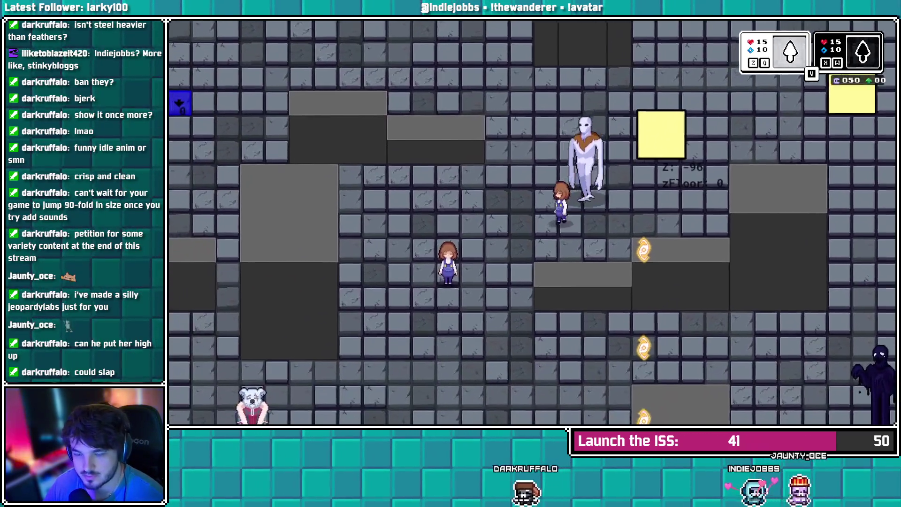
{"action": "key", "text": "Down"}
{"action": "key", "text": "Left"}
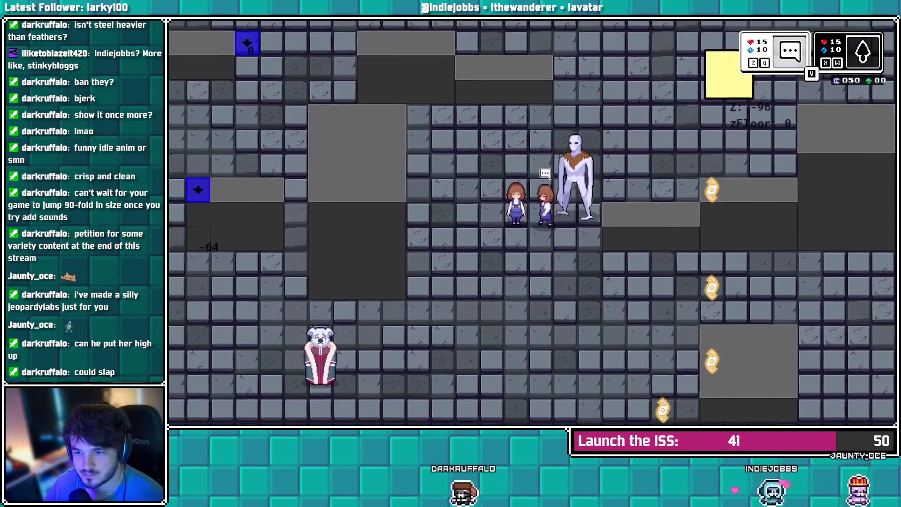
Talk to the other girl and advance through the Testing JSON and Alester dialogue lines
{"action": "key", "text": "z"}
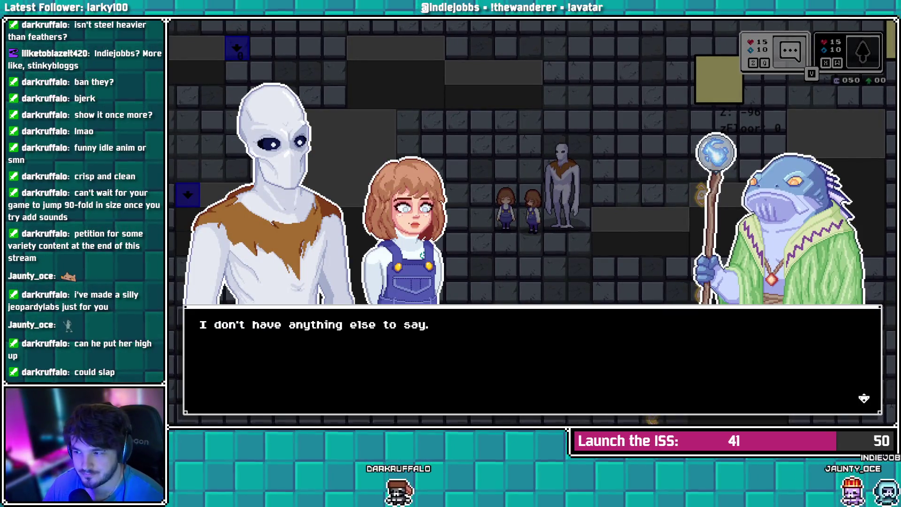
{"action": "key", "text": "z"}
{"action": "key", "text": "Down"}
{"action": "key", "text": "Left"}
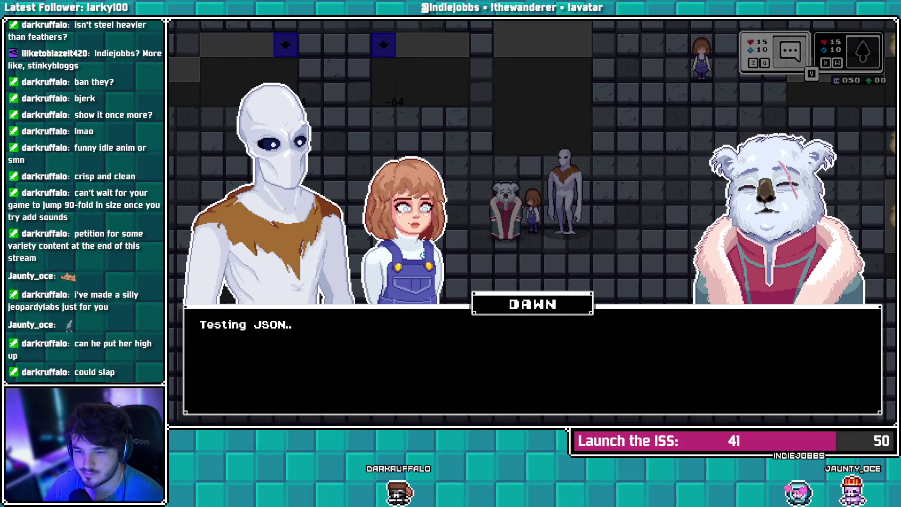
{"action": "key", "text": "z"}
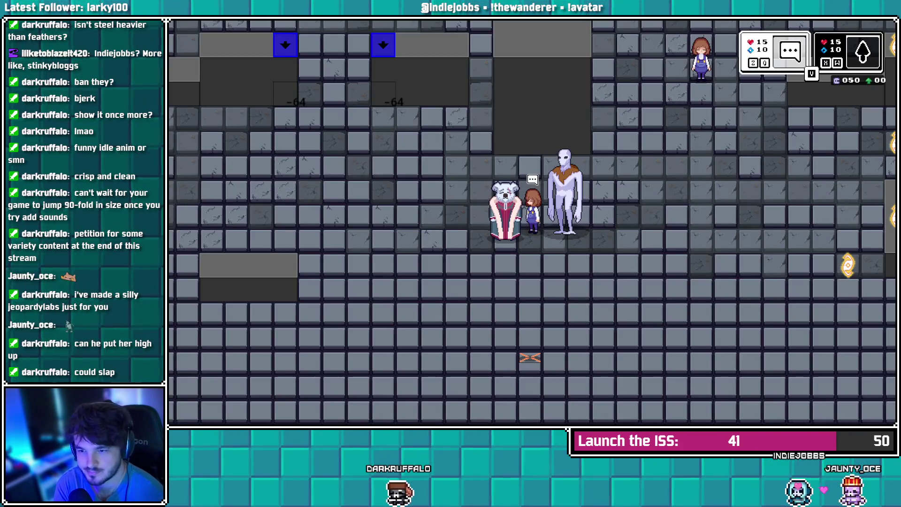
{"action": "key", "text": "z"}
{"action": "key", "text": "z"}
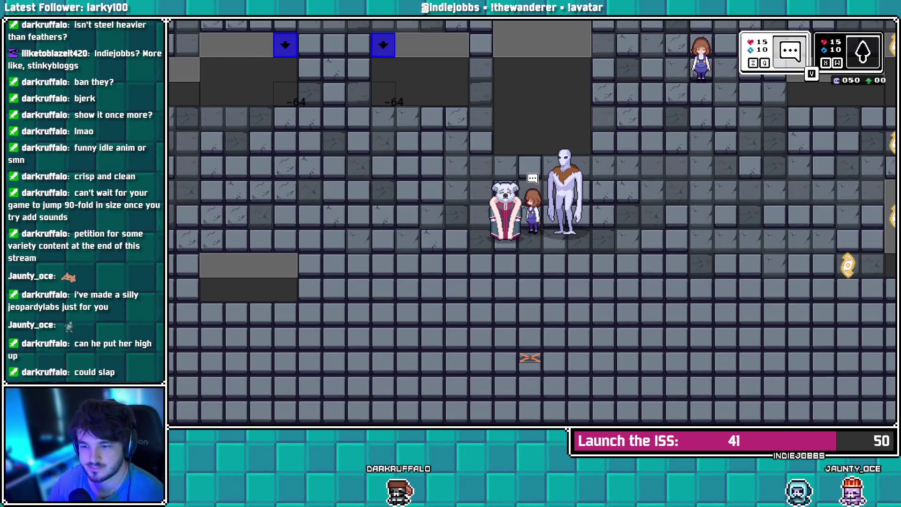
{"action": "key", "text": "z"}
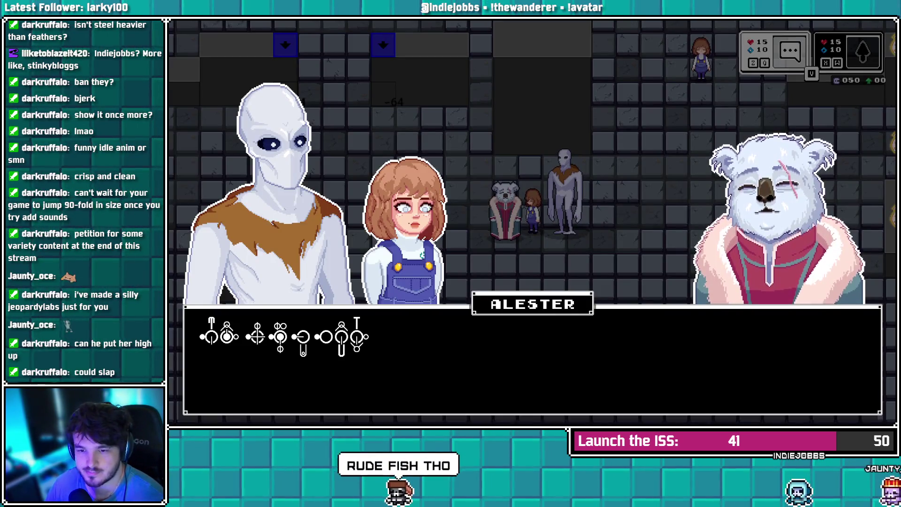
{"action": "key", "text": "z"}
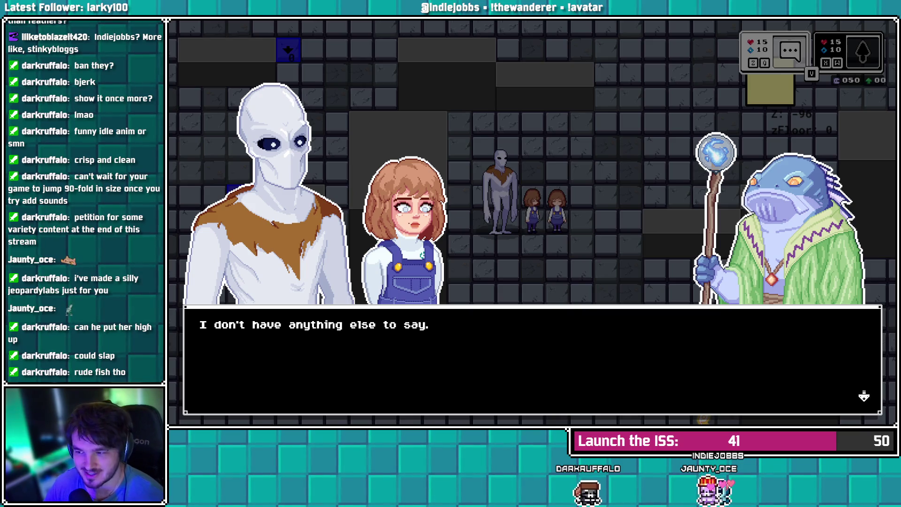
{"action": "key", "text": "z"}
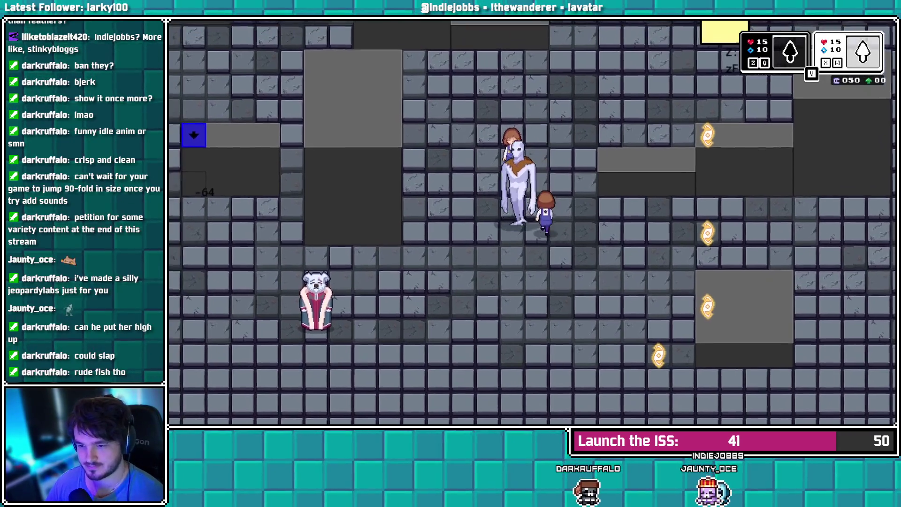
Walk the white character around the koala, start its dialogue, and dismiss Alester's line
{"action": "key", "text": "Down"}
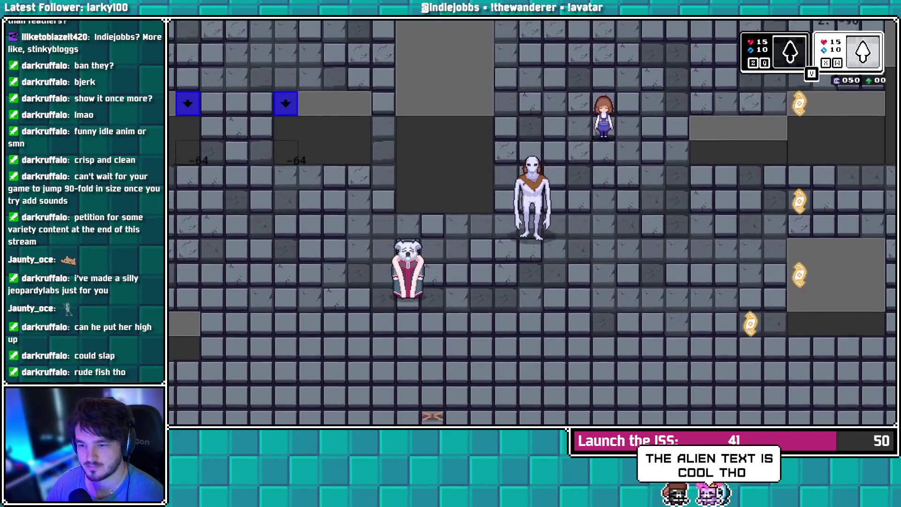
{"action": "key", "text": "Left"}
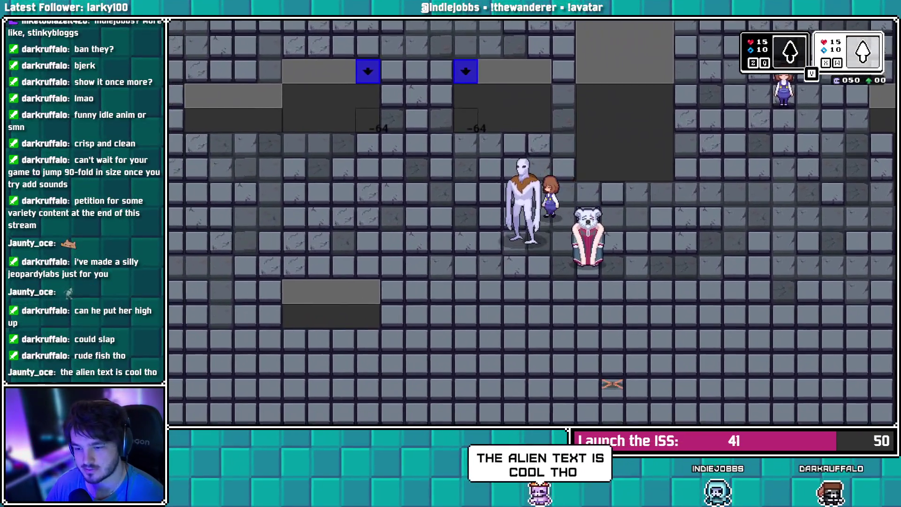
{"action": "key", "text": "Left"}
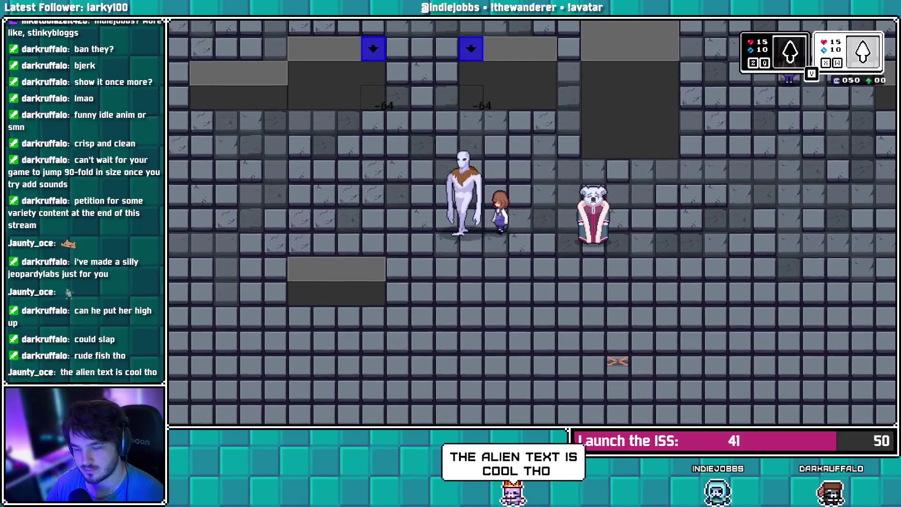
{"action": "key", "text": "Right"}
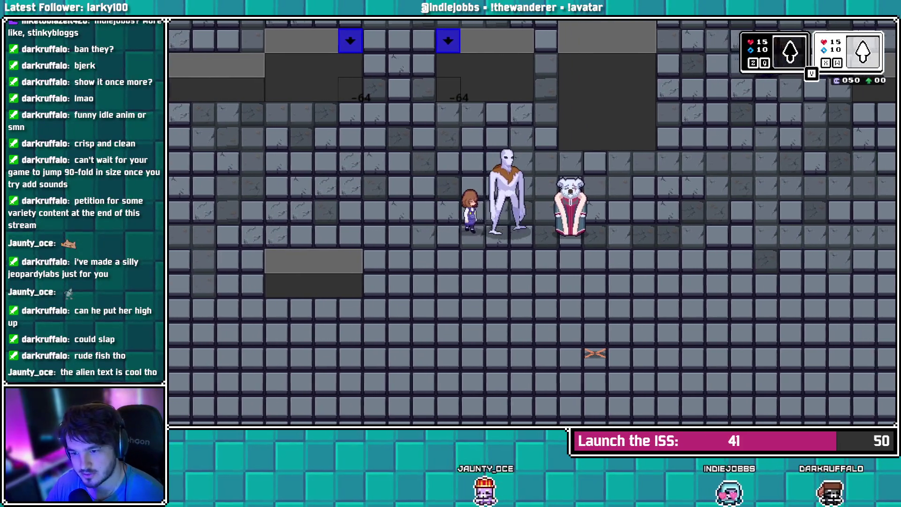
{"action": "key", "text": "Up"}
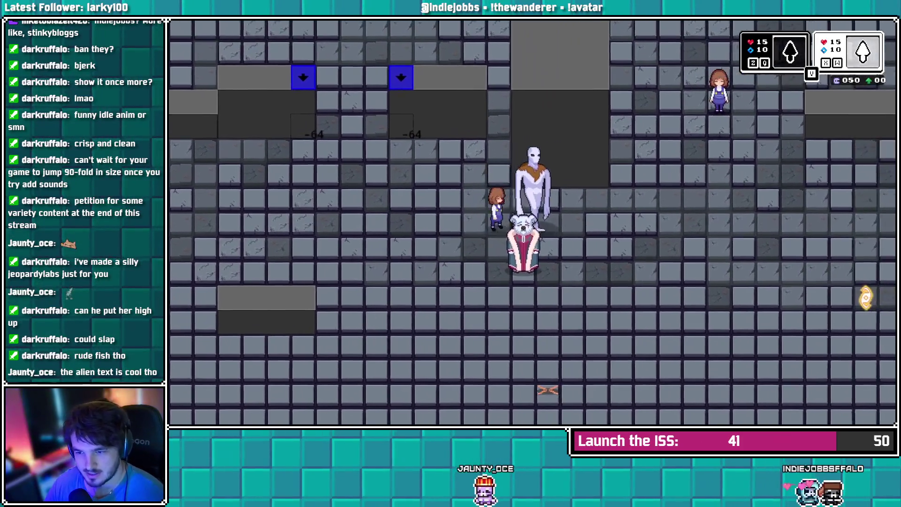
{"action": "key", "text": "Right"}
{"action": "key", "text": "Down"}
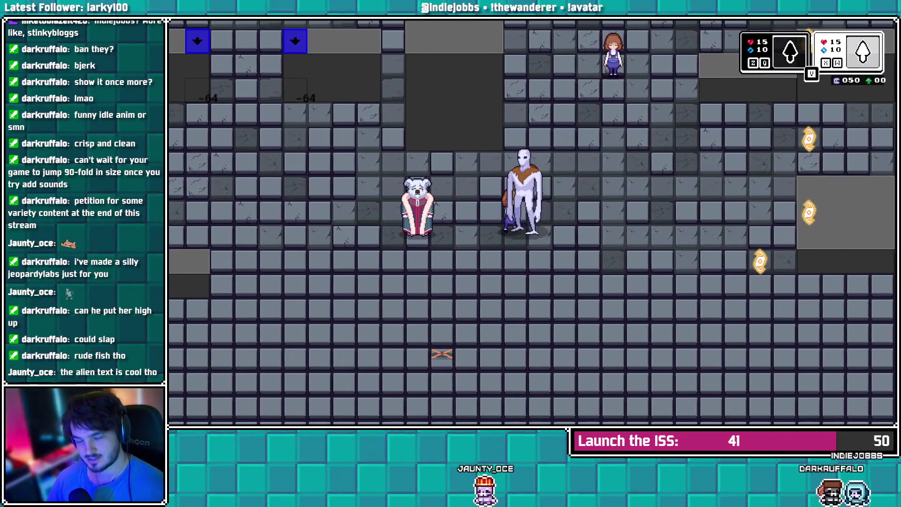
{"action": "key", "text": "Left"}
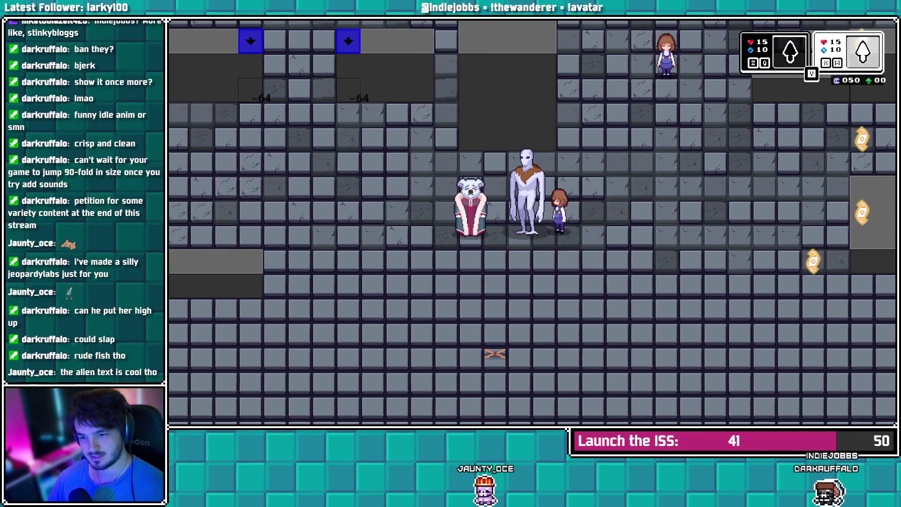
{"action": "key", "text": "z"}
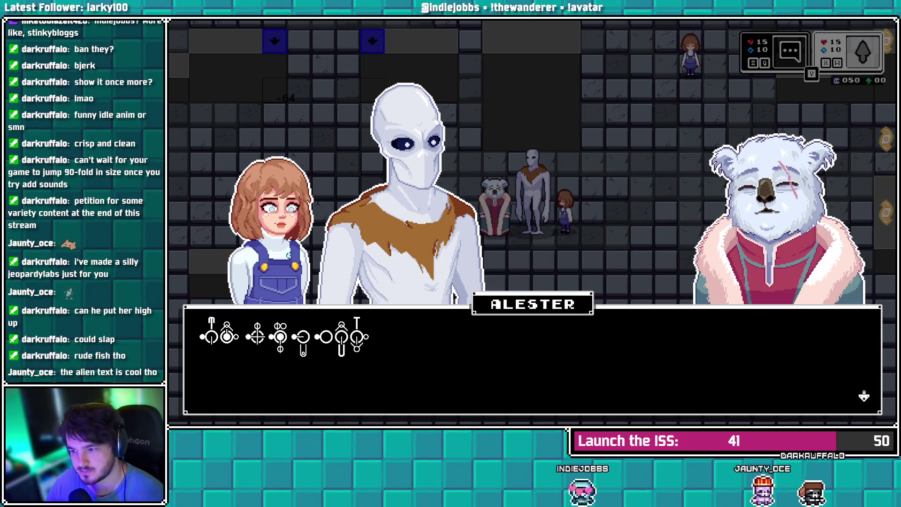
{"action": "key", "text": "z"}
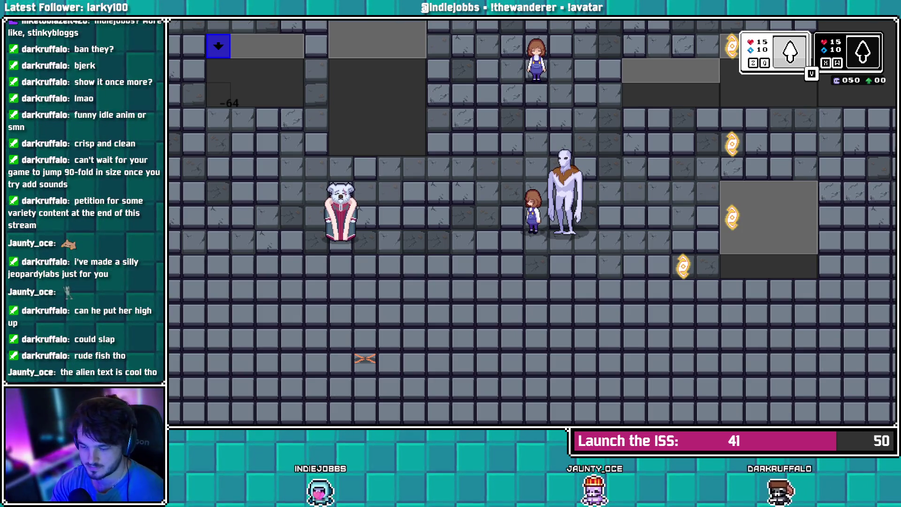
Walk the party over the arrow tiles to the floor portal spot, then quit with Escape
{"action": "key", "text": "Left"}
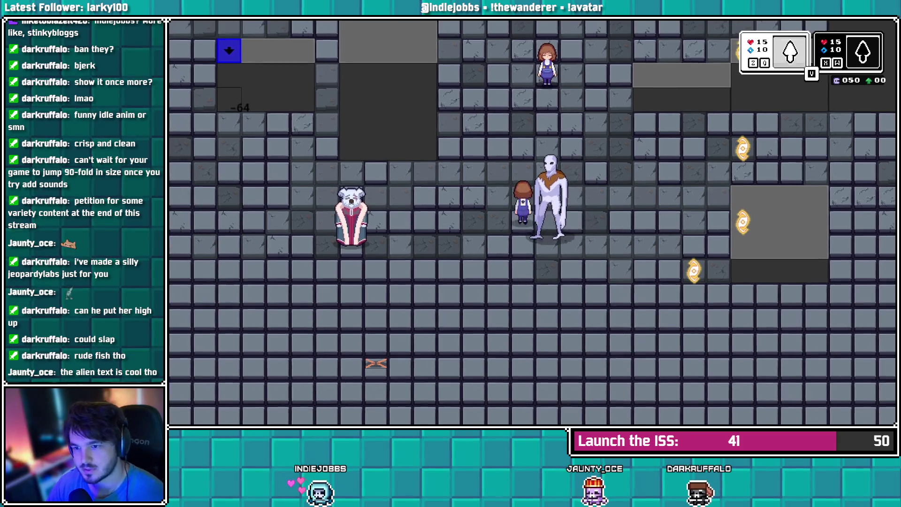
{"action": "key", "text": "Up"}
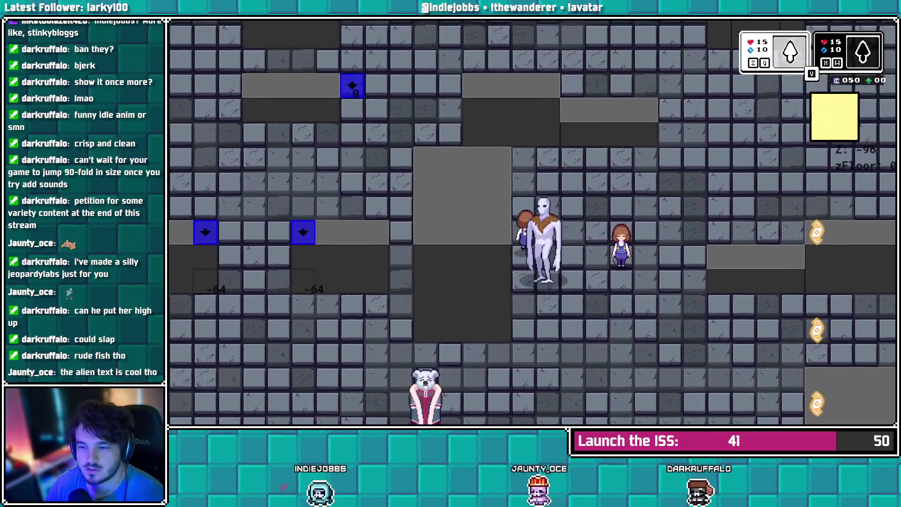
{"action": "key", "text": "Left"}
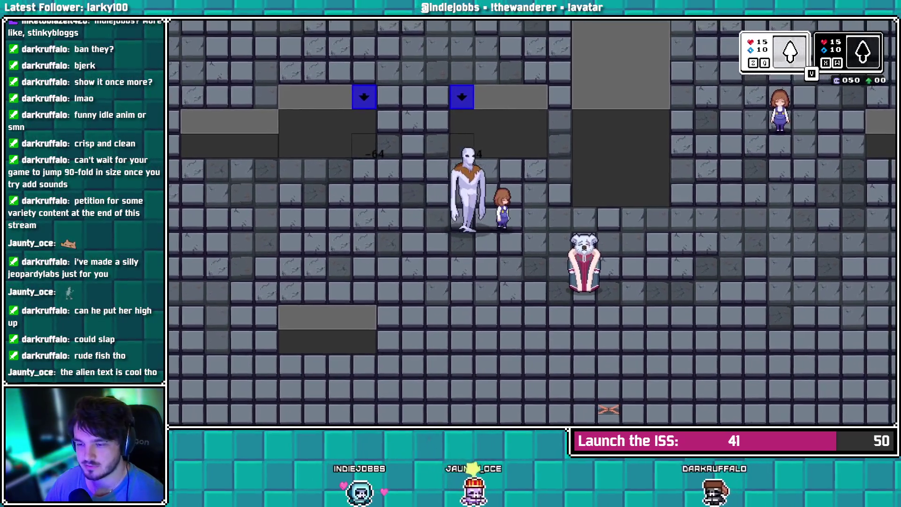
{"action": "key", "text": "Right"}
{"action": "key", "text": "Down"}
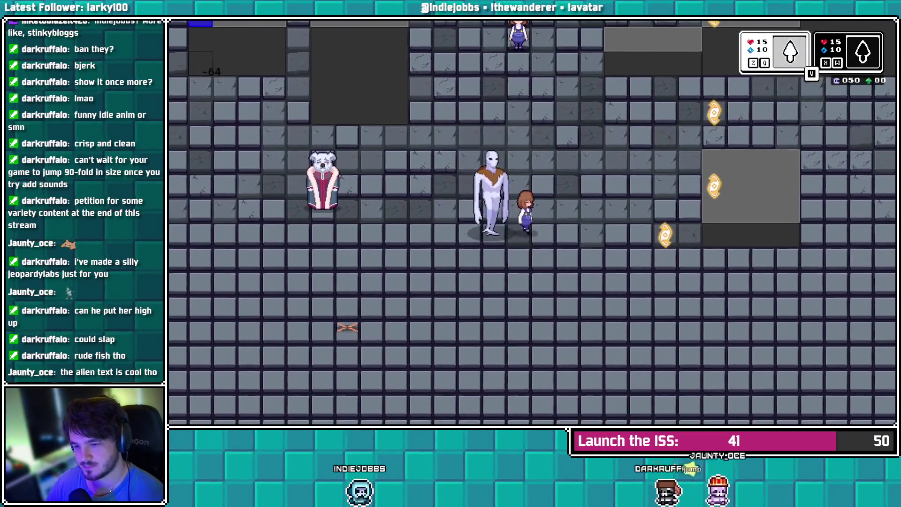
{"action": "key", "text": "Left"}
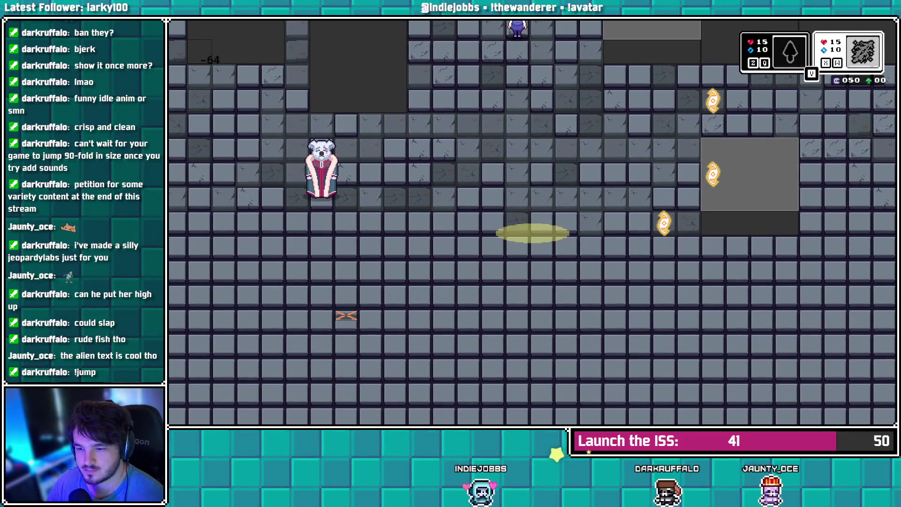
{"action": "key", "text": "Left"}
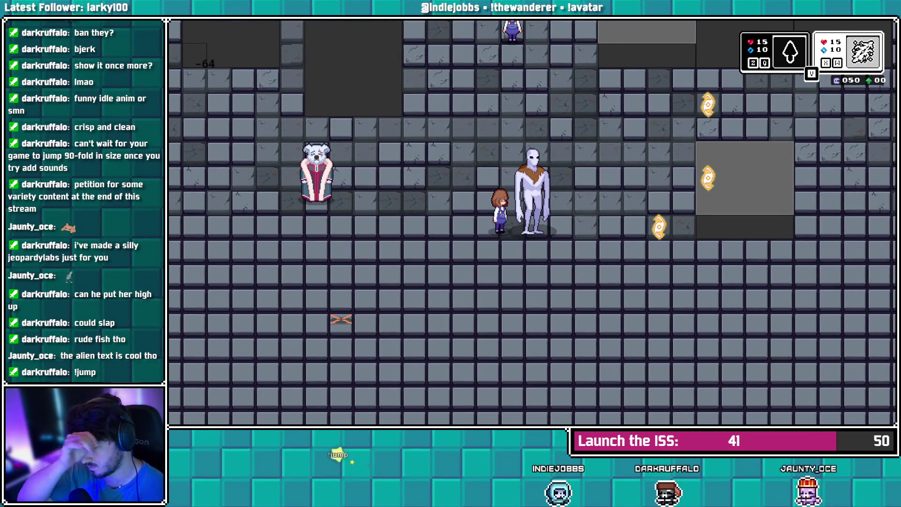
{"action": "key", "text": "Escape"}
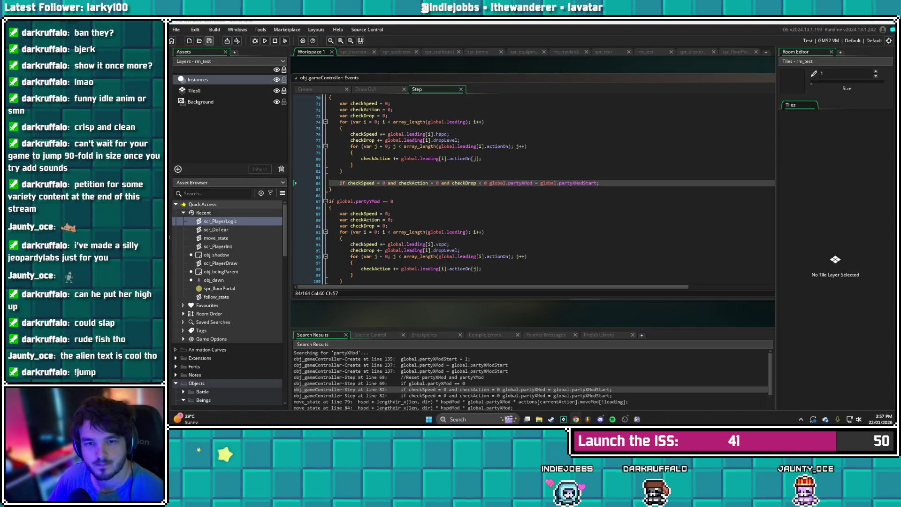
Resize the spr_floorPortal canvas, not the image, to 96 pixels wide with the circle centred
{"action": "double_click", "coordinate": [216, 289]}
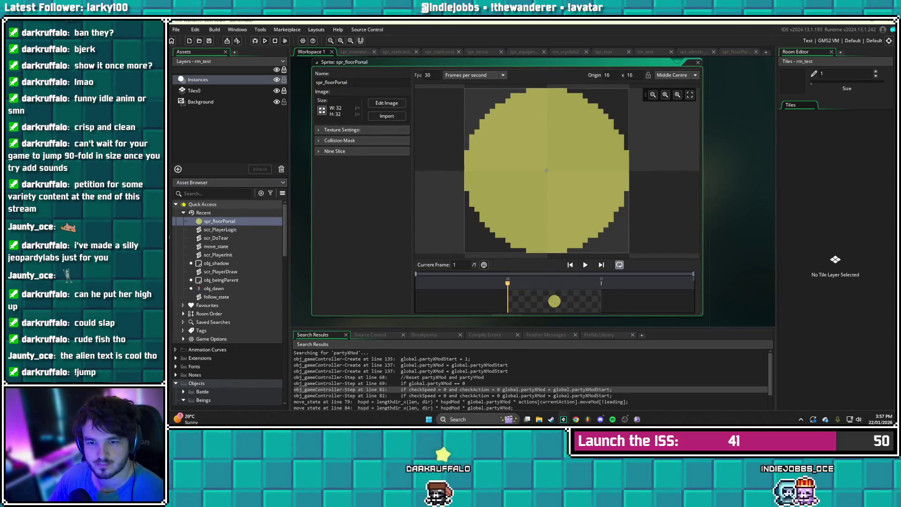
{"action": "left_click", "coordinate": [322, 110]}
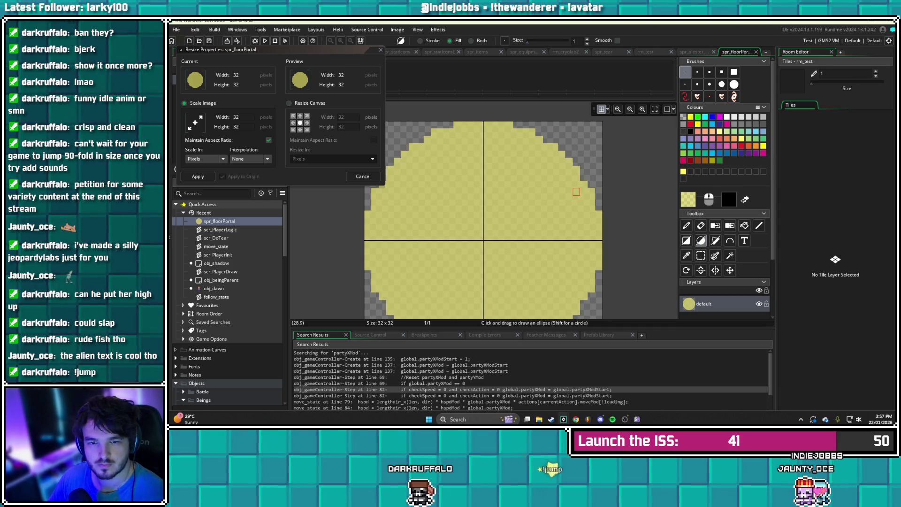
{"action": "left_click", "coordinate": [289, 103]}
{"action": "left_click", "coordinate": [184, 103]}
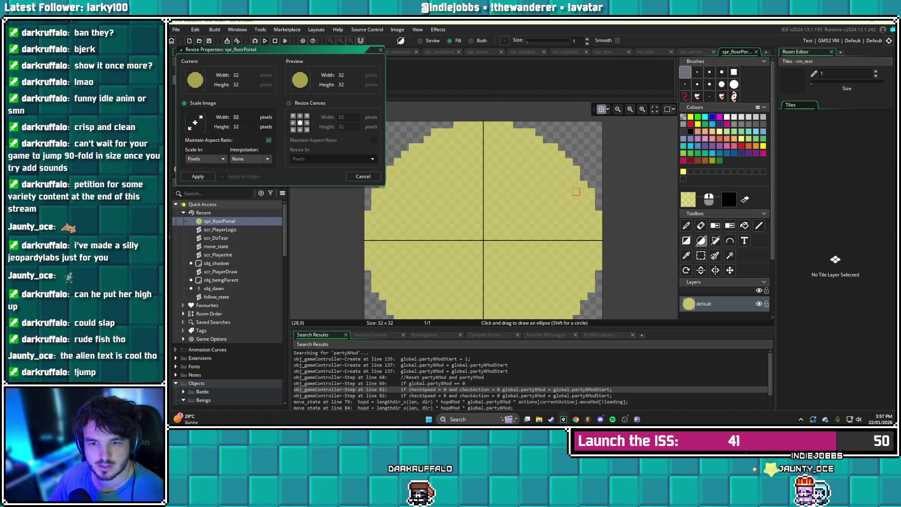
{"action": "left_click", "coordinate": [288, 103]}
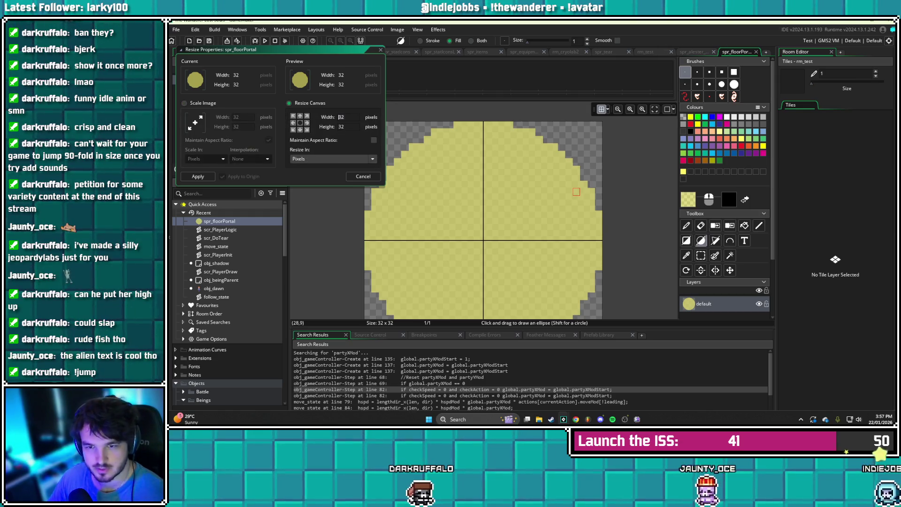
{"action": "type", "text": "96"}
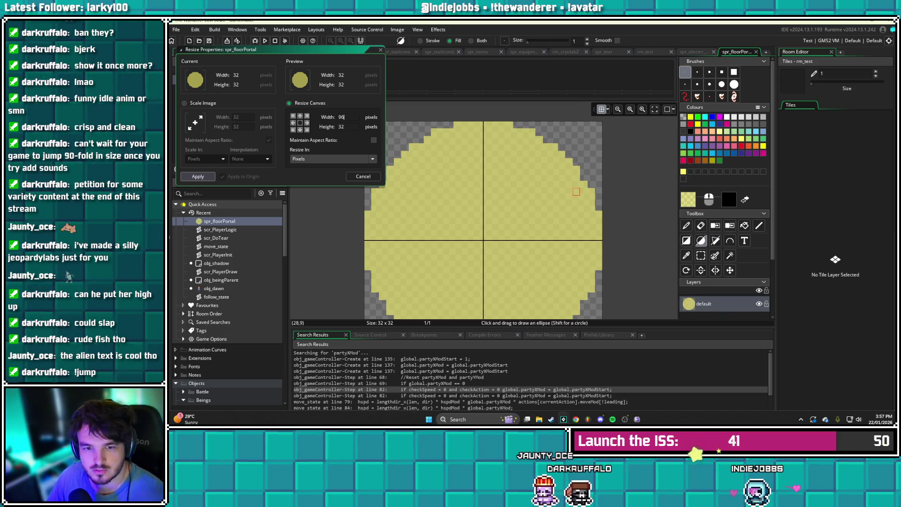
{"action": "left_click", "coordinate": [206, 176]}
{"action": "left_click", "coordinate": [618, 109]}
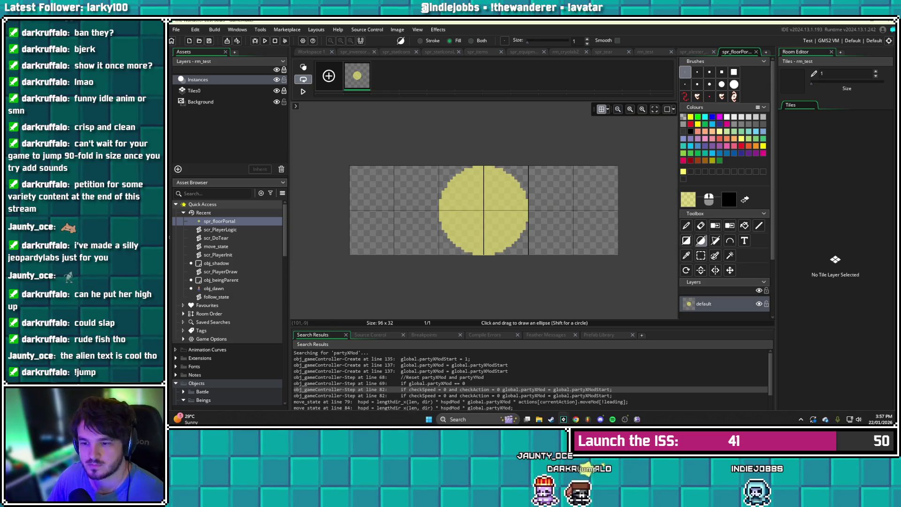
Delete the yellow circle and draw a yellow ellipse filling the whole canvas
{"action": "left_click", "coordinate": [642, 109]}
{"action": "left_click", "coordinate": [700, 255]}
{"action": "left_click_drag", "start_coordinate": [406, 115], "coordinate": [584, 266]}
{"action": "key", "text": "Delete"}
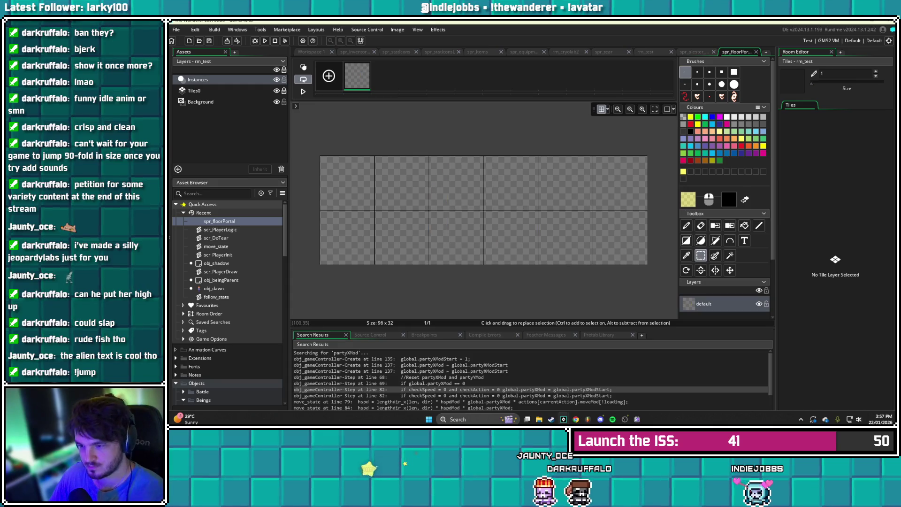
{"action": "left_click", "coordinate": [701, 241]}
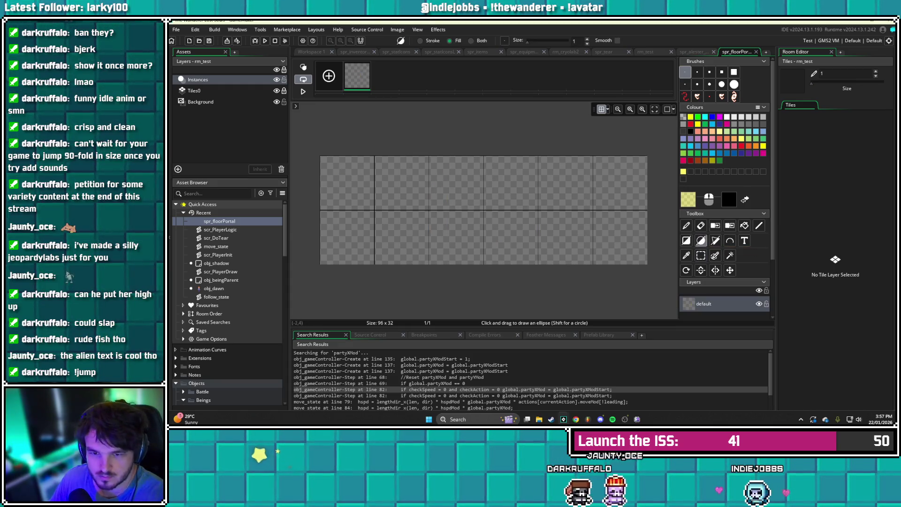
{"action": "left_click_drag", "start_coordinate": [322, 157], "coordinate": [647, 264]}
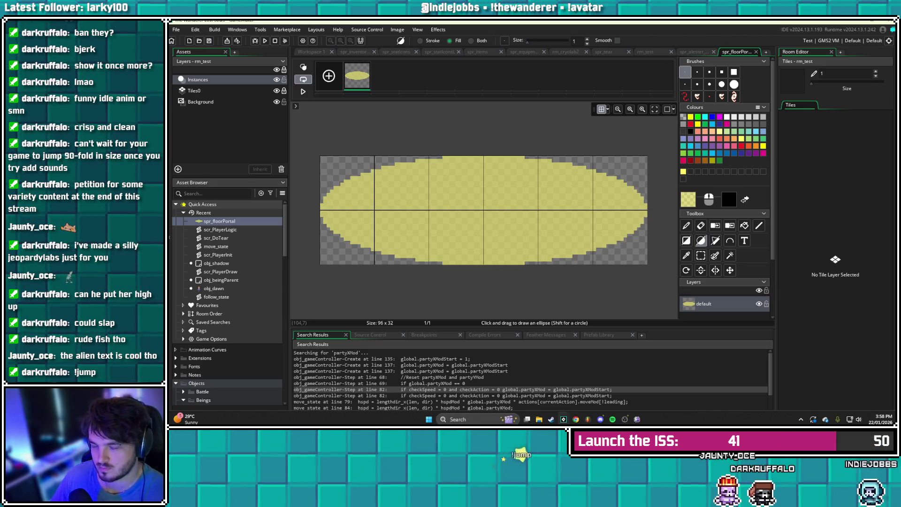
Draw a white ellipse inset slightly from the yellow ellipse's edge
{"action": "left_click", "coordinate": [642, 109]}
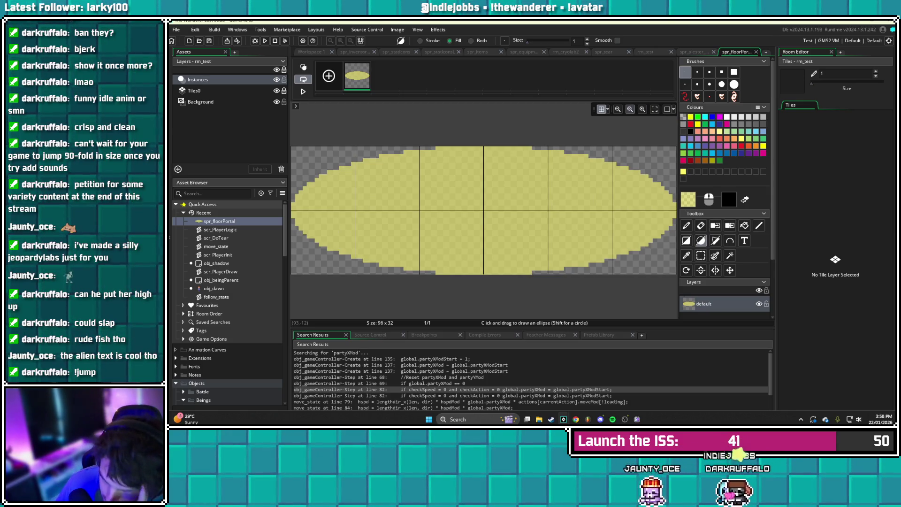
{"action": "left_click", "coordinate": [674, 197], "text": "alt"}
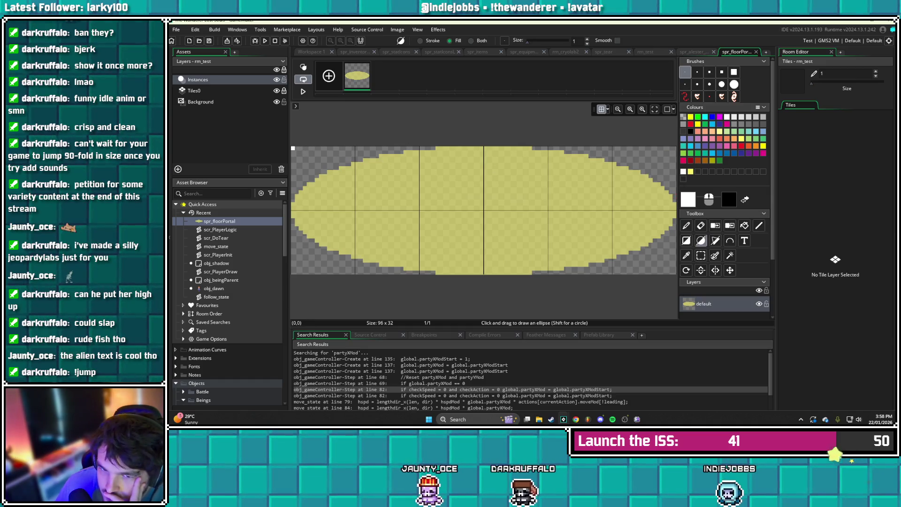
{"action": "left_click_drag", "start_coordinate": [297, 152], "coordinate": [670, 268]}
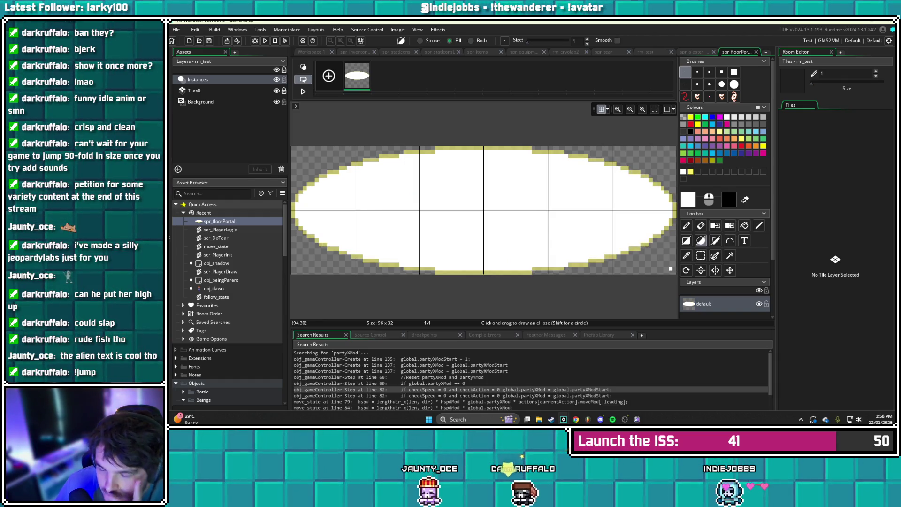
{"action": "key", "text": "ctrl+z"}
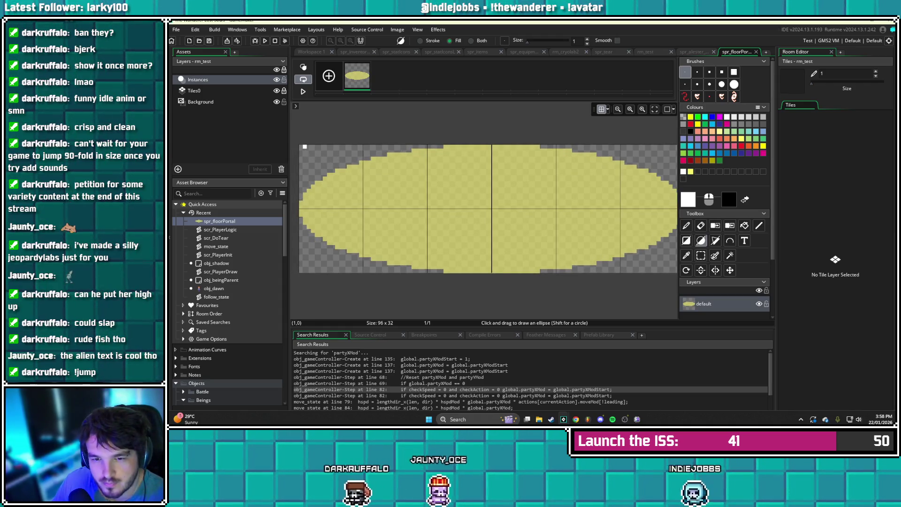
{"action": "left_click_drag", "start_coordinate": [305, 150], "coordinate": [675, 271]}
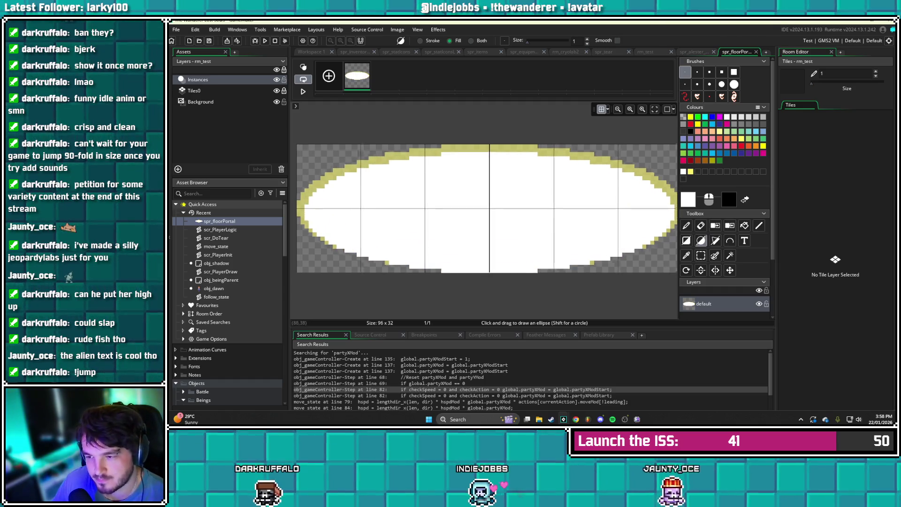
{"action": "left_click", "coordinate": [618, 109]}
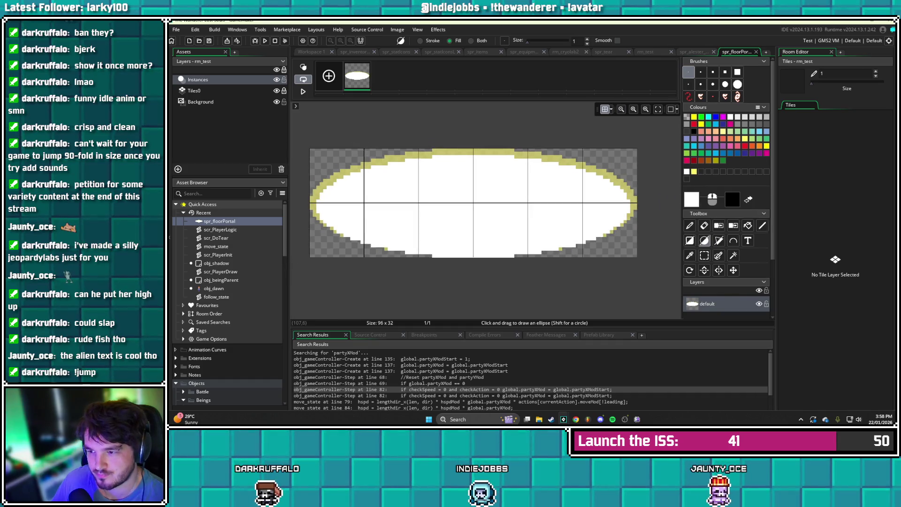
{"action": "key", "text": "ctrl+z"}
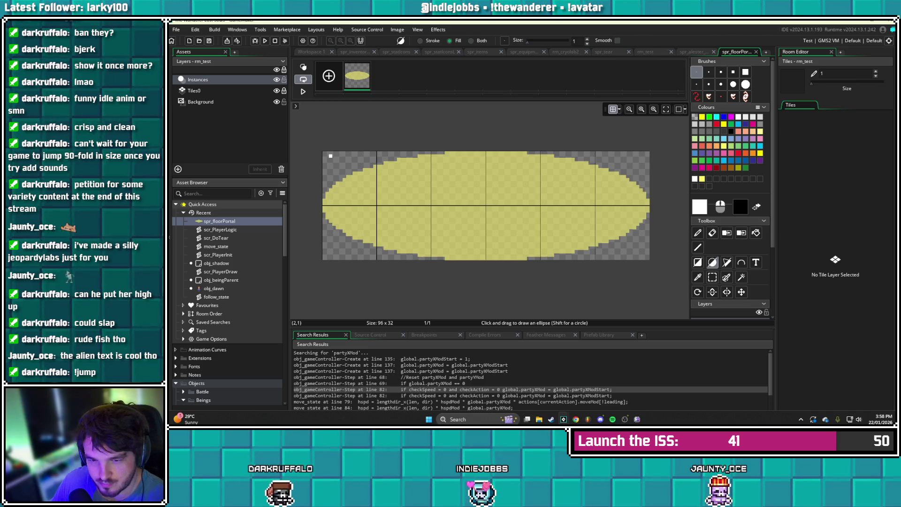
{"action": "mouse_move", "coordinate": [333, 160]}
{"action": "left_mouse_down"}
{"action": "mouse_move", "coordinate": [563, 245]}
{"action": "mouse_move", "coordinate": [622, 253]}
{"action": "mouse_move", "coordinate": [635, 217]}
{"action": "mouse_move", "coordinate": [650, 253]}
{"action": "mouse_move", "coordinate": [637, 248]}
{"action": "left_mouse_up"}
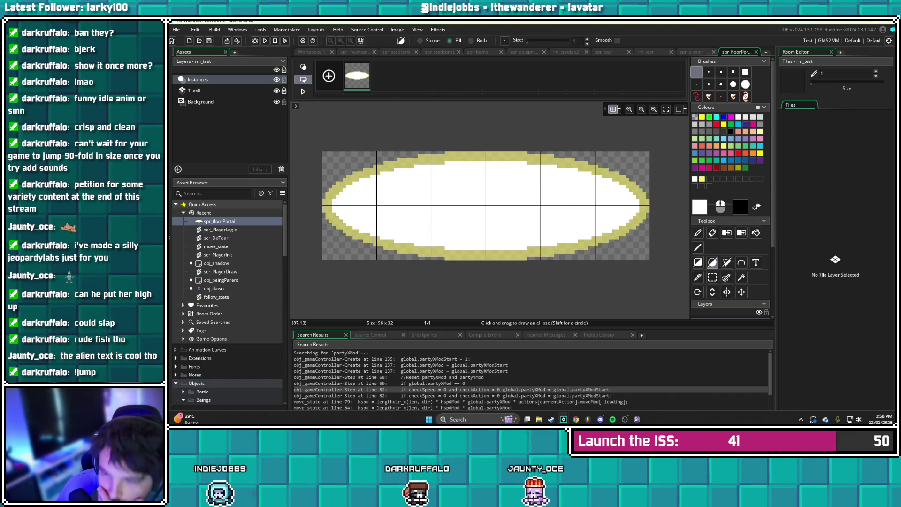
{"action": "left_click", "coordinate": [653, 109]}
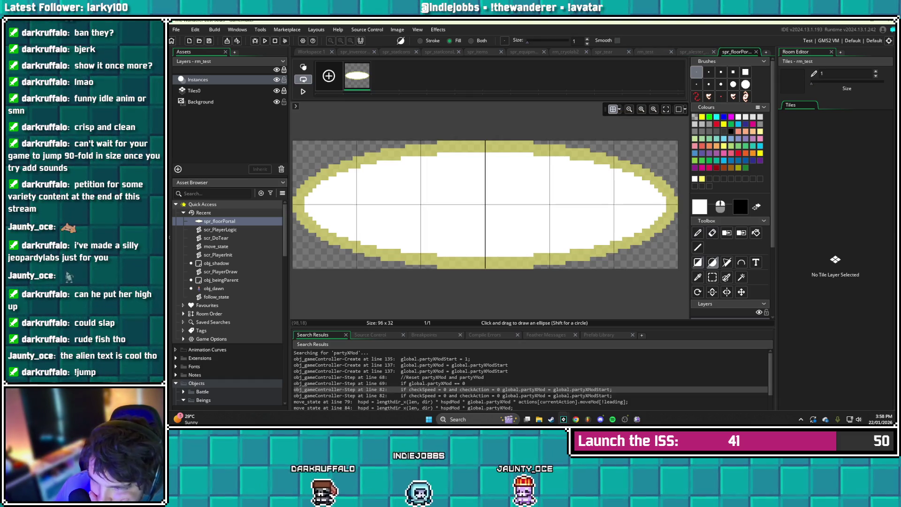
Sample the rim's yellow as the drawing colour, trying and undoing a midline
{"action": "left_click", "coordinate": [697, 247]}
{"action": "left_click", "coordinate": [698, 277]}
{"action": "right_click", "coordinate": [676, 209]}
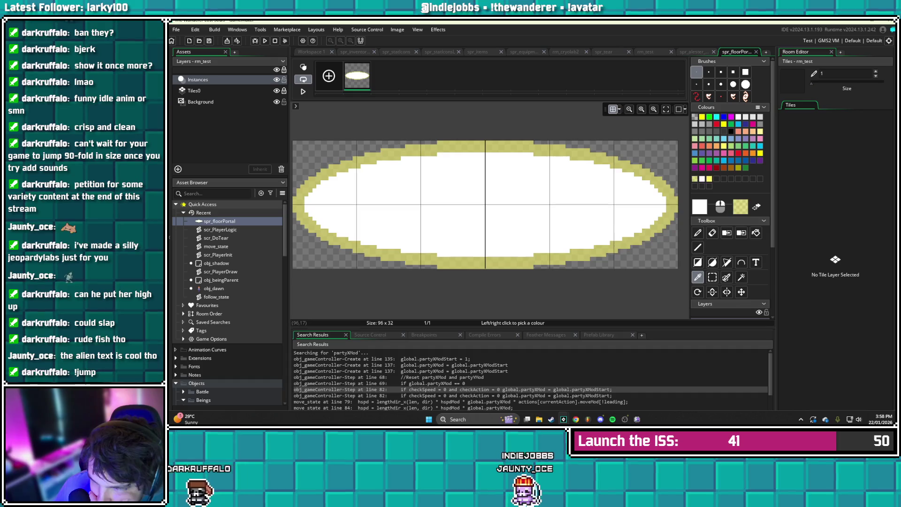
{"action": "key", "text": "l"}
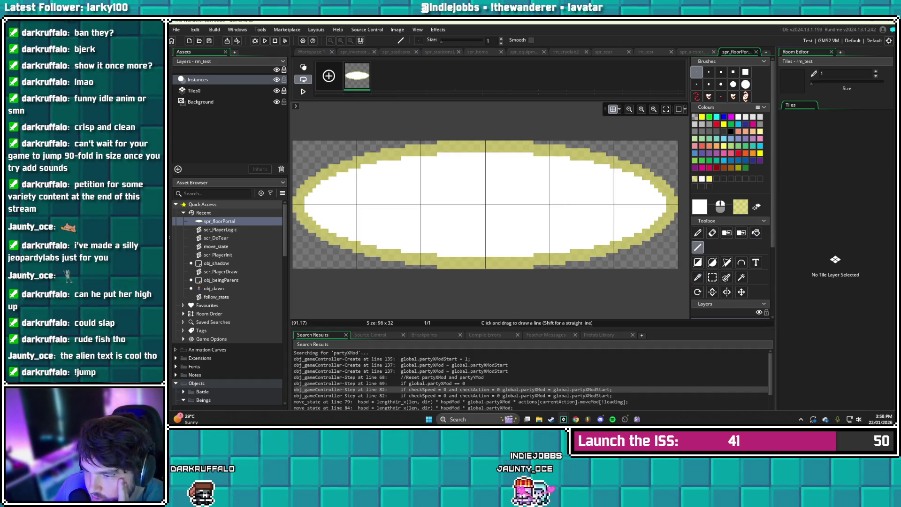
{"action": "left_click_drag", "start_coordinate": [660, 203], "coordinate": [306, 206]}
{"action": "key", "text": "ctrl+z"}
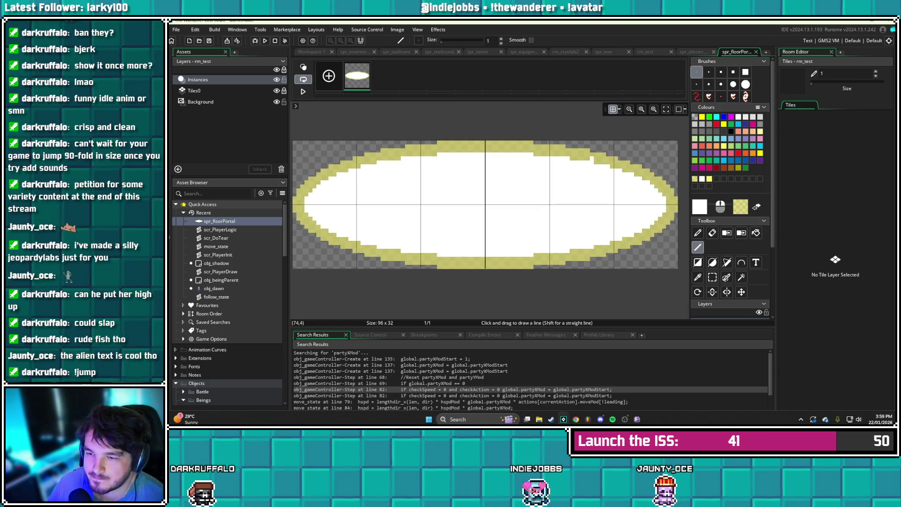
{"action": "left_click", "coordinate": [698, 277]}
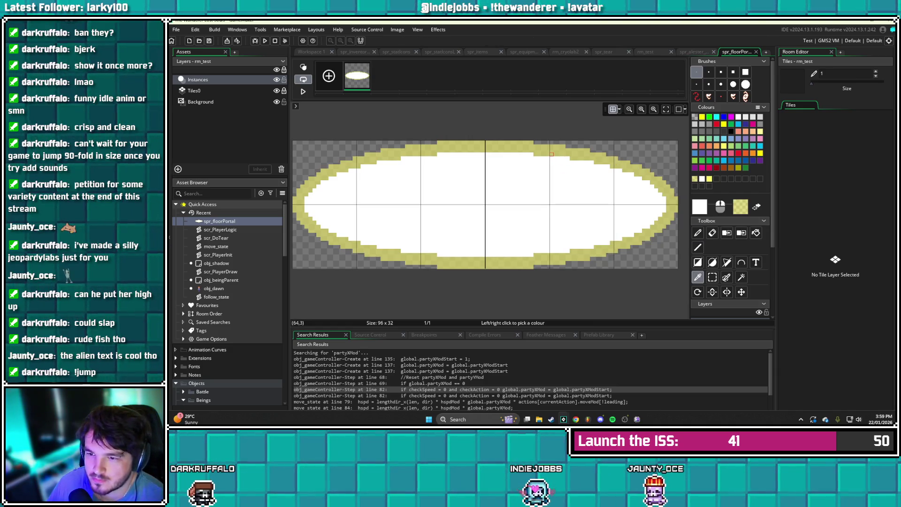
Darken the sampled yellow to CCC453 and delete the ellipse's white interior
{"action": "left_click", "coordinate": [660, 186]}
{"action": "double_click", "coordinate": [660, 186]}
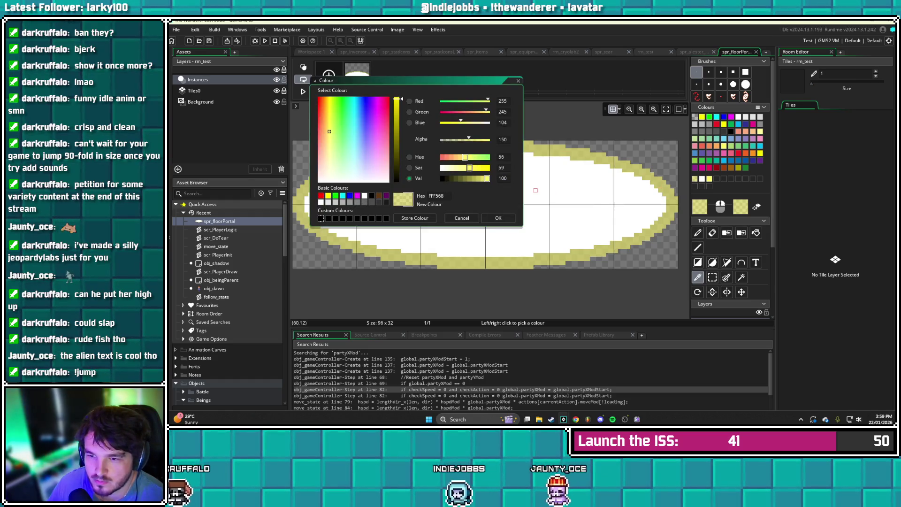
{"action": "left_click", "coordinate": [397, 114]}
{"action": "left_click", "coordinate": [498, 218]}
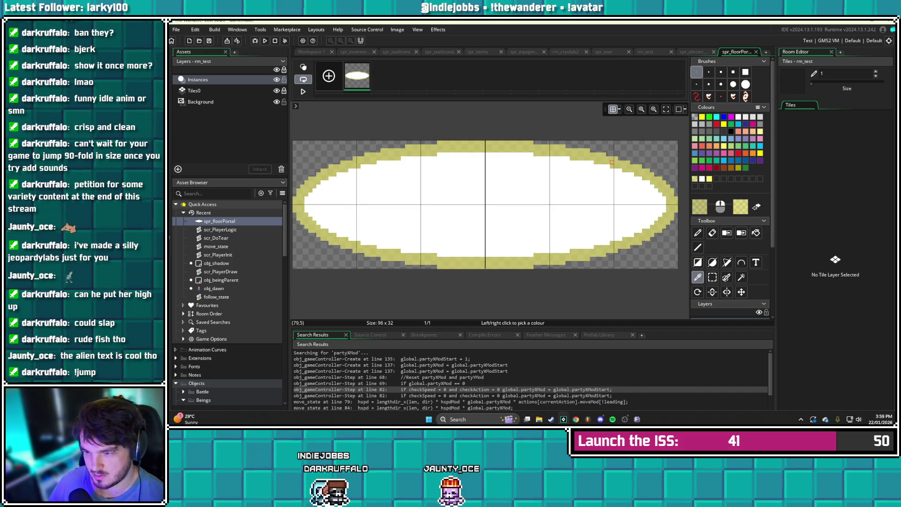
{"action": "key", "text": "w"}
{"action": "left_click", "coordinate": [652, 220]}
{"action": "key", "text": "Delete"}
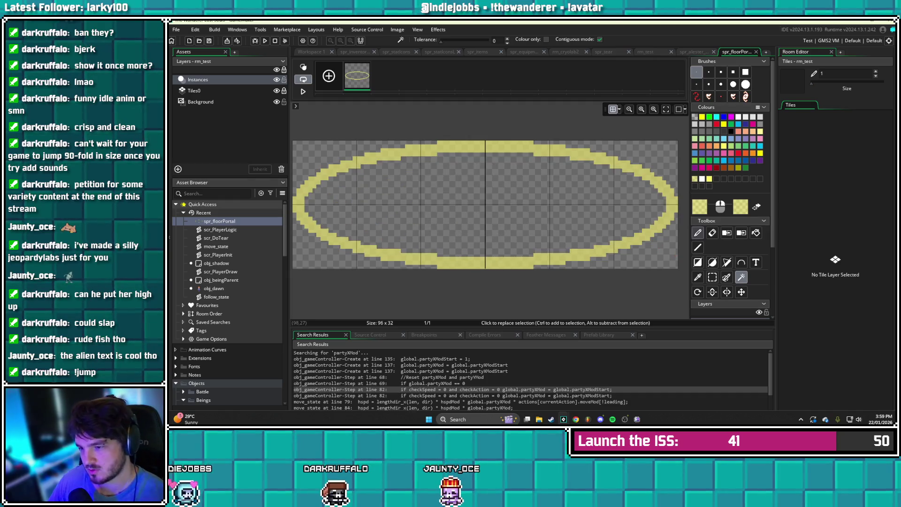
Draw a yellow line across the middle of the ellipse ring
{"action": "left_click", "coordinate": [698, 277]}
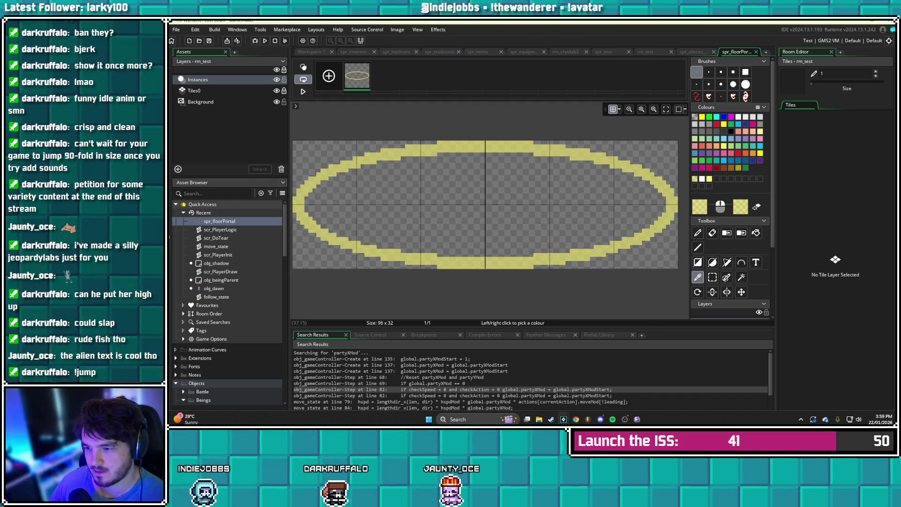
{"action": "left_click", "coordinate": [699, 207]}
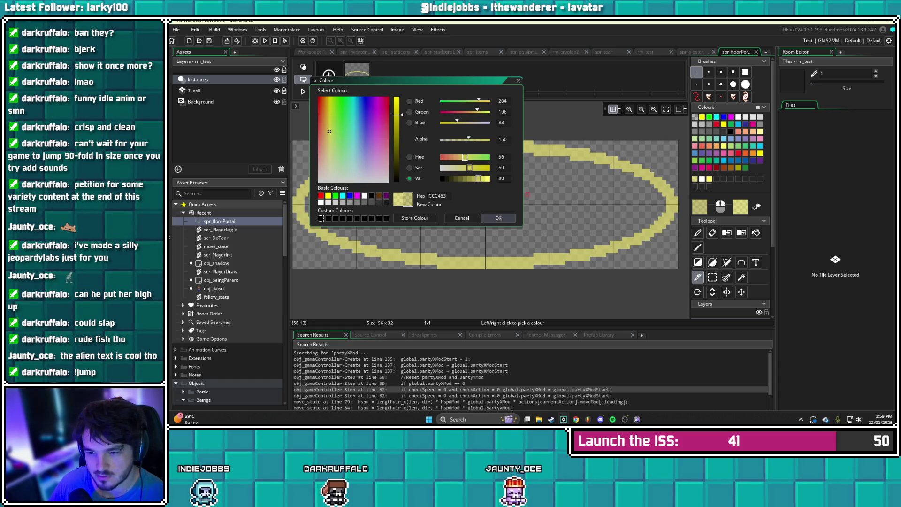
{"action": "left_click", "coordinate": [498, 218]}
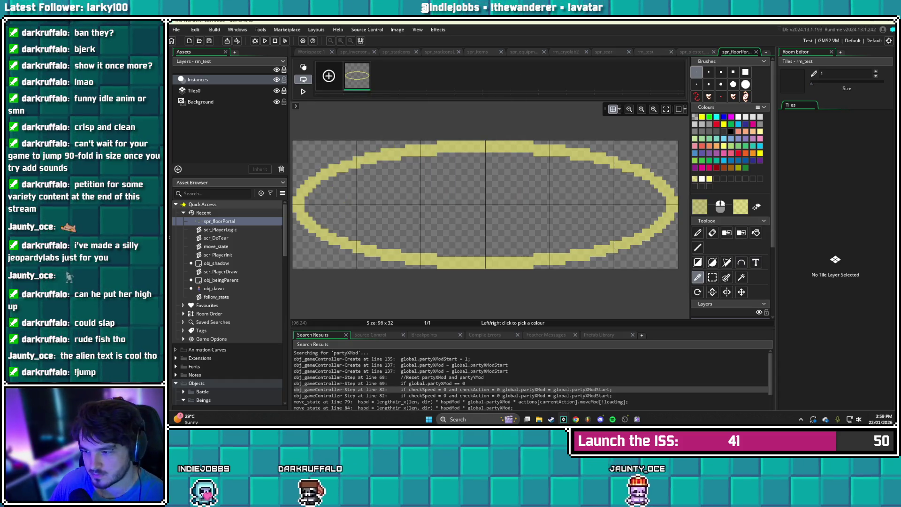
{"action": "left_click", "coordinate": [698, 248]}
{"action": "left_click_drag", "start_coordinate": [315, 215], "coordinate": [659, 215]}
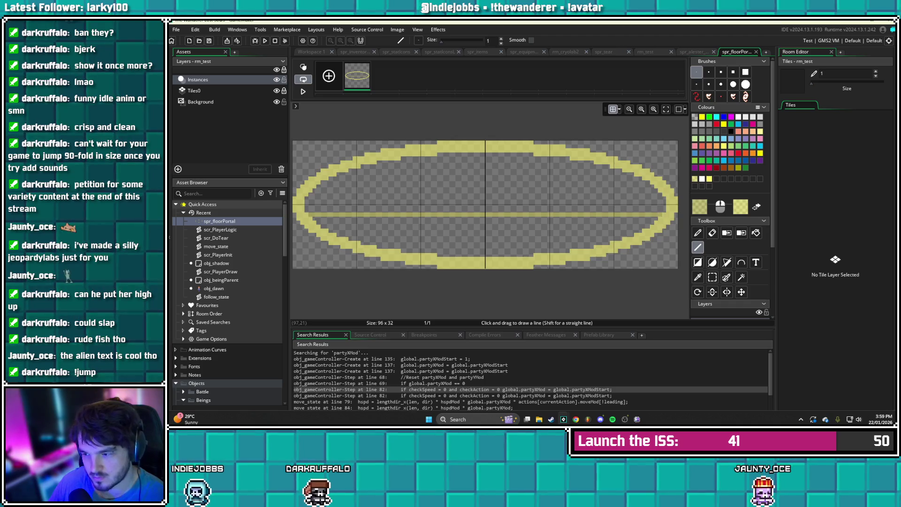
Bucket-fill the ellipse's upper and lower halves with two shades of yellow
{"action": "left_click", "coordinate": [756, 233]}
{"action": "left_click", "coordinate": [535, 194]}
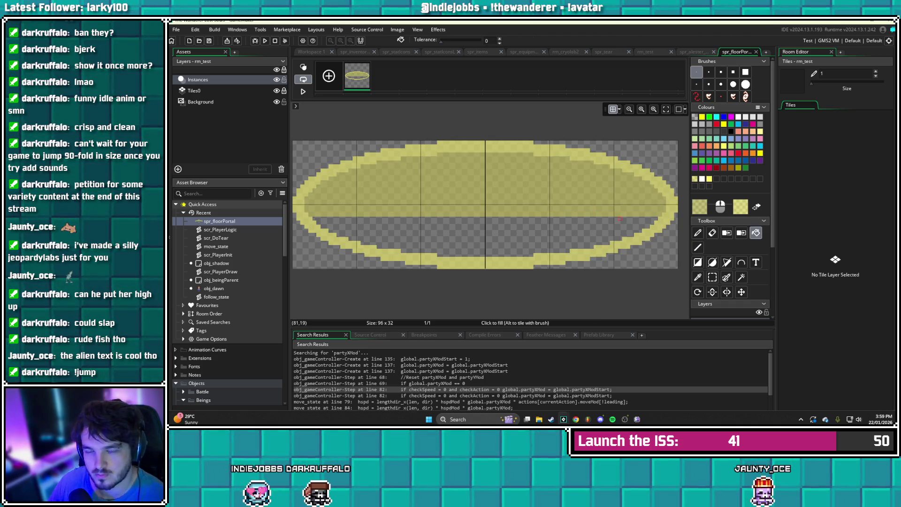
{"action": "key", "text": "i"}
{"action": "left_click", "coordinate": [535, 194]}
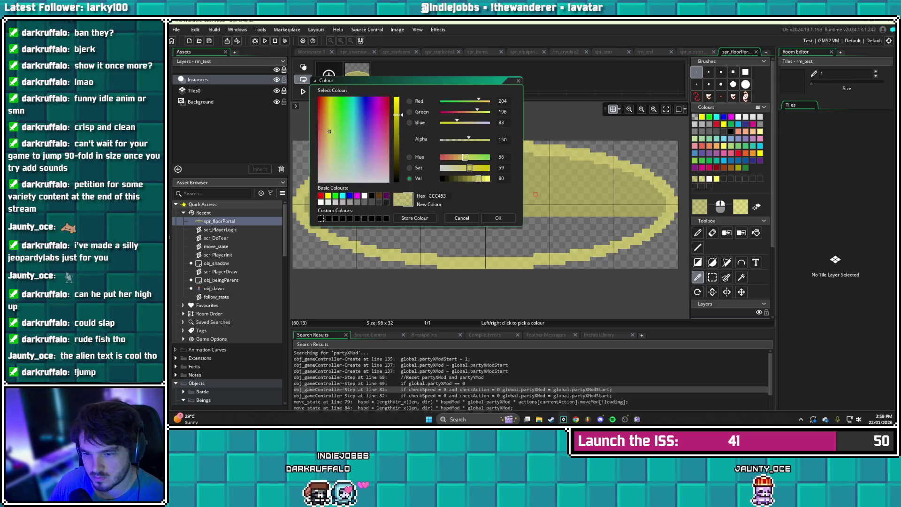
{"action": "left_click", "coordinate": [499, 218]}
{"action": "left_click", "coordinate": [755, 232]}
{"action": "left_click", "coordinate": [563, 234]}
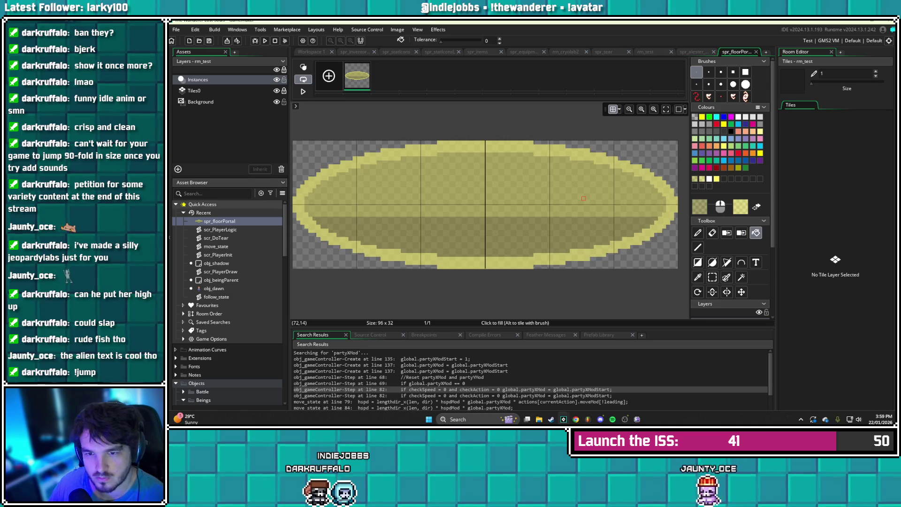
{"action": "left_click", "coordinate": [653, 109]}
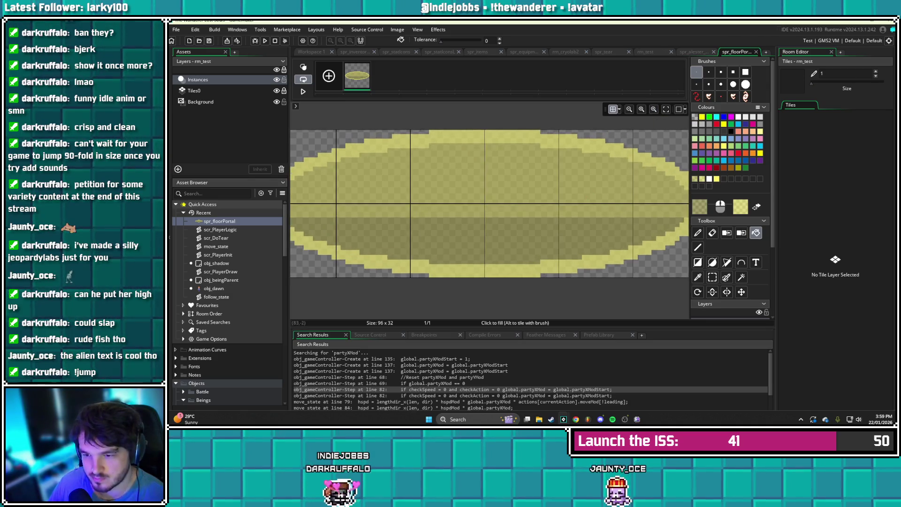
{"action": "left_click", "coordinate": [629, 108]}
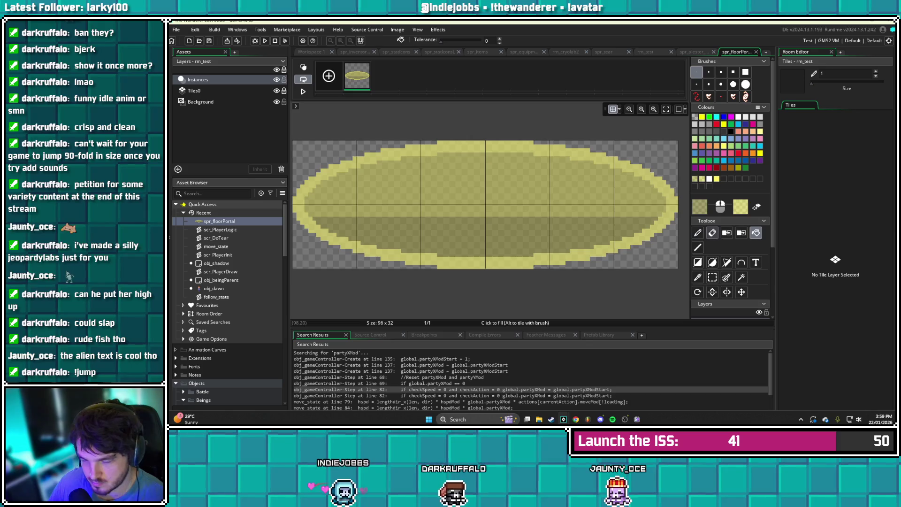
{"action": "left_click", "coordinate": [697, 276]}
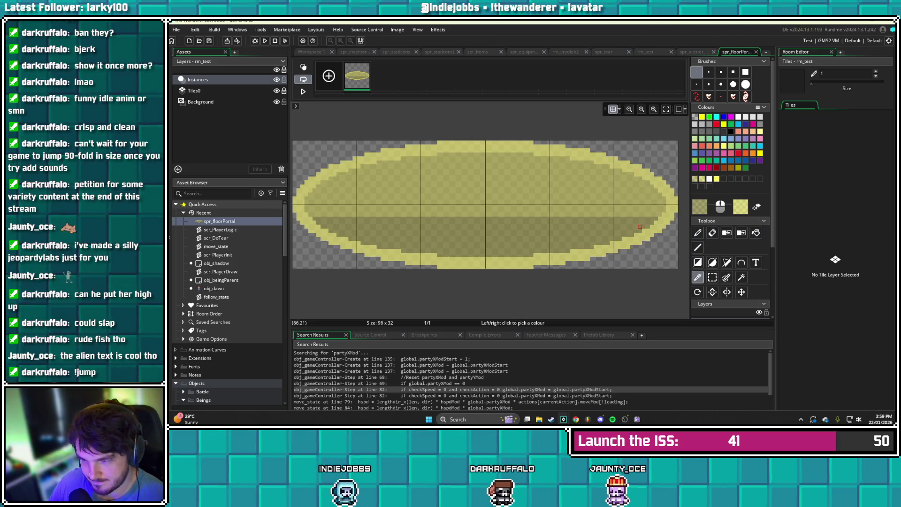
{"action": "left_click", "coordinate": [698, 247]}
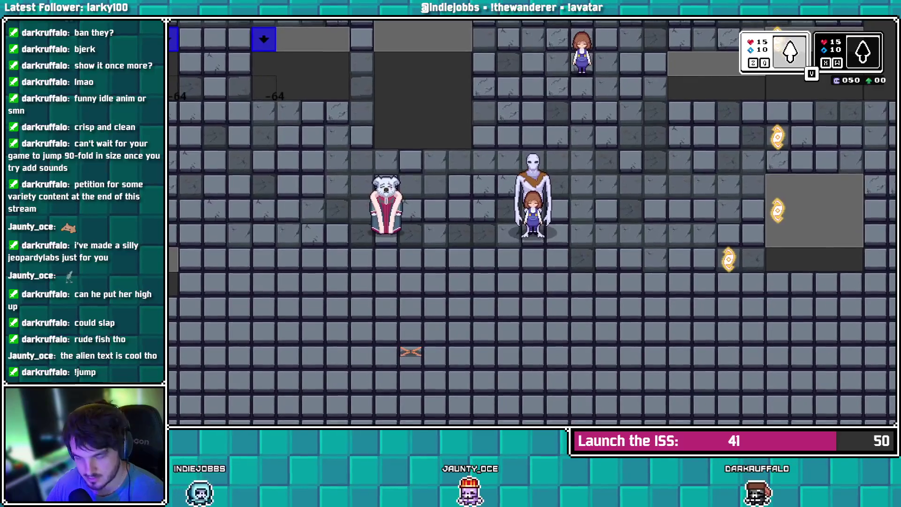
{"action": "key", "text": "Right"}
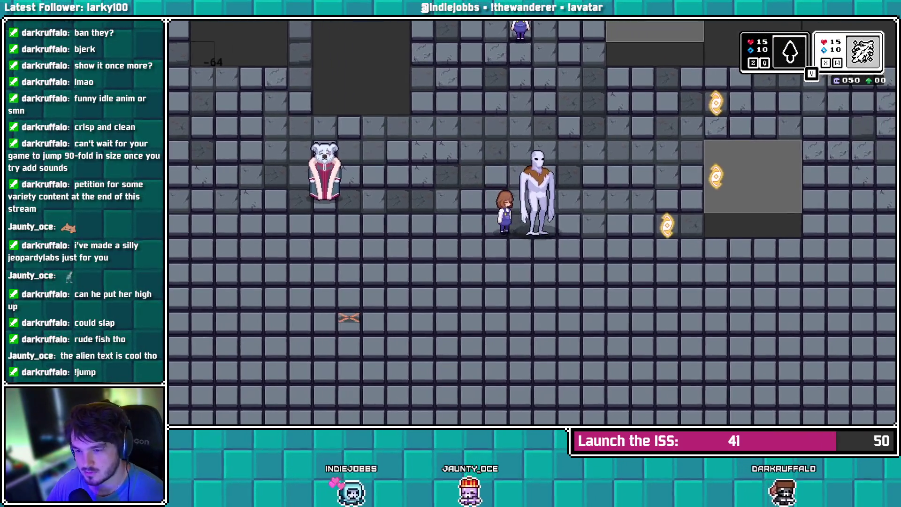
{"action": "key", "text": "space"}
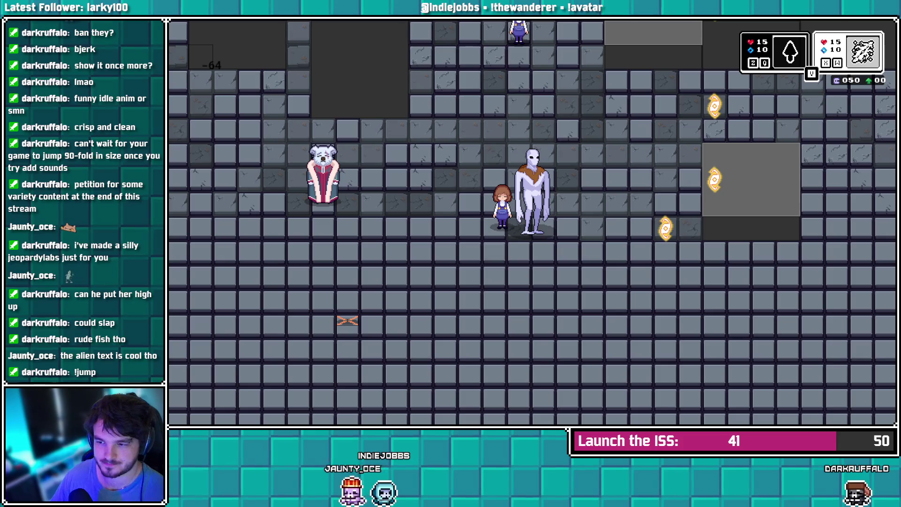
{"action": "key", "text": "alt+Tab"}
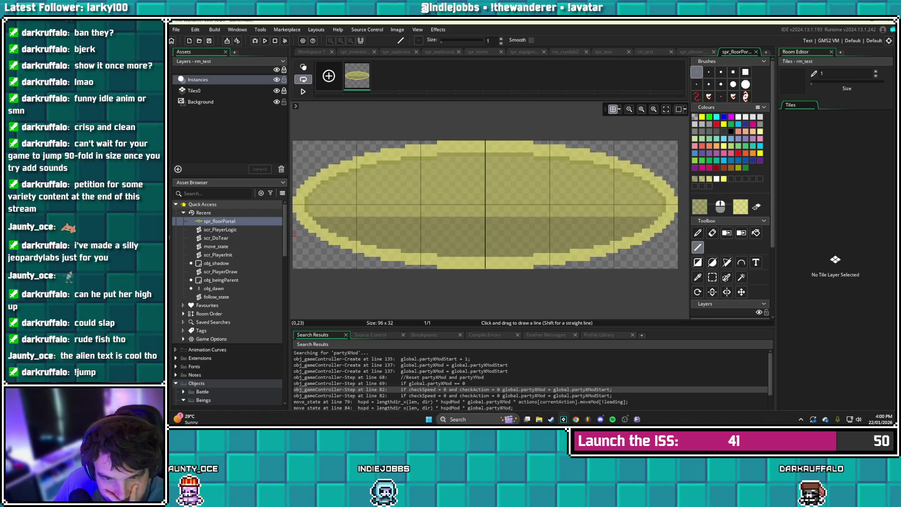
Open scr_PlayerDraw and select the draw_sprite_ext call on line 12
{"action": "double_click", "coordinate": [221, 271]}
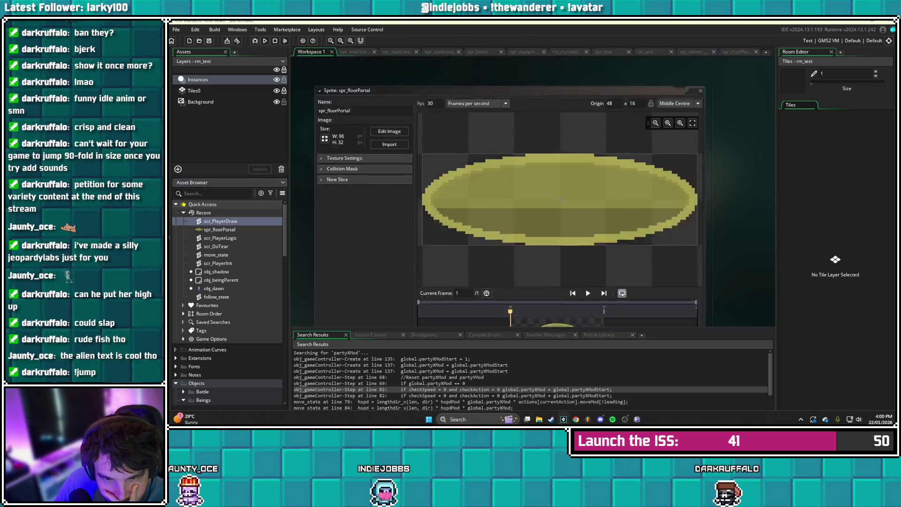
{"action": "scroll", "coordinate": [502, 188], "scroll_direction": "up", "scroll_amount": 8}
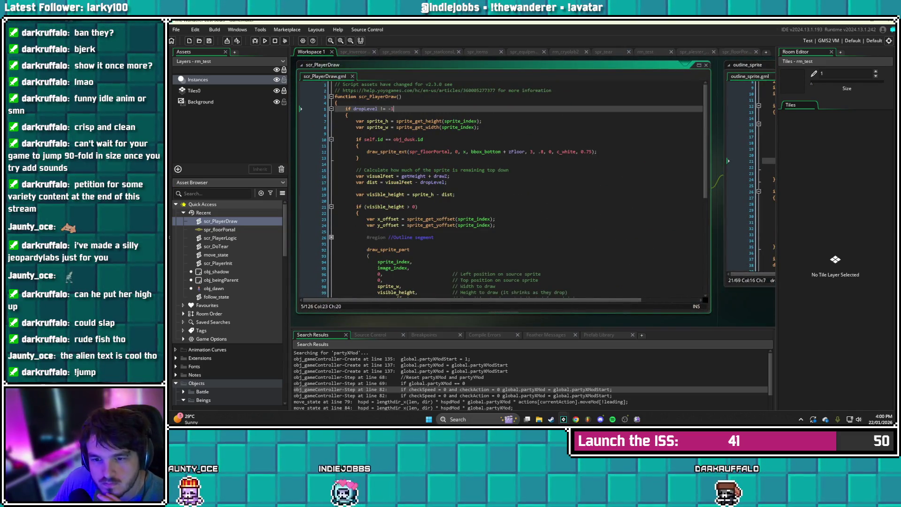
{"action": "scroll", "coordinate": [503, 188], "scroll_direction": "down", "scroll_amount": 8}
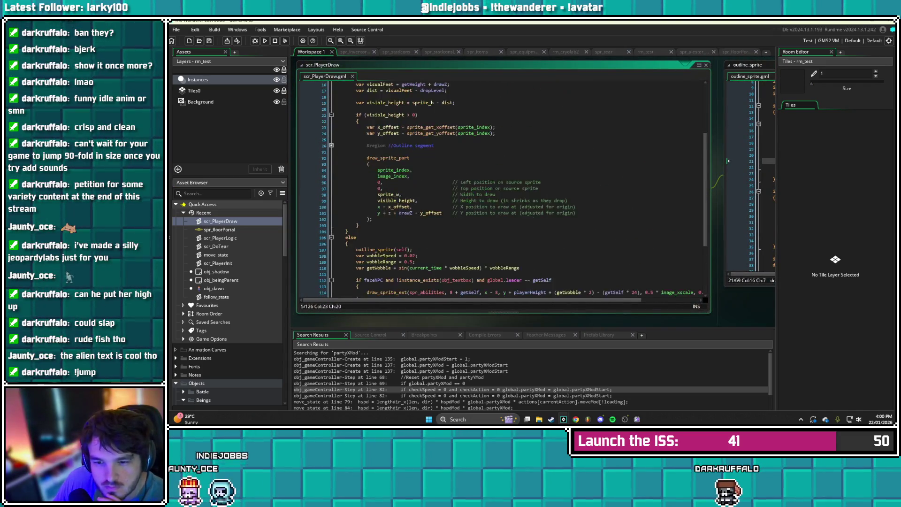
{"action": "scroll", "coordinate": [502, 187], "scroll_direction": "up", "scroll_amount": 7}
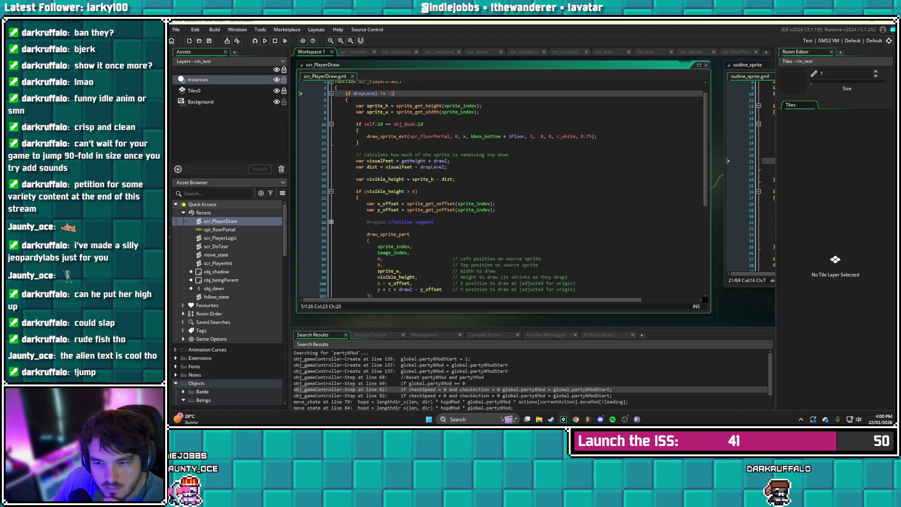
{"action": "left_click", "coordinate": [381, 136]}
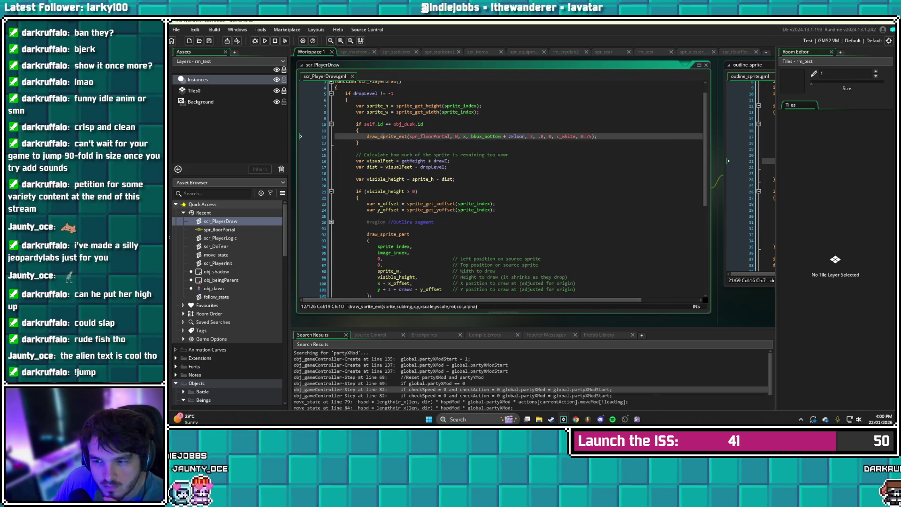
{"action": "key", "text": "End"}
{"action": "key", "text": "shift+Home"}
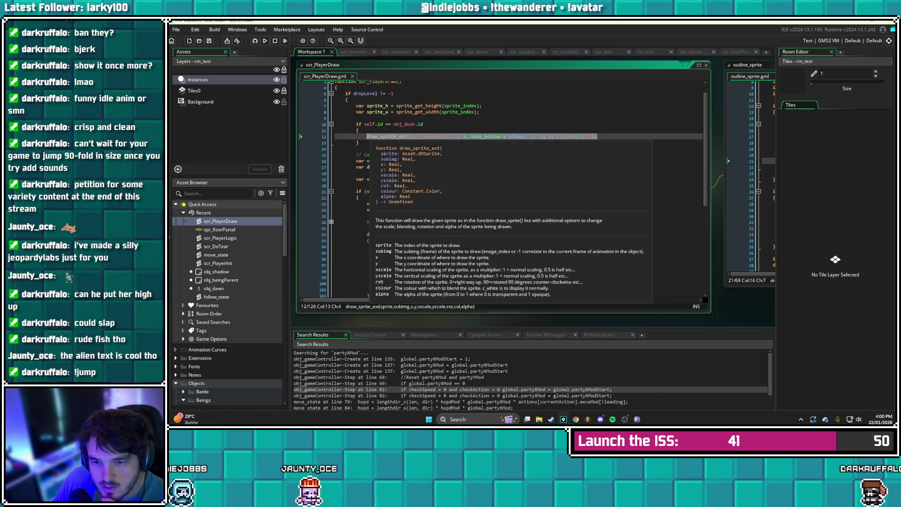
Replace it with outline_sprite(spr_floorPortal, RHEAGOLD, false, true, RHEAGOLD and save
{"action": "type", "text": "outline_spri"}
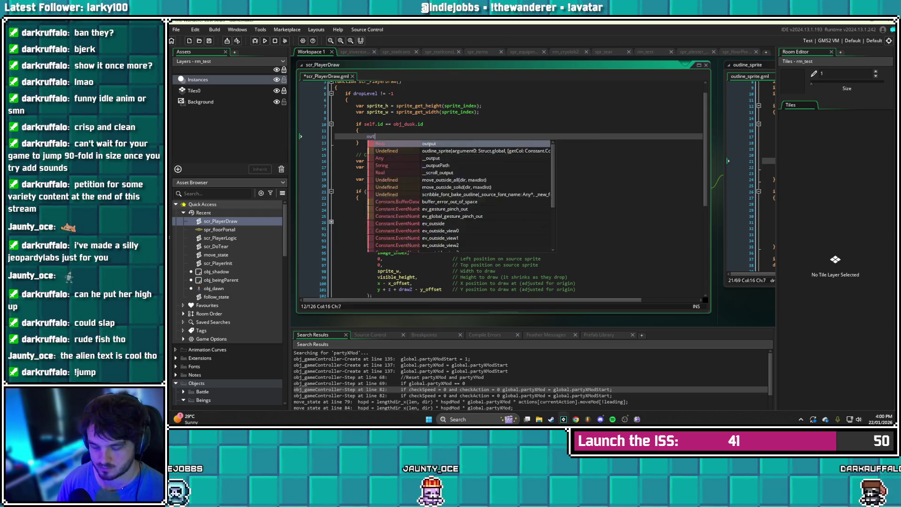
{"action": "key", "text": "Return"}
{"action": "type", "text": "("}
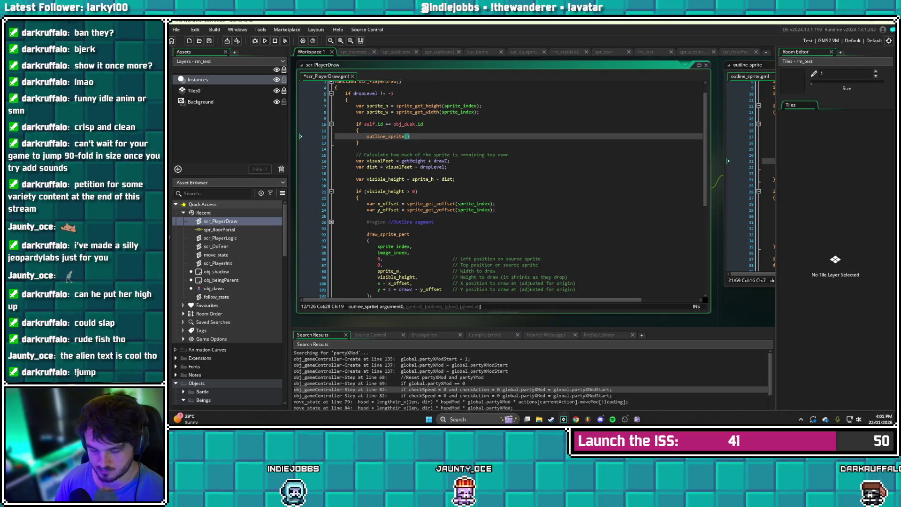
{"action": "type", "text": "spr_"}
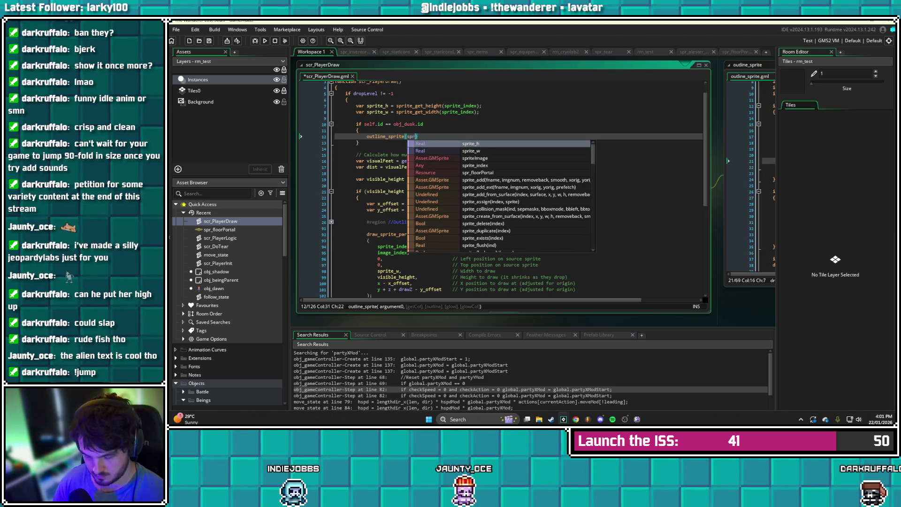
{"action": "type", "text": "floorPortal"}
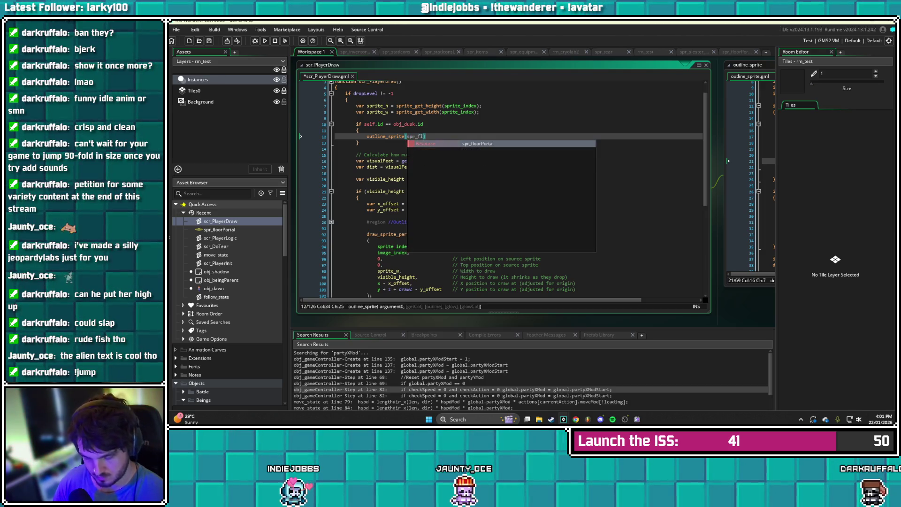
{"action": "key", "text": "Return"}
{"action": "type", "text": ", "}
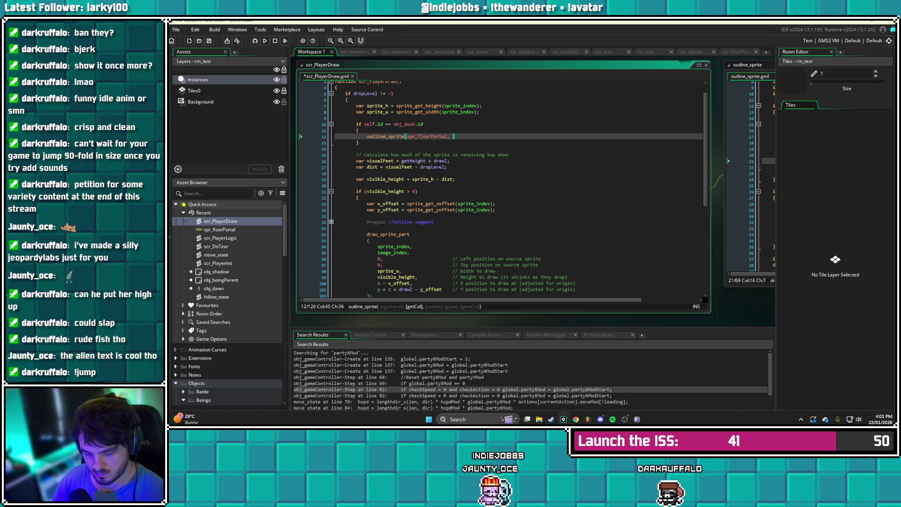
{"action": "type", "text": "RHE"}
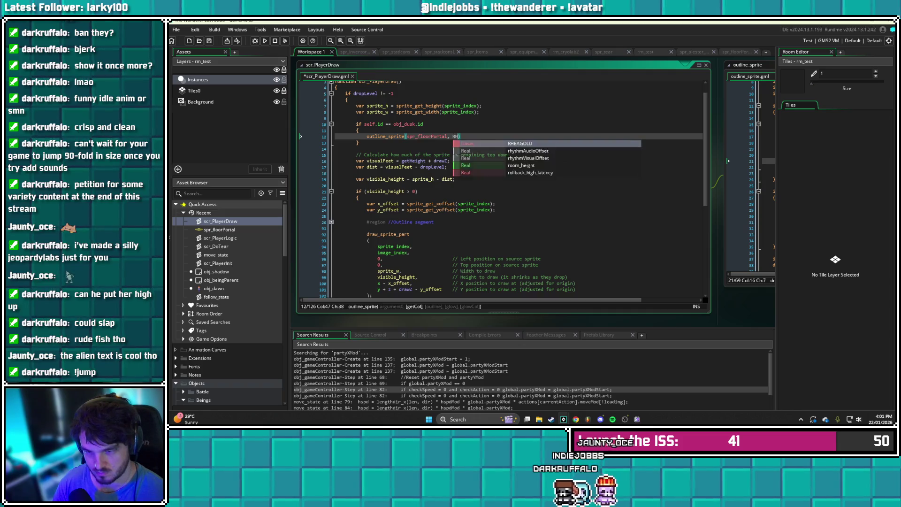
{"action": "type", "text": "AGOLD, "}
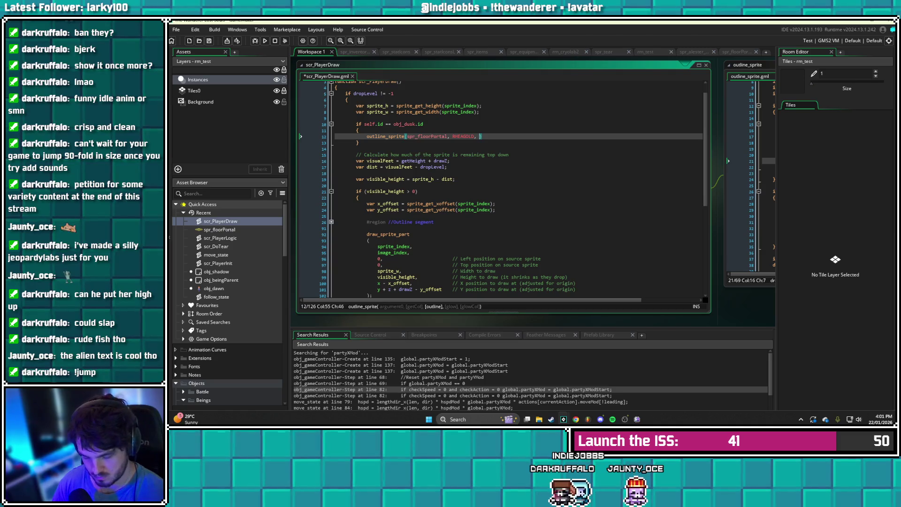
{"action": "type", "text": "false, "}
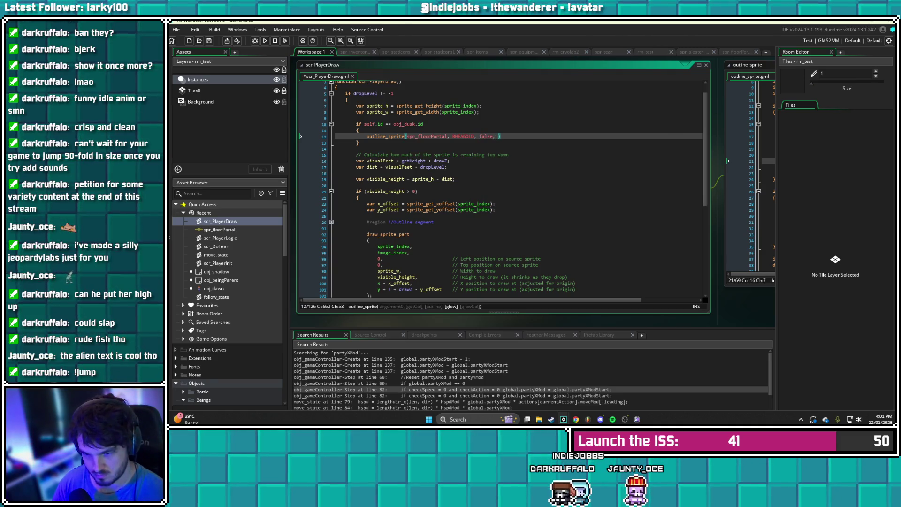
{"action": "type", "text": "true"}
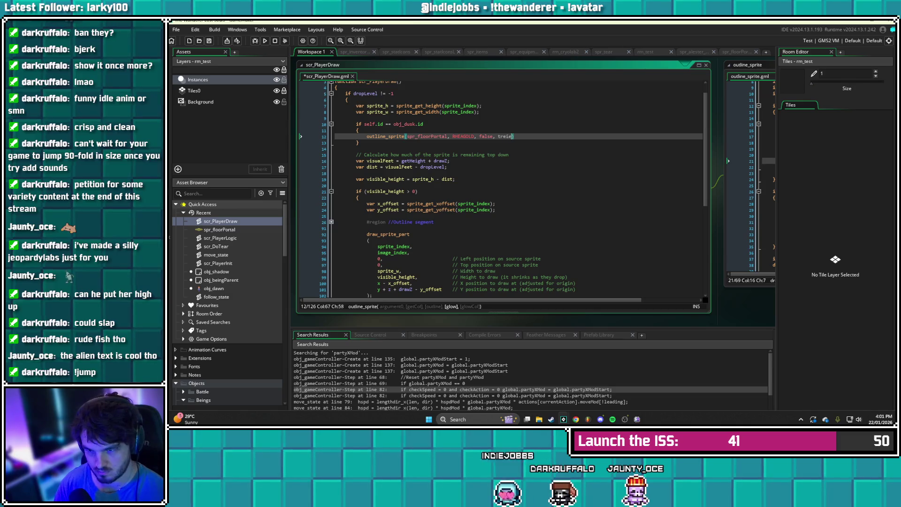
{"action": "type", "text": ", "}
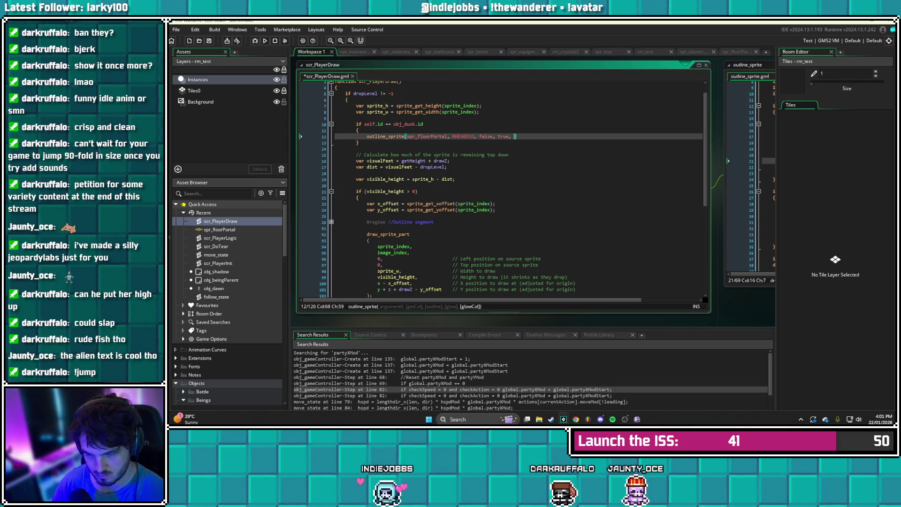
{"action": "type", "text": "RHEAGOLD"}
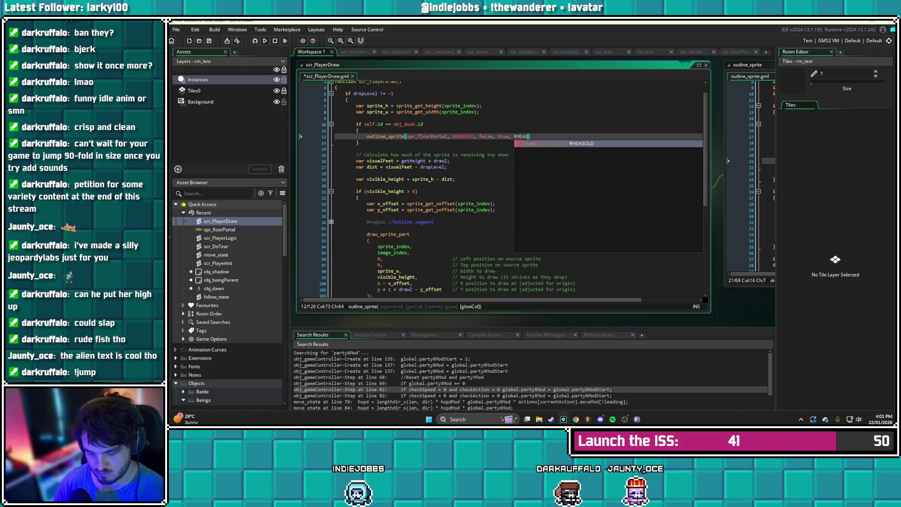
{"action": "key", "text": "ctrl+s"}
Add the closing parenthesis, run the game, and dismiss the outline_sprite Code Error
{"action": "type", "text": ")"}
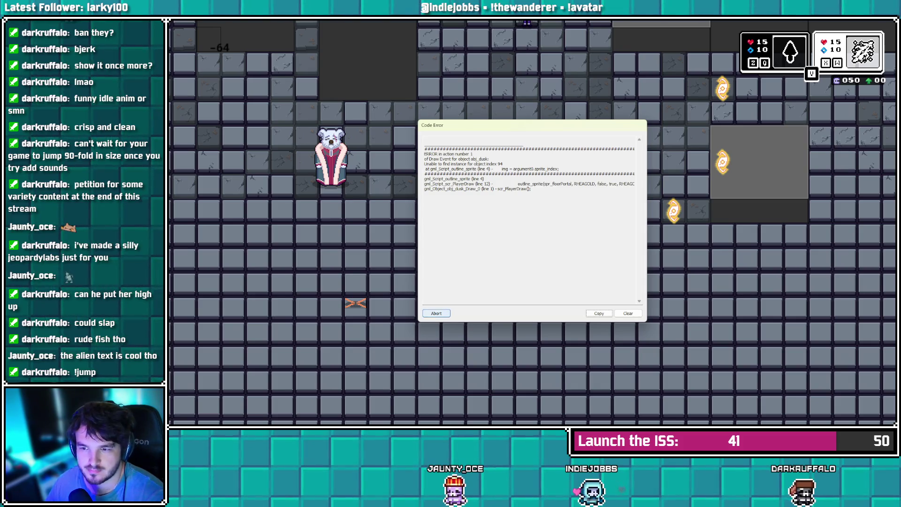
{"action": "key", "text": "Return"}
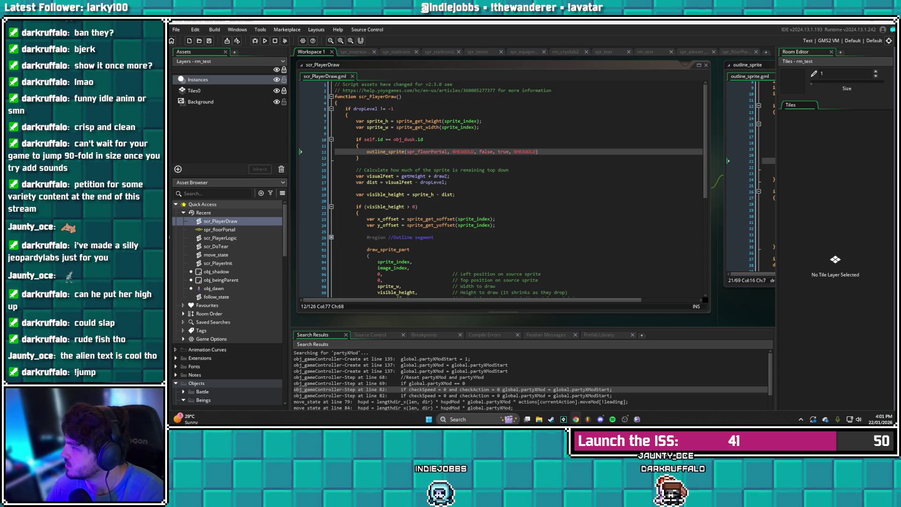
Jump to the outline_sprite definition with F12 and select its argument0-based assignment lines
{"action": "left_click", "coordinate": [539, 152]}
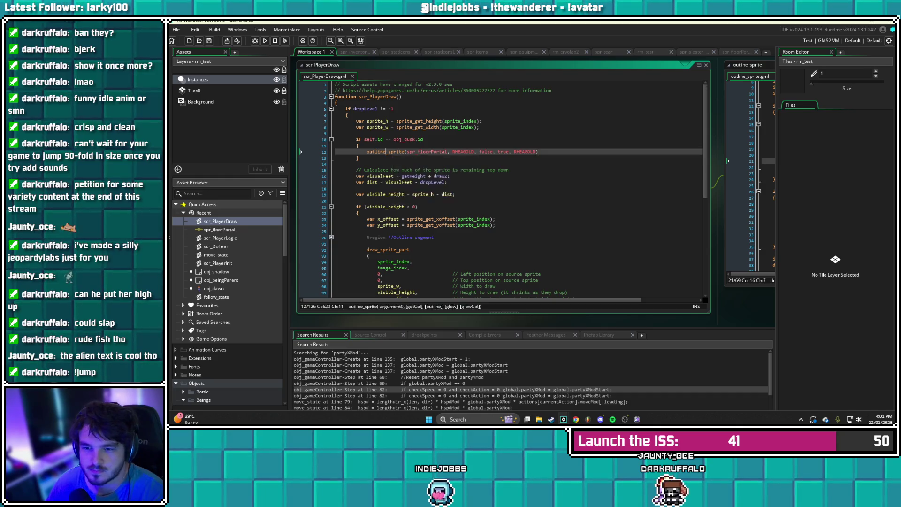
{"action": "key", "text": "F12"}
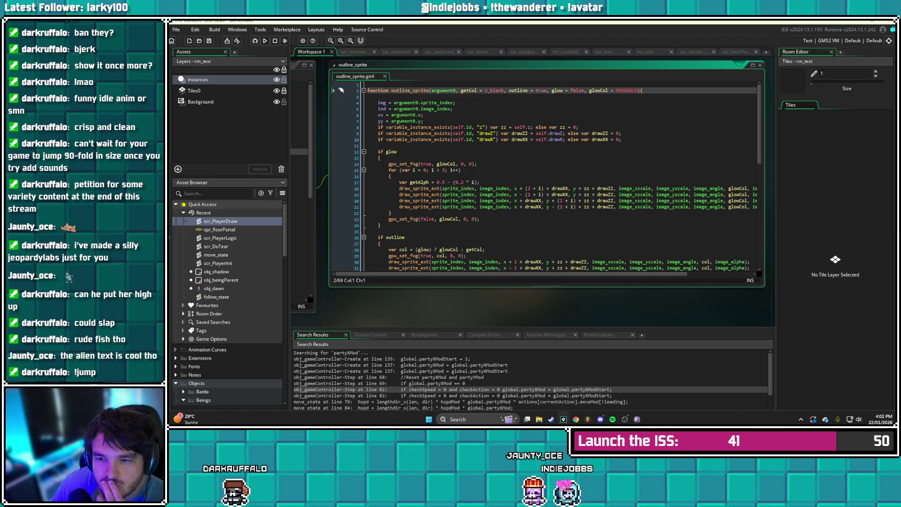
{"action": "scroll", "coordinate": [544, 176], "scroll_direction": "down", "scroll_amount": 13}
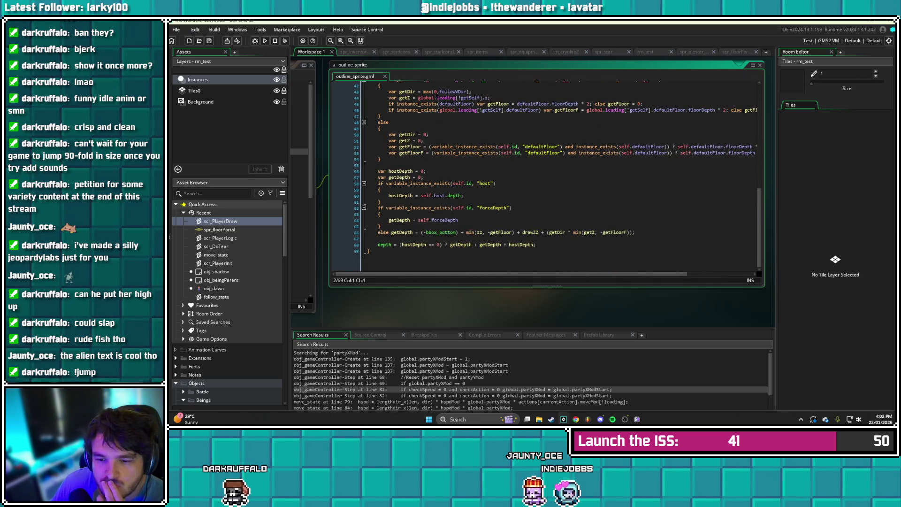
{"action": "scroll", "coordinate": [544, 176], "scroll_direction": "up", "scroll_amount": 7}
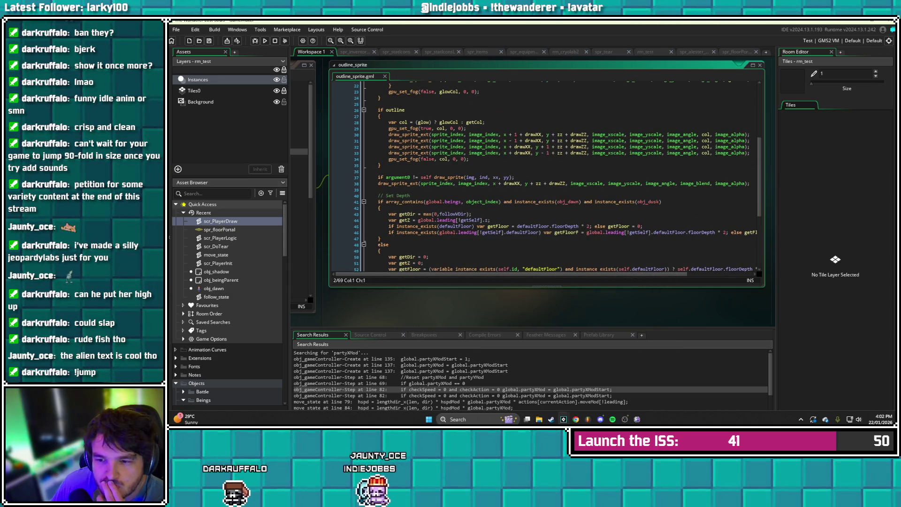
{"action": "scroll", "coordinate": [341, 90], "scroll_direction": "up", "scroll_amount": 7}
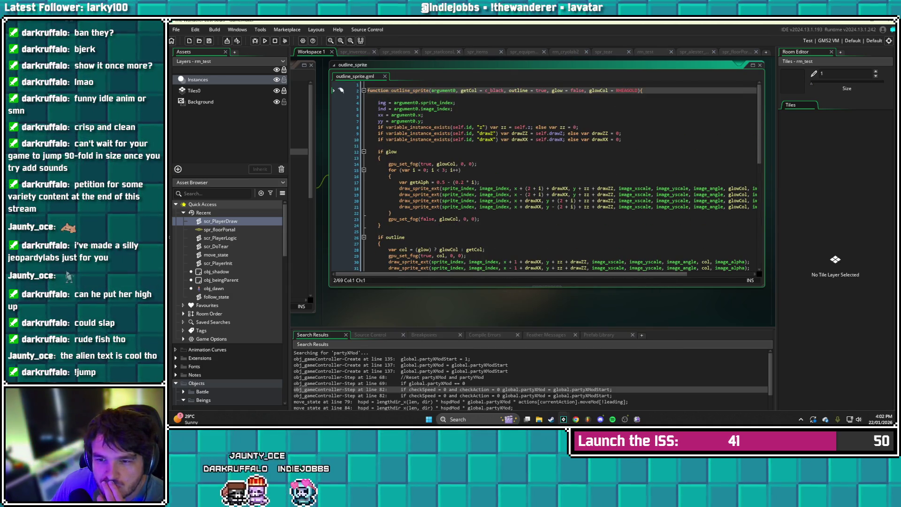
{"action": "mouse_move", "coordinate": [378, 103]}
{"action": "left_mouse_down"}
{"action": "mouse_move", "coordinate": [454, 103]}
{"action": "mouse_move", "coordinate": [423, 121]}
{"action": "left_mouse_up"}
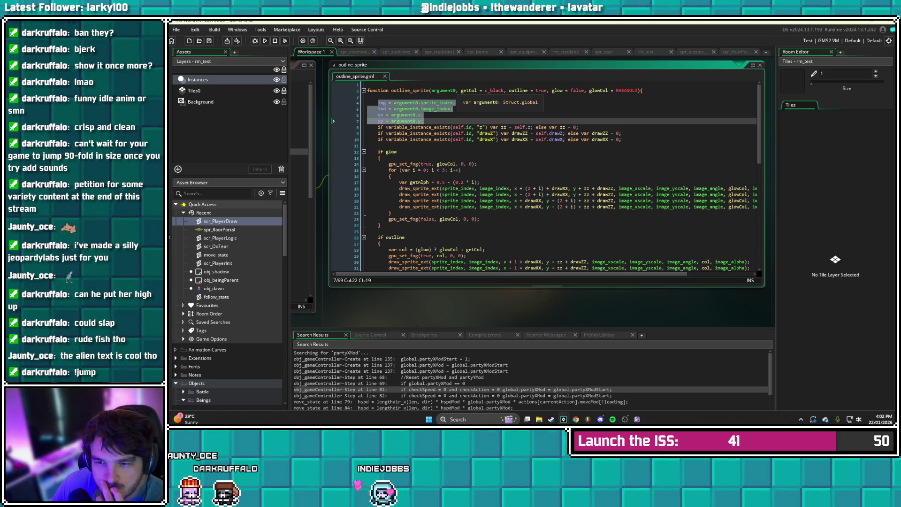
{"action": "key", "text": "Up"}
{"action": "key", "text": "Up"}
{"action": "key", "text": "Up"}
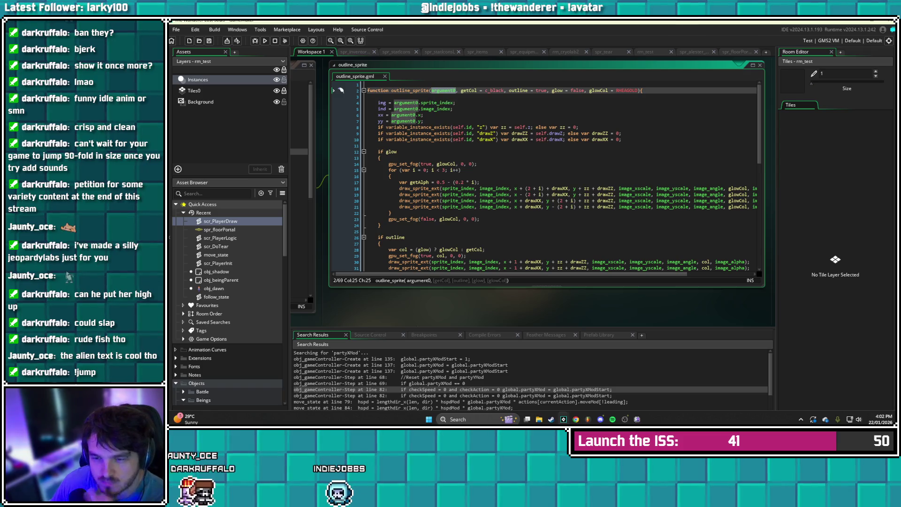
Rename argument0 in the function header to getSprite = sprite_index and save
{"action": "type", "text": "getSo"}
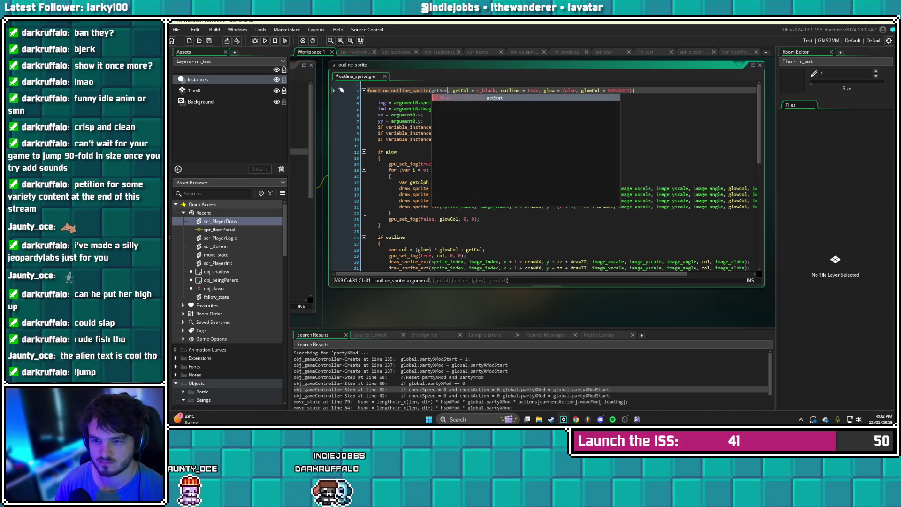
{"action": "key", "text": "BackSpace"}
{"action": "key", "text": "BackSpace"}
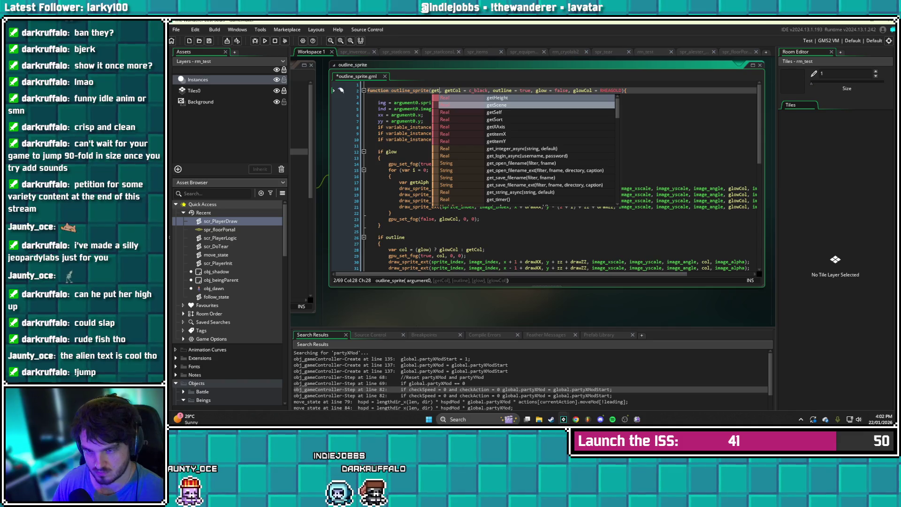
{"action": "type", "text": "Sprite"}
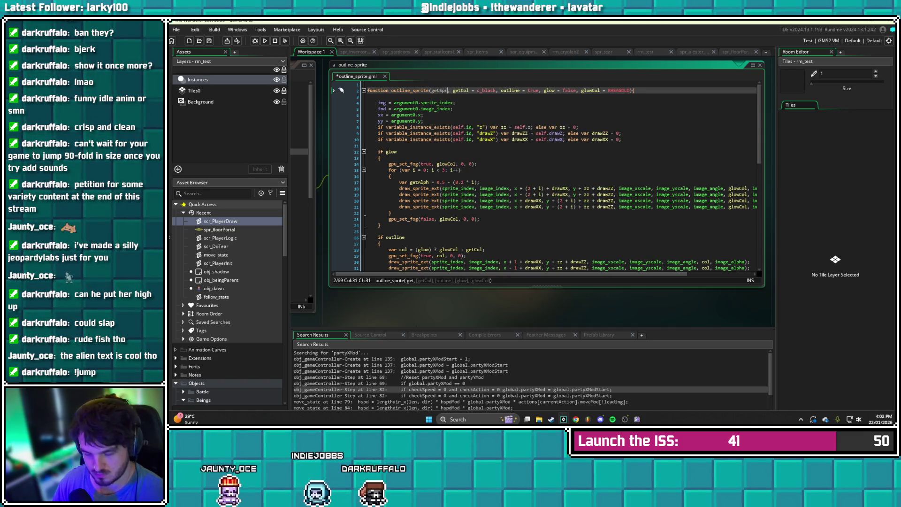
{"action": "type", "text": " = "}
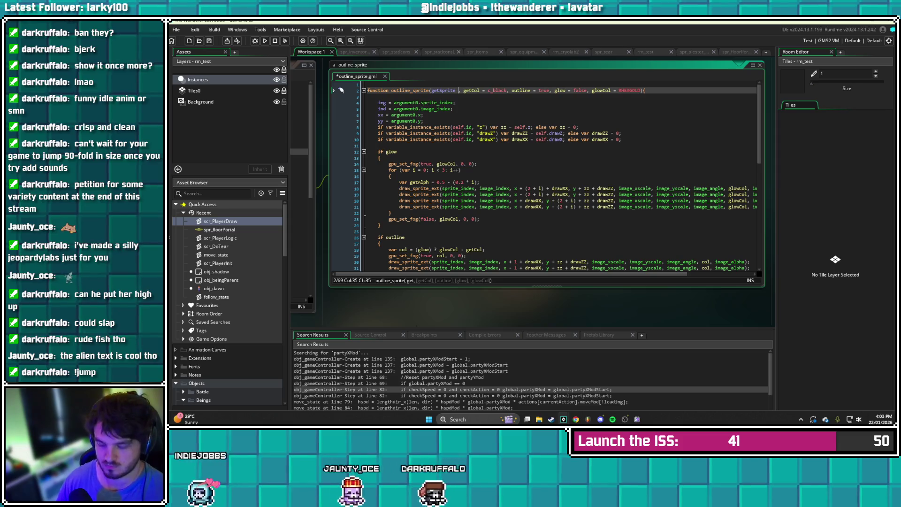
{"action": "type", "text": "sprite_index"}
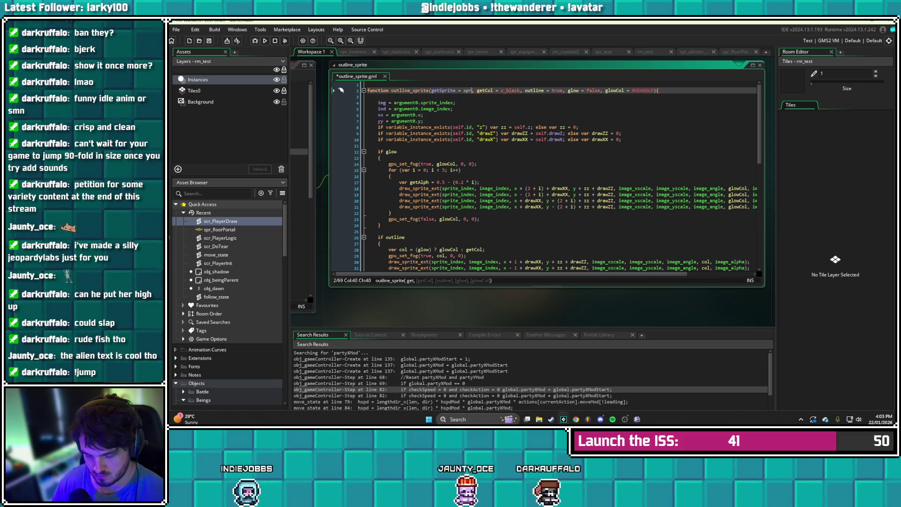
{"action": "key", "text": "BackSpace"}
{"action": "key", "text": "ctrl+s"}
Delete the img, ind, xx and yy assignment lines and the leftover blank line
{"action": "left_click", "coordinate": [431, 127]}
{"action": "left_click", "coordinate": [454, 109]}
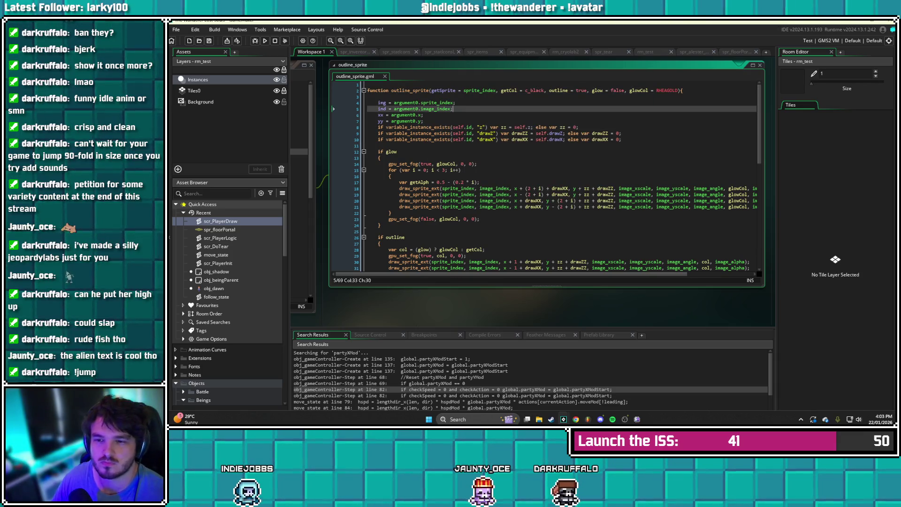
{"action": "mouse_move", "coordinate": [413, 133]}
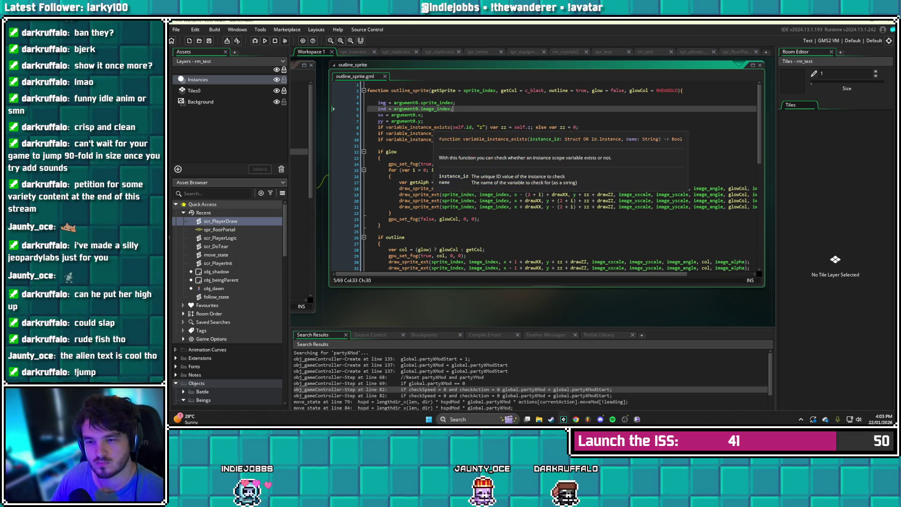
{"action": "left_click_drag", "start_coordinate": [367, 127], "coordinate": [367, 103]}
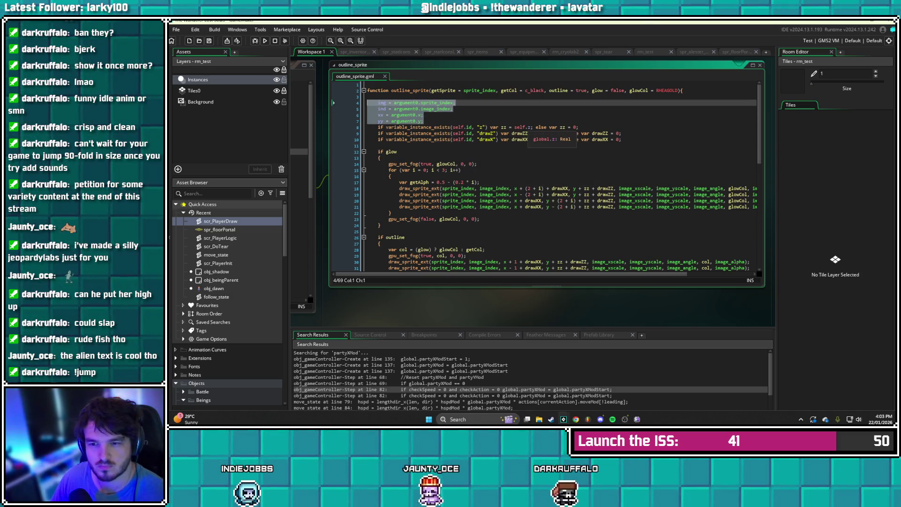
{"action": "key", "text": "BackSpace"}
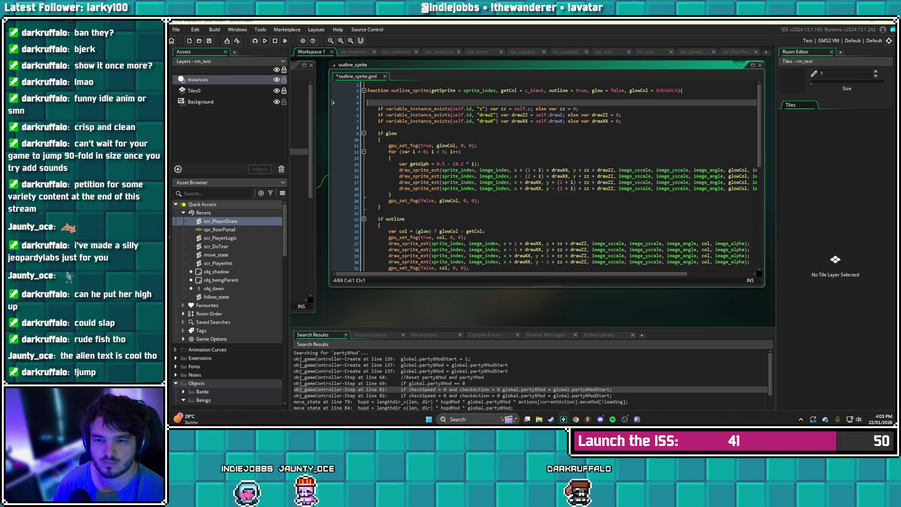
{"action": "key", "text": "BackSpace"}
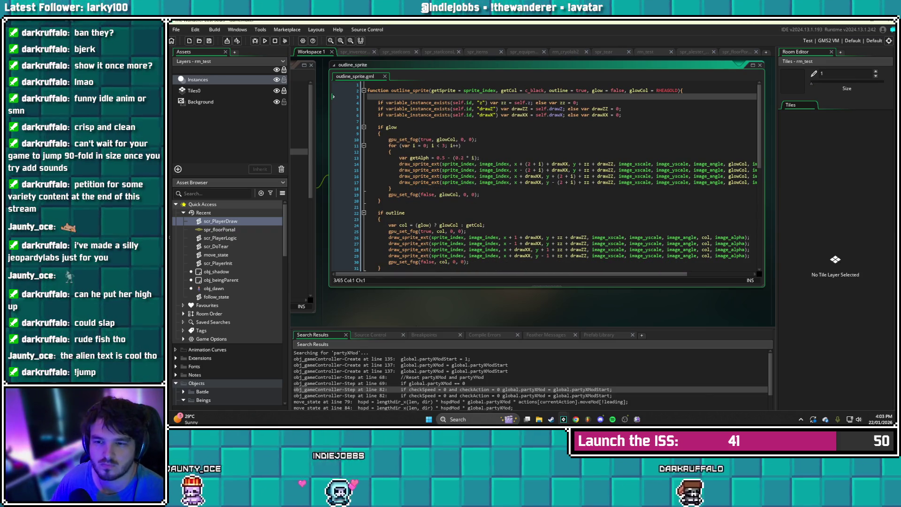
Swap sprite_index for getSprite in the first two glow draw_sprite_ext calls
{"action": "left_click", "coordinate": [430, 109]}
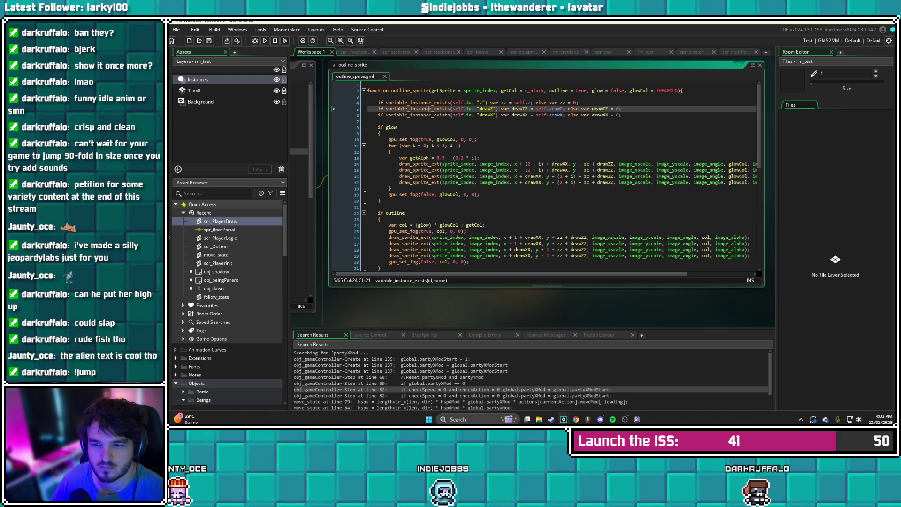
{"action": "left_click", "coordinate": [445, 164]}
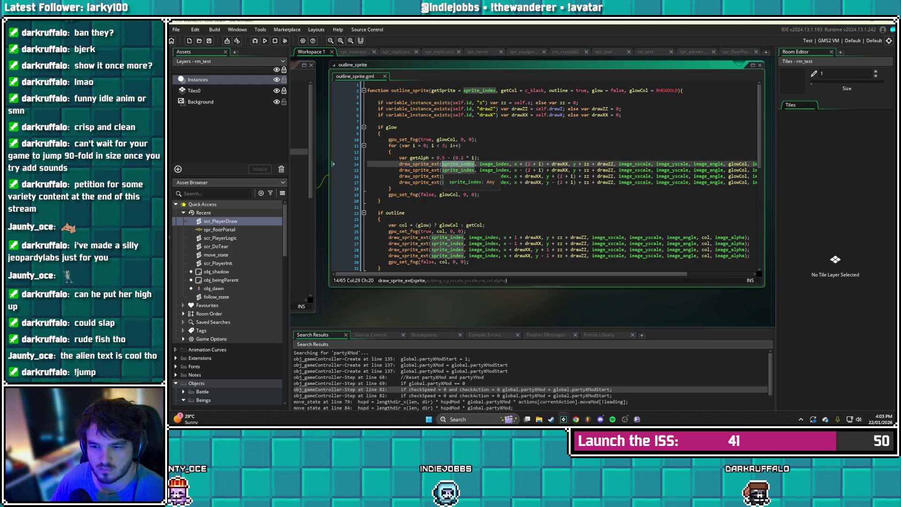
{"action": "key", "text": "ctrl+shift+Right"}
{"action": "type", "text": "getSprite"}
{"action": "left_click", "coordinate": [445, 169]}
{"action": "key", "text": "ctrl+shift+Right"}
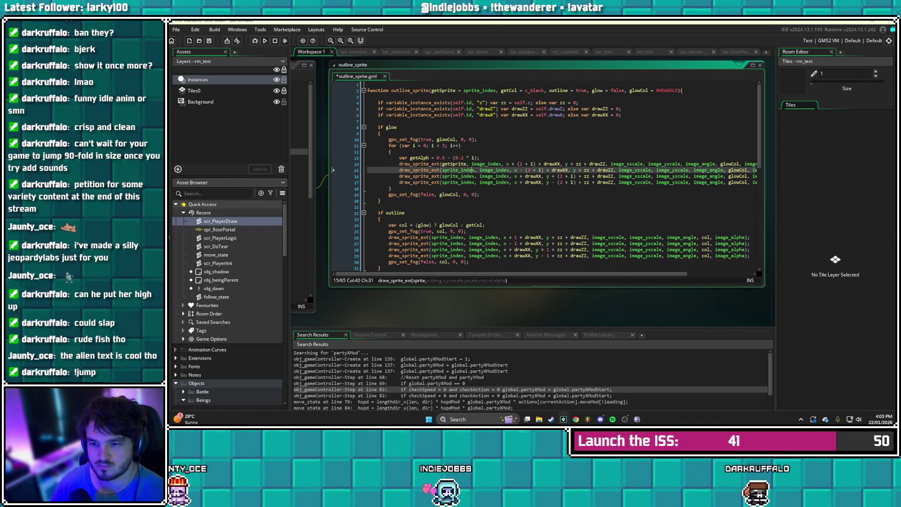
{"action": "type", "text": "sprit"}
{"action": "key", "text": "BackSpace"}
{"action": "key", "text": "BackSpace"}
{"action": "key", "text": "BackSpace"}
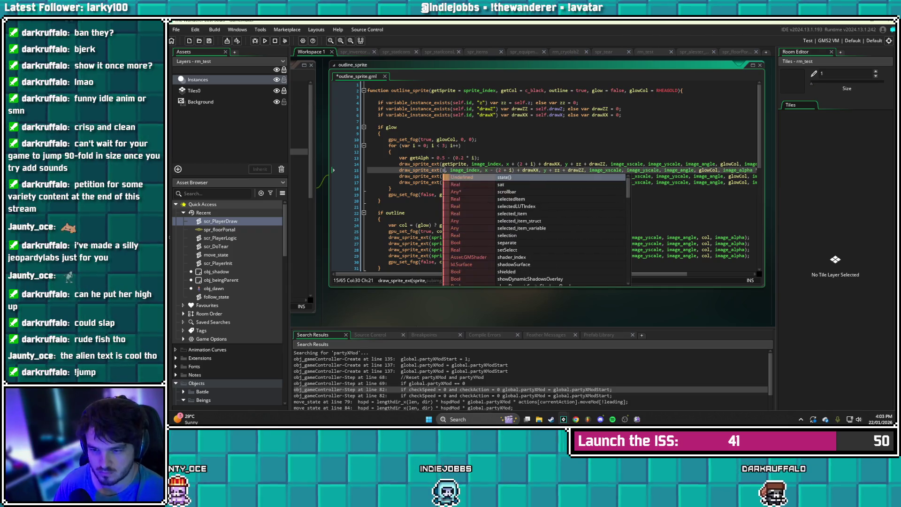
{"action": "type", "text": "getSpe"}
{"action": "key", "text": "BackSpace"}
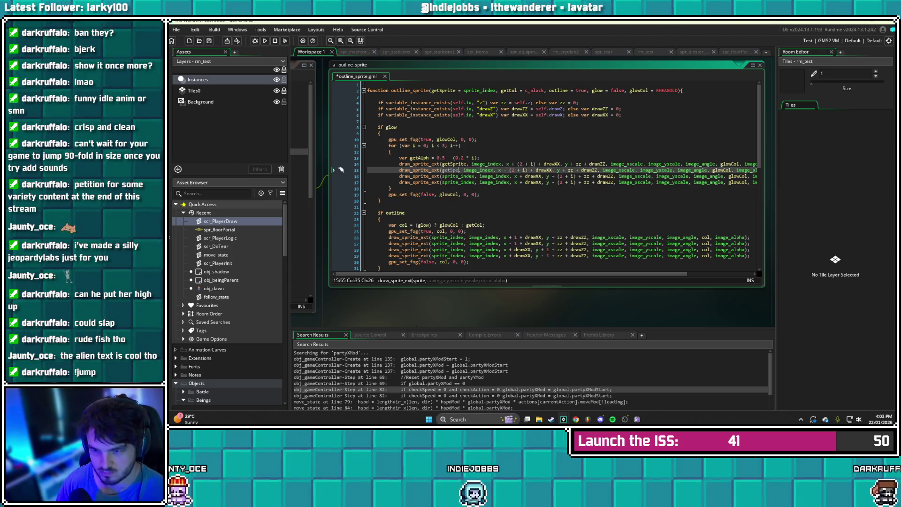
{"action": "type", "text": "rite"}
Change the sprite argument on lines 16 and 17 to getSprite and save
{"action": "key", "text": "Down"}
{"action": "key", "text": "BackSpace"}
{"action": "key", "text": "BackSpace"}
{"action": "key", "text": "Delete"}
{"action": "key", "text": "Delete"}
{"action": "key", "text": "Delete"}
{"action": "key", "text": "BackSpace"}
{"action": "key", "text": "BackSpace"}
{"action": "key", "text": "BackSpace"}
{"action": "type", "text": "getSprite"}
{"action": "left_click", "coordinate": [475, 182]}
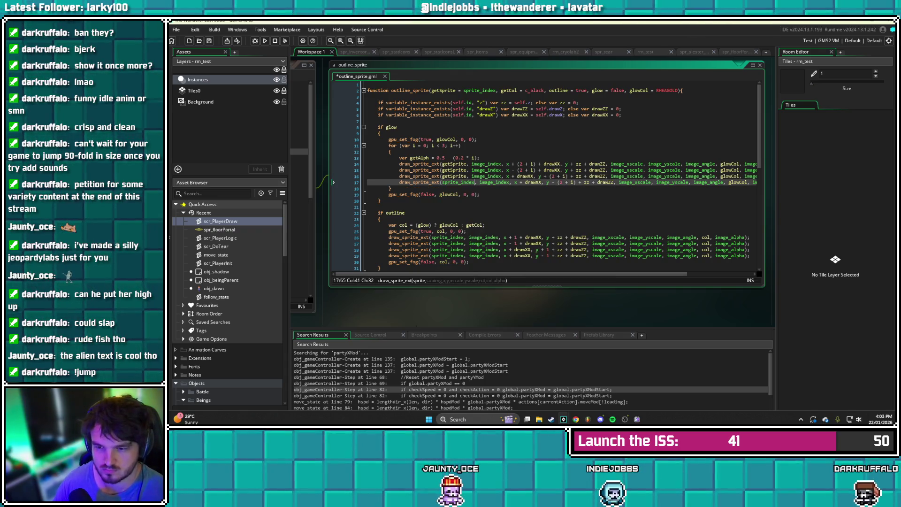
{"action": "key", "text": "BackSpace"}
{"action": "key", "text": "BackSpace"}
{"action": "key", "text": "BackSpace"}
{"action": "type", "text": "getSprite"}
{"action": "key", "text": "ctrl+s"}
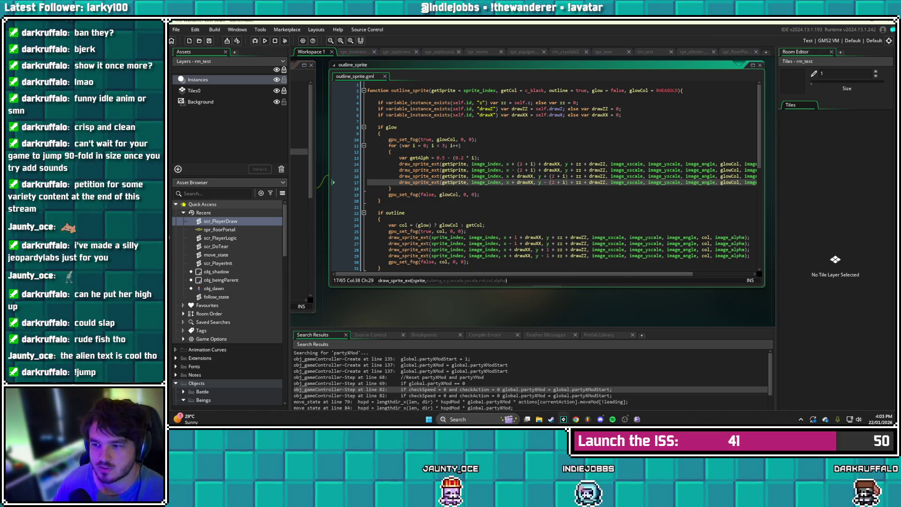
Paste getSprite over sprite_index in the outline draw calls on lines 26–29
{"action": "scroll", "coordinate": [558, 176], "scroll_direction": "down", "scroll_amount": 2}
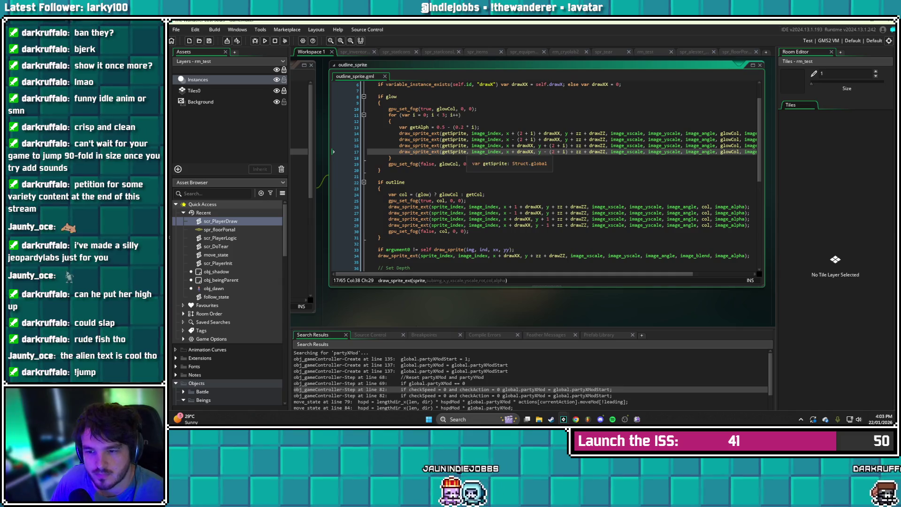
{"action": "left_click", "coordinate": [442, 152]}
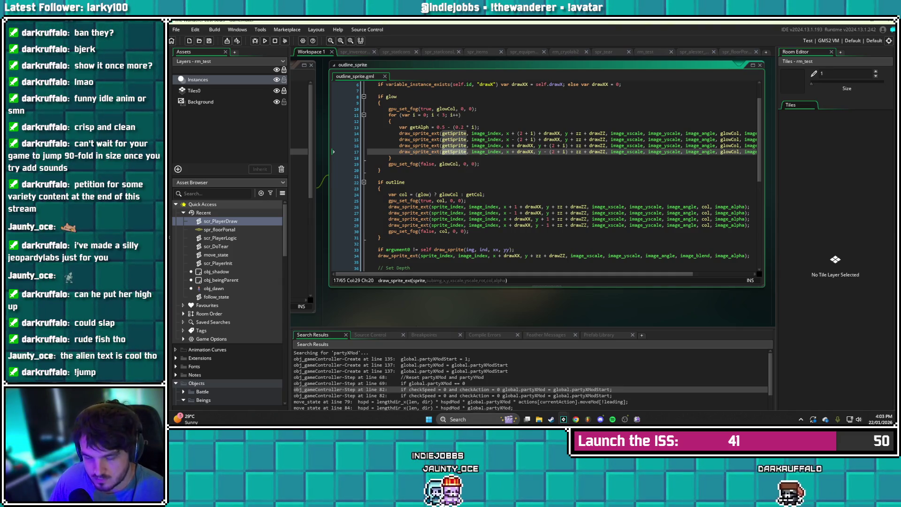
{"action": "double_click", "coordinate": [447, 207]}
{"action": "type", "text": "getSprite"}
{"action": "left_click", "coordinate": [432, 213]}
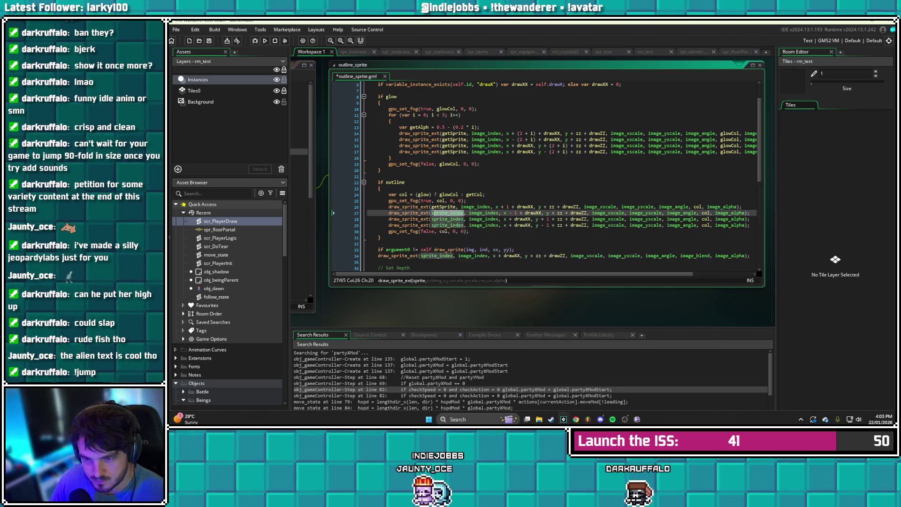
{"action": "double_click", "coordinate": [445, 212]}
{"action": "type", "text": "getSprite"}
{"action": "left_click", "coordinate": [434, 219]}
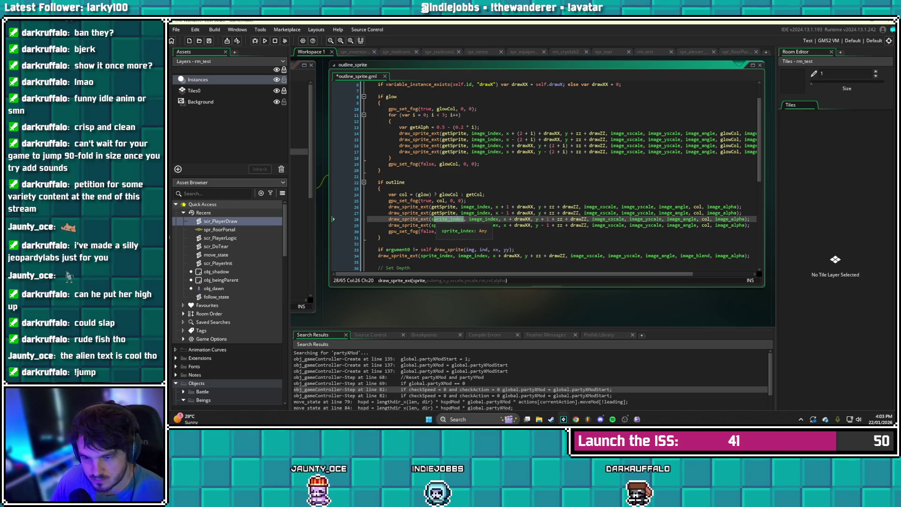
{"action": "double_click", "coordinate": [447, 219]}
{"action": "key", "text": "ctrl+v"}
{"action": "left_click", "coordinate": [431, 225]}
{"action": "double_click", "coordinate": [446, 225]}
{"action": "type", "text": "getSprite"}
Replace sprite_index with getSprite in the final draw call on line 34, then save the script
{"action": "scroll", "coordinate": [446, 225], "scroll_direction": "down", "scroll_amount": 3}
{"action": "left_click_drag", "start_coordinate": [453, 210], "coordinate": [420, 210]}
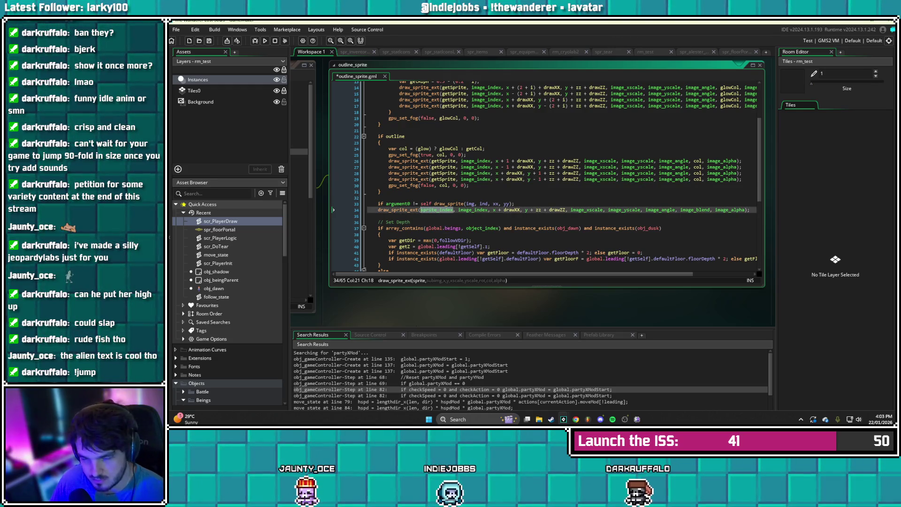
{"action": "type", "text": "getSprite"}
{"action": "scroll", "coordinate": [544, 176], "scroll_direction": "down", "scroll_amount": 7}
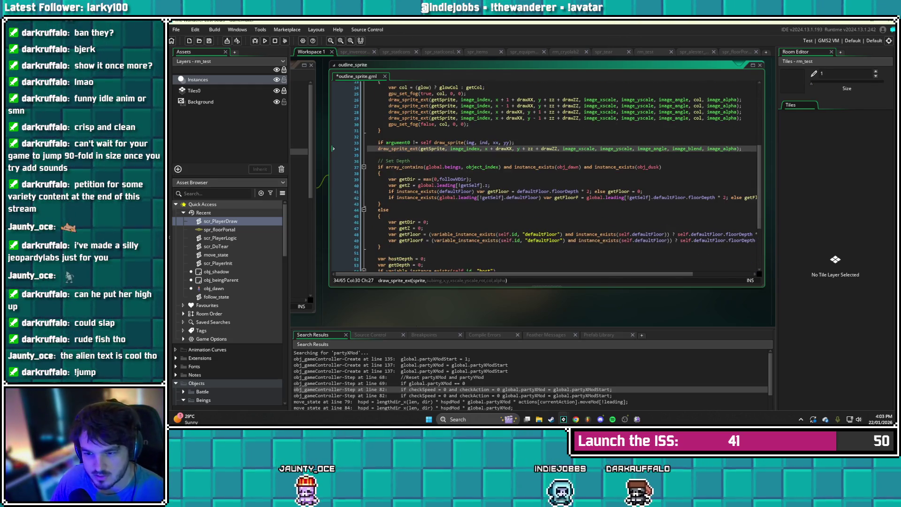
{"action": "scroll", "coordinate": [562, 176], "scroll_direction": "down", "scroll_amount": 2}
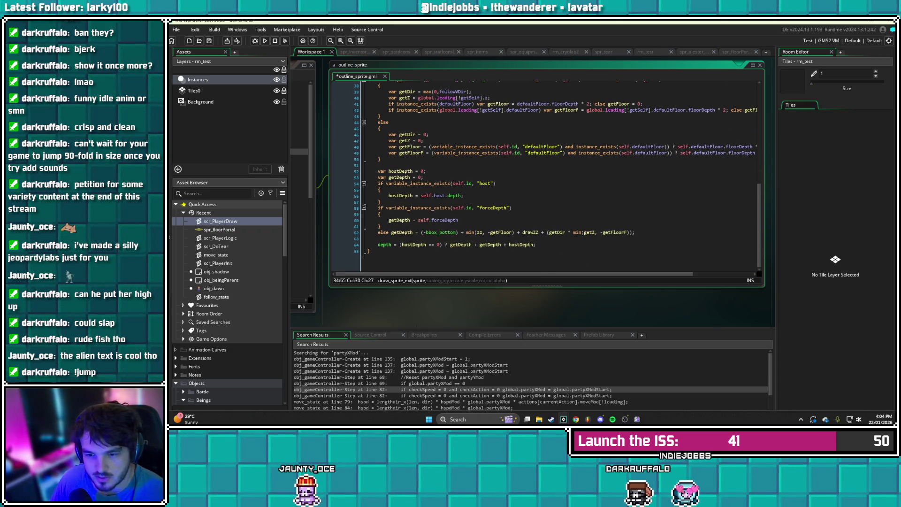
{"action": "scroll", "coordinate": [558, 176], "scroll_direction": "up", "scroll_amount": 7}
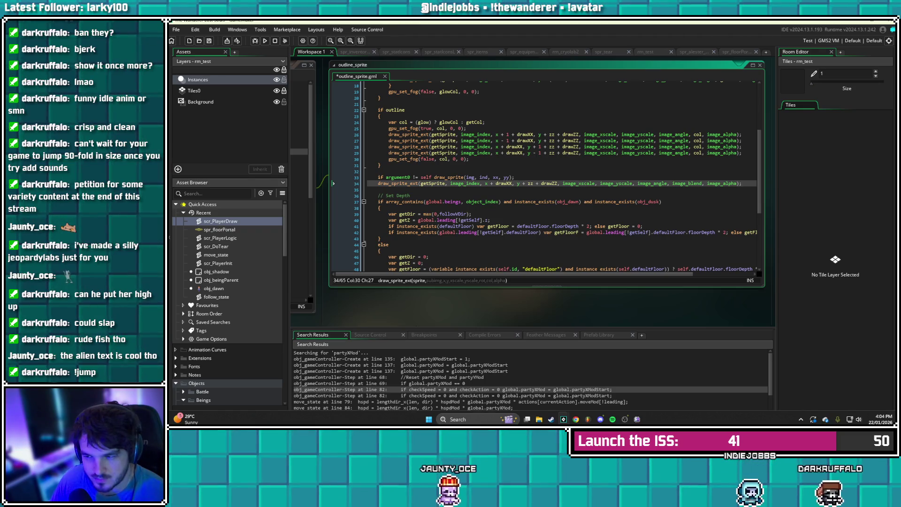
{"action": "scroll", "coordinate": [545, 176], "scroll_direction": "up", "scroll_amount": 6}
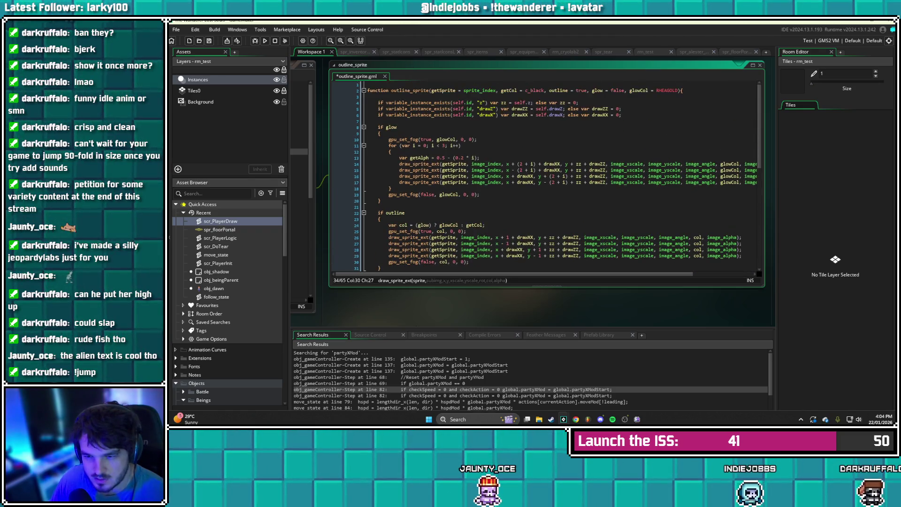
{"action": "key", "text": "ctrl+s"}
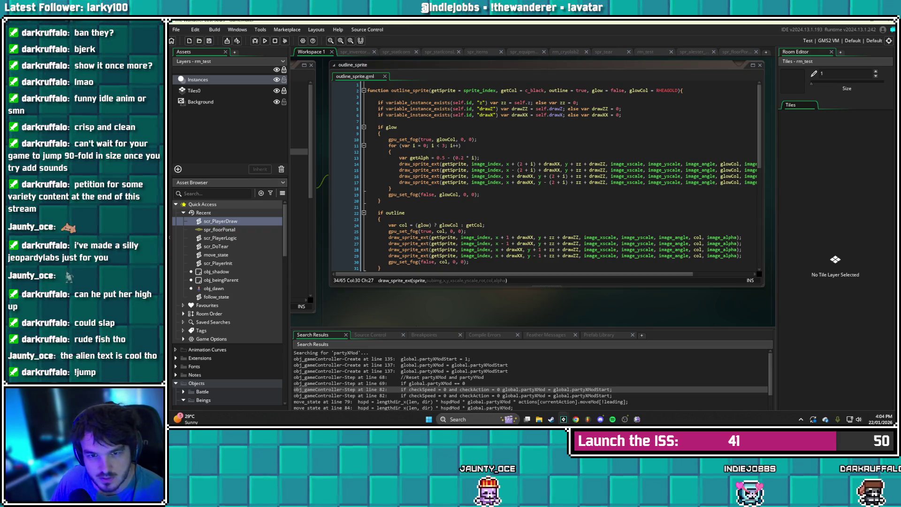
{"action": "key", "text": "F5"}
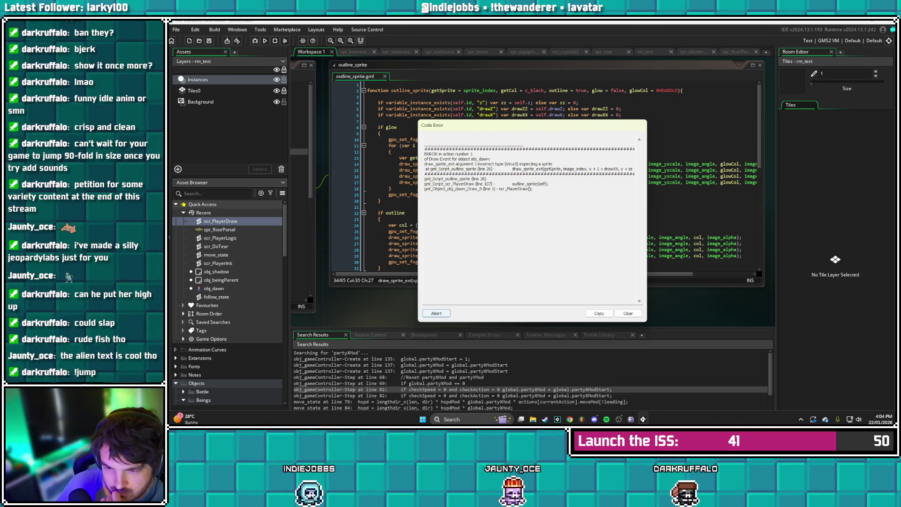
{"action": "left_click", "coordinate": [437, 313]}
{"action": "left_click", "coordinate": [404, 213]}
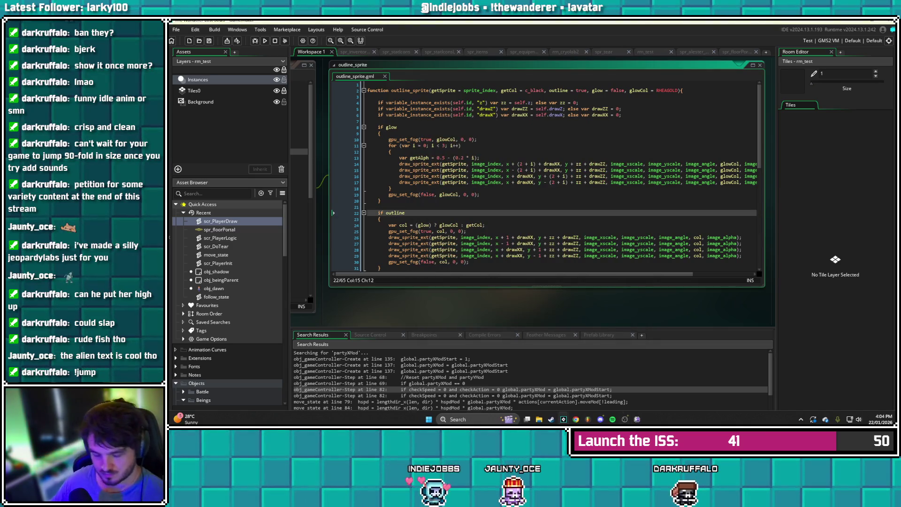
Search the project for outline_sprite(self) and Replace All ten matches with outline_sprite()
{"action": "key", "text": "ctrl+f"}
{"action": "type", "text": "outline_sprite"}
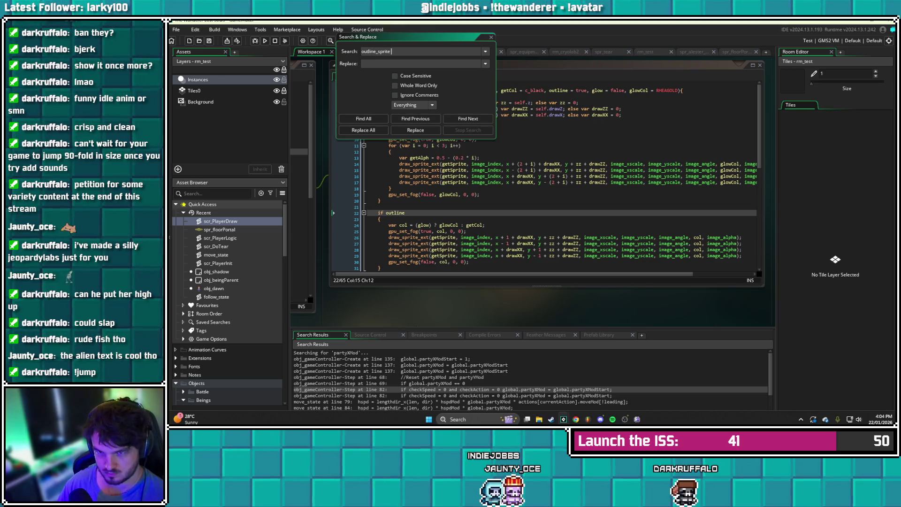
{"action": "type", "text": "elf)"}
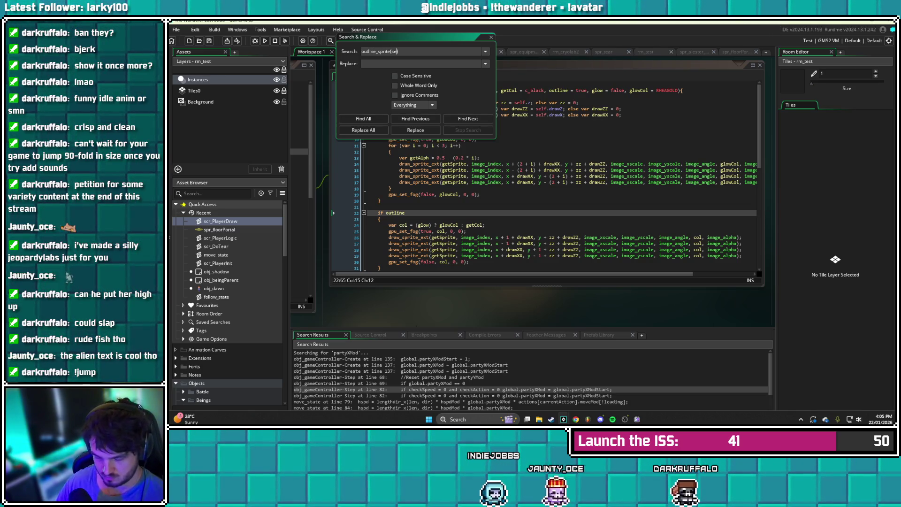
{"action": "key", "text": "Return"}
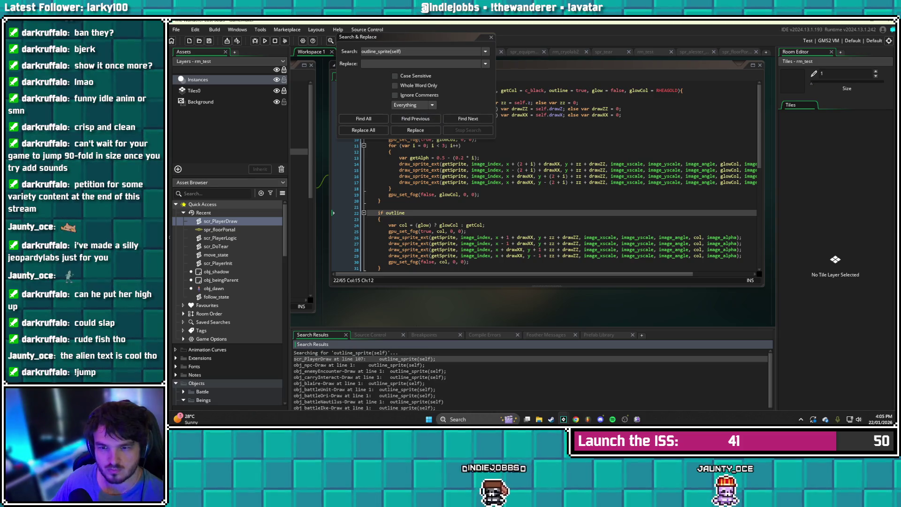
{"action": "left_click", "coordinate": [376, 63]}
{"action": "type", "text": "outline"}
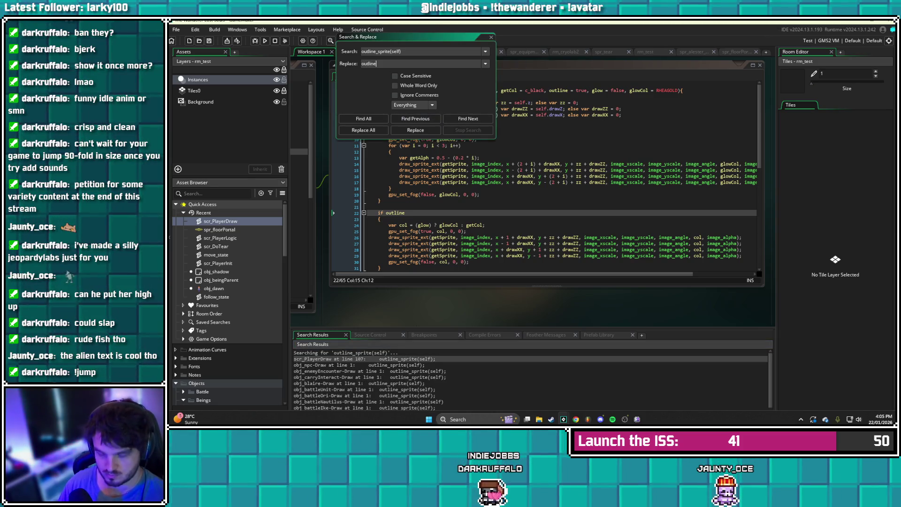
{"action": "type", "text": "_sprite("}
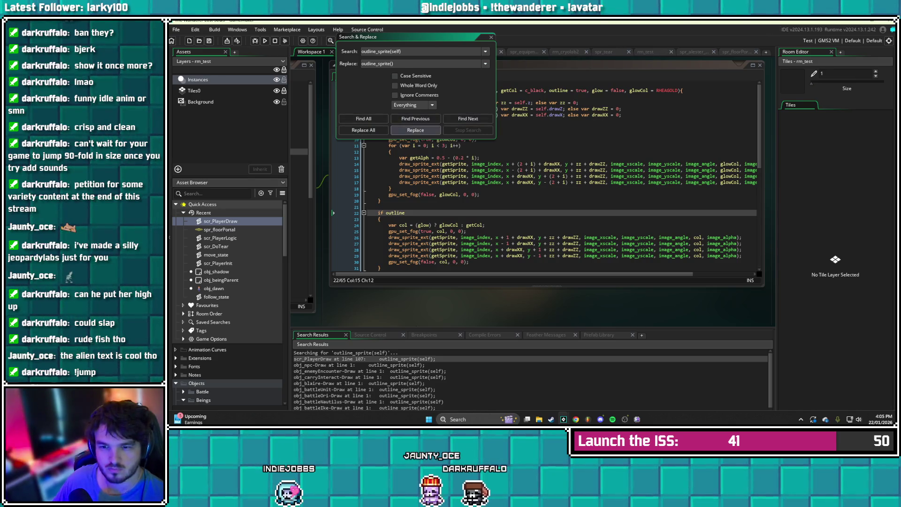
{"action": "left_click", "coordinate": [364, 130]}
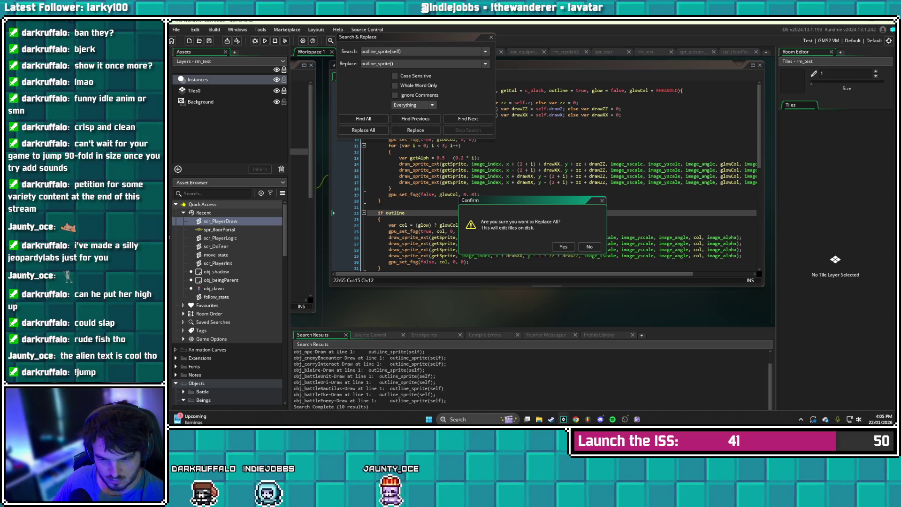
{"action": "left_click", "coordinate": [563, 246]}
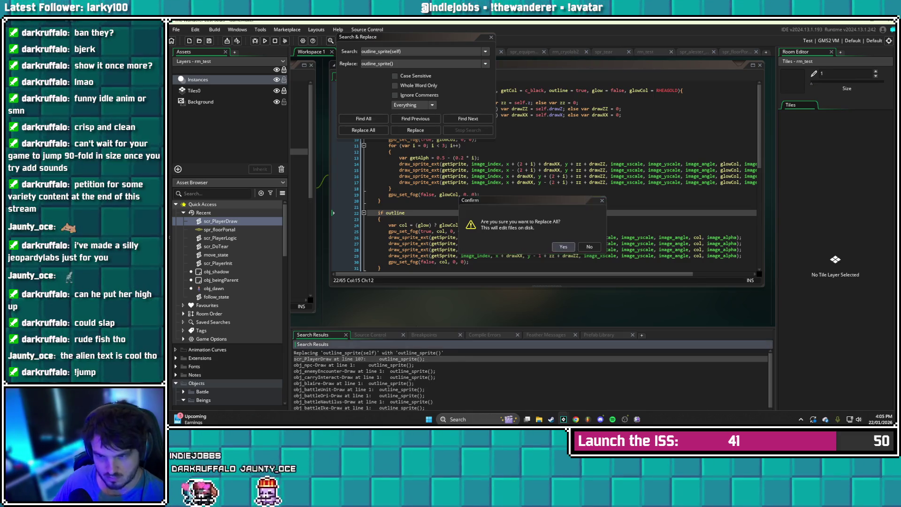
{"action": "key", "text": "Escape"}
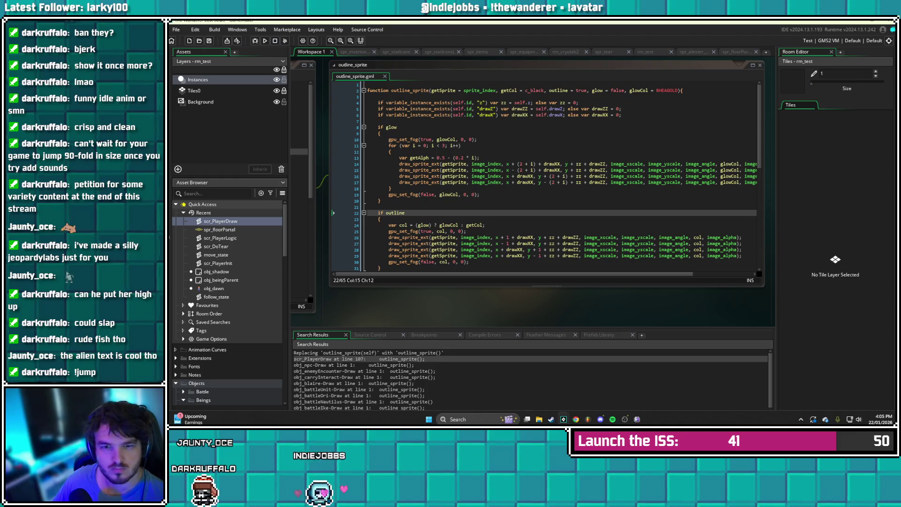
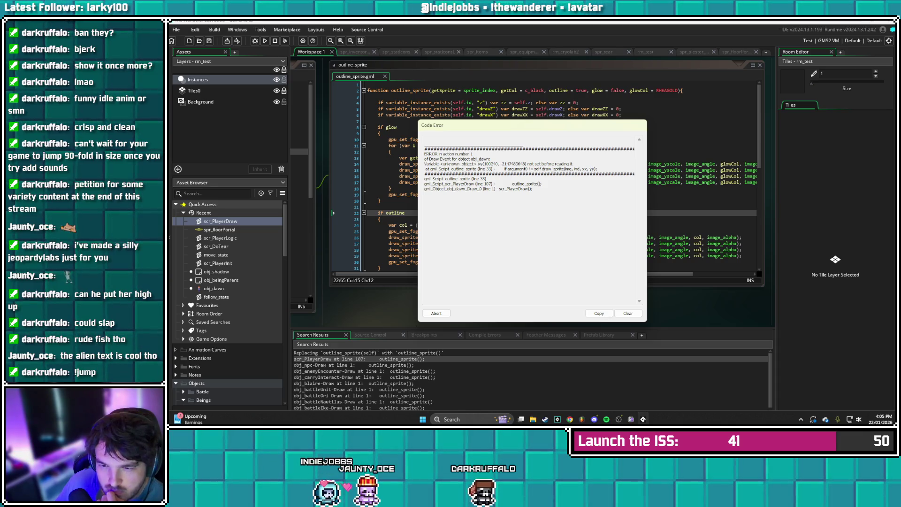
Abort the code error, delete outline_sprite's leftover 'if argument0 != self draw_sprite' line, and rerun with F5
{"action": "left_click", "coordinate": [436, 313]}
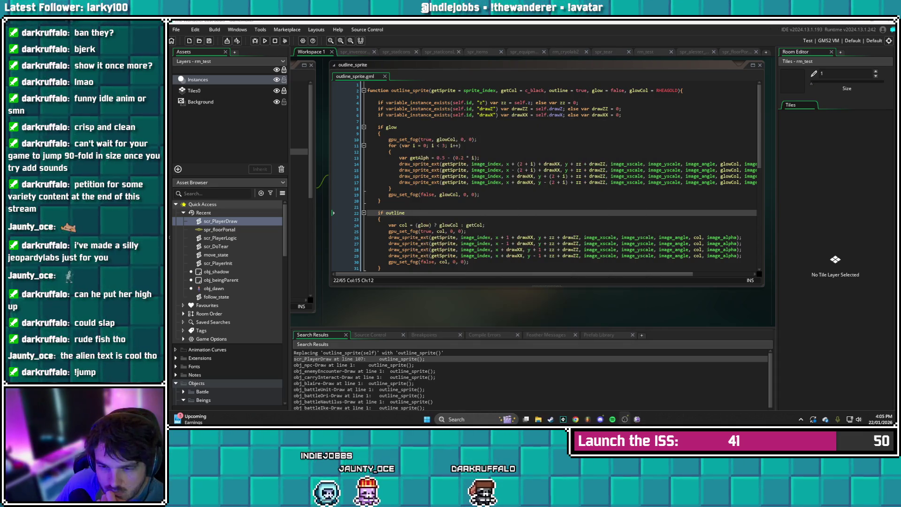
{"action": "scroll", "coordinate": [545, 178], "scroll_direction": "down", "scroll_amount": 2}
{"action": "left_click", "coordinate": [397, 249]}
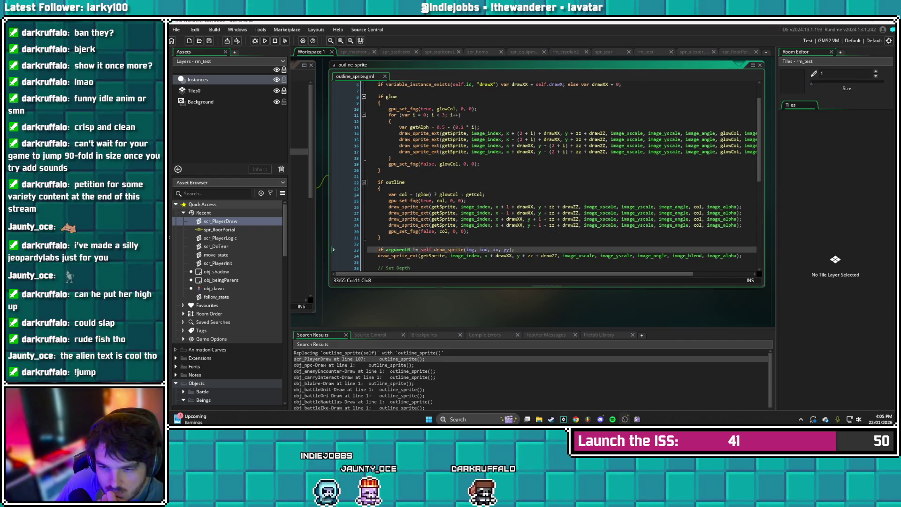
{"action": "scroll", "coordinate": [396, 250], "scroll_direction": "down", "scroll_amount": 1}
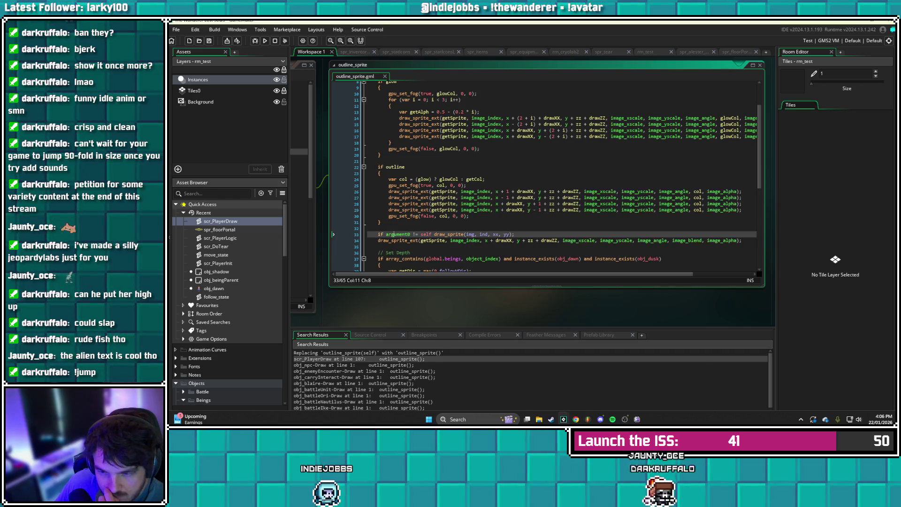
{"action": "scroll", "coordinate": [544, 176], "scroll_direction": "up", "scroll_amount": 3}
{"action": "scroll", "coordinate": [544, 176], "scroll_direction": "down", "scroll_amount": 3}
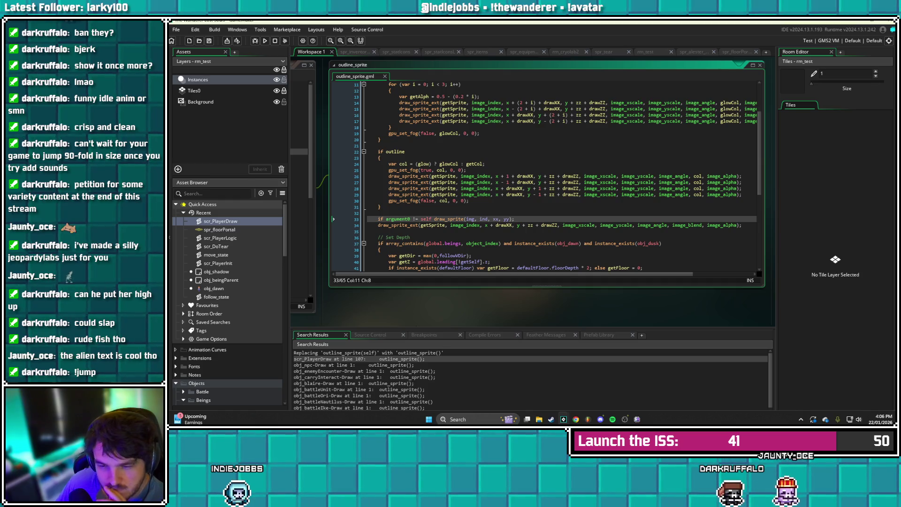
{"action": "left_click_drag", "start_coordinate": [515, 218], "coordinate": [368, 219]}
{"action": "key", "text": "BackSpace"}
{"action": "key", "text": "BackSpace"}
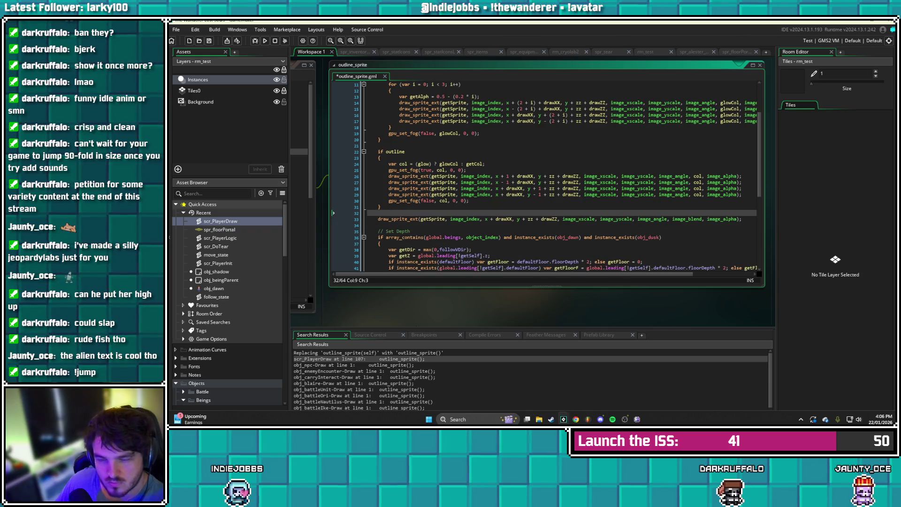
{"action": "key", "text": "F5"}
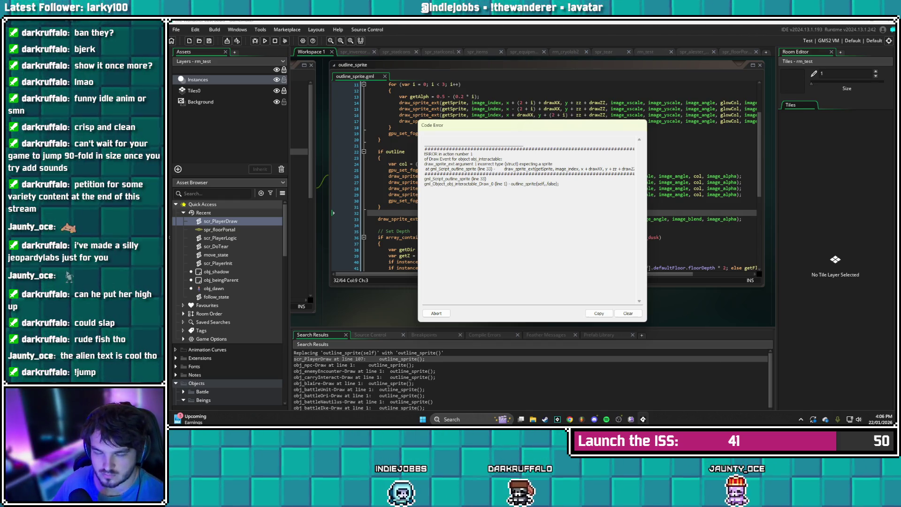
Abort the error, insert the missing minus to make 'x-1' on line 27, check line 33's draw call, and rerun
{"action": "left_click", "coordinate": [437, 313]}
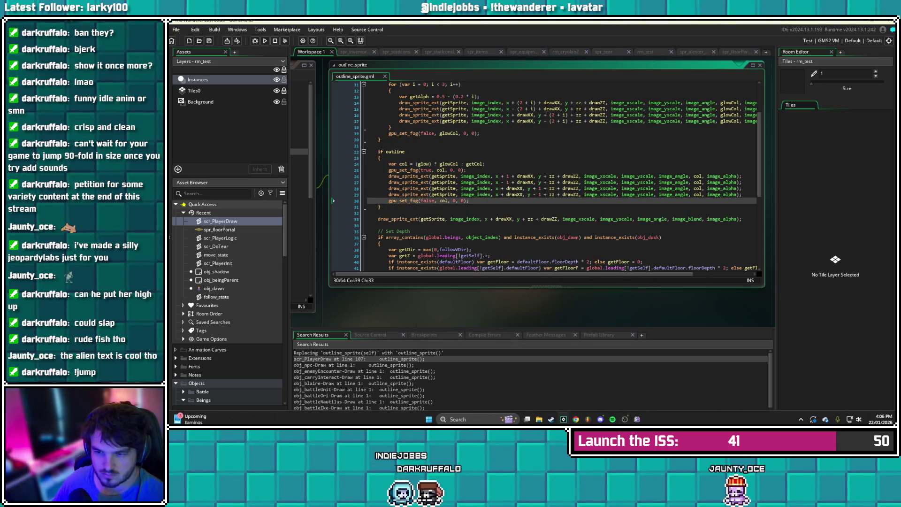
{"action": "left_click", "coordinate": [501, 182]}
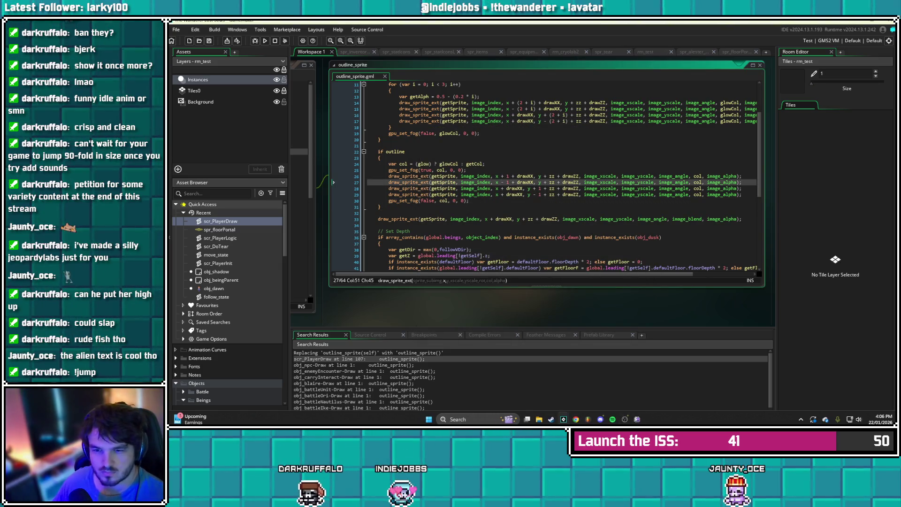
{"action": "type", "text": "-"}
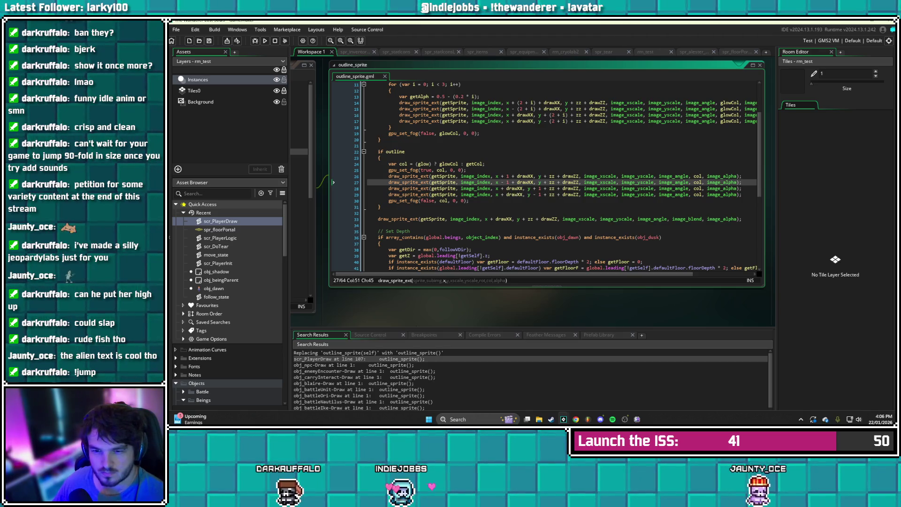
{"action": "left_click", "coordinate": [474, 218]}
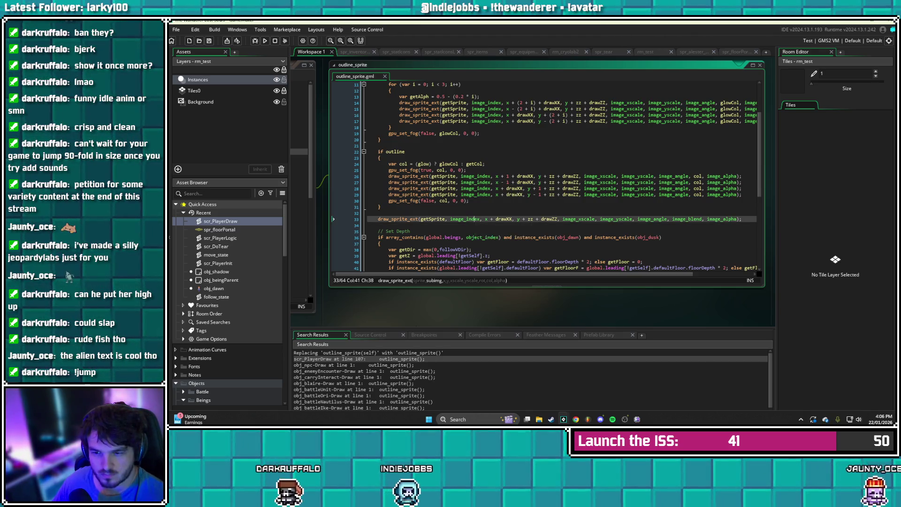
{"action": "left_click", "coordinate": [486, 219]}
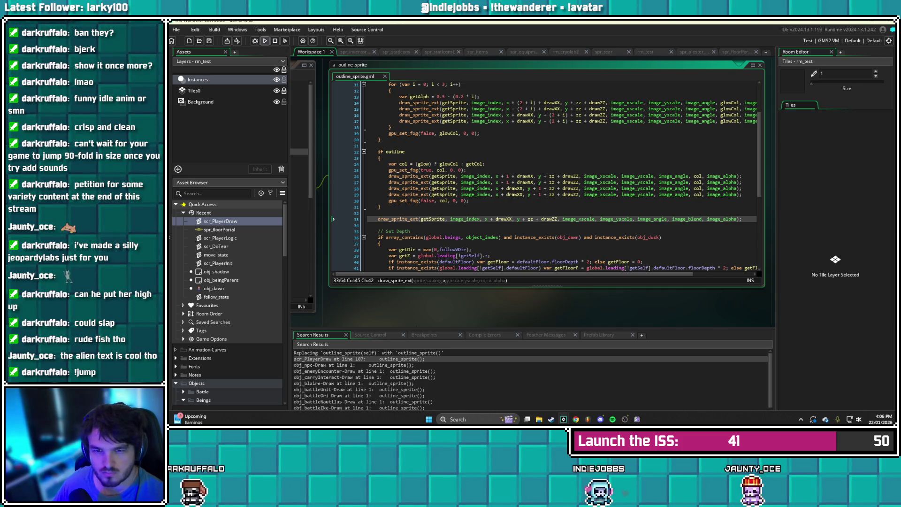
{"action": "key", "text": "F5"}
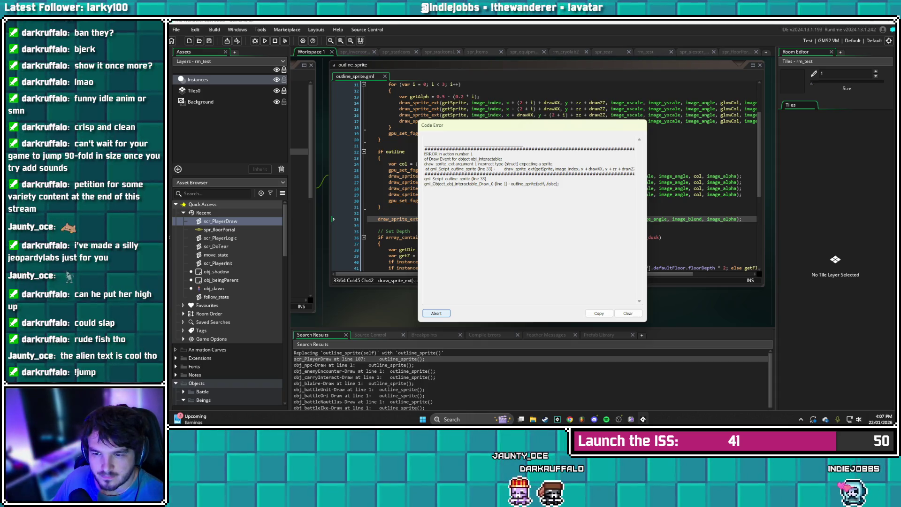
Search the whole project for every 'outline_sprite(self' call
{"action": "key", "text": "Return"}
{"action": "left_click", "coordinate": [388, 212]}
{"action": "key", "text": "ctrl+shift+f"}
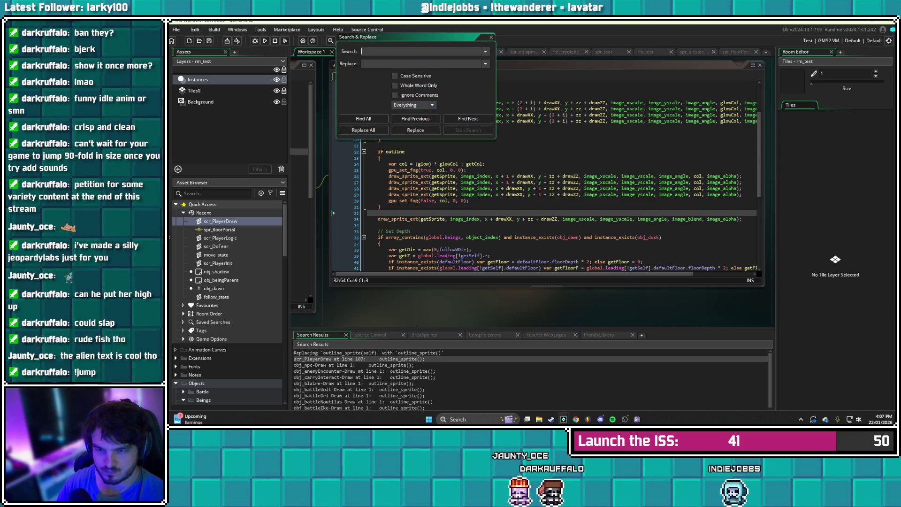
{"action": "type", "text": "outline_spr"}
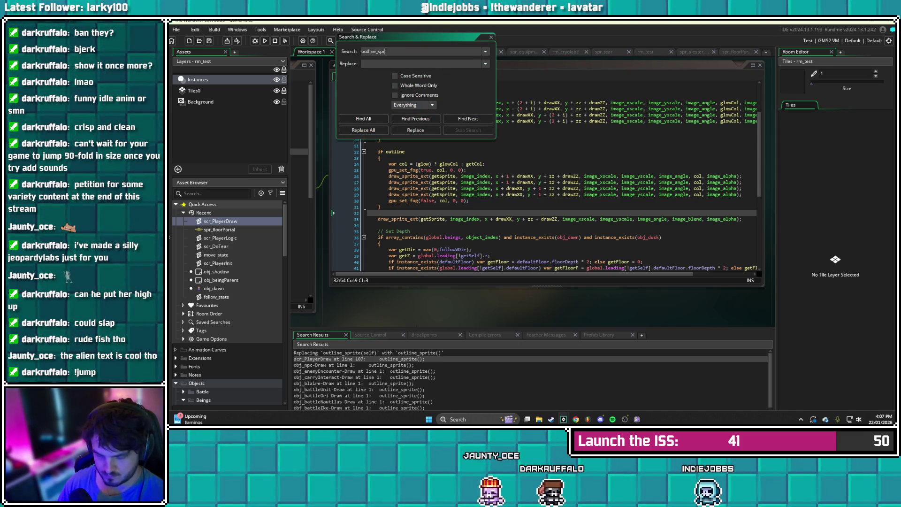
{"action": "type", "text": "ite(self"}
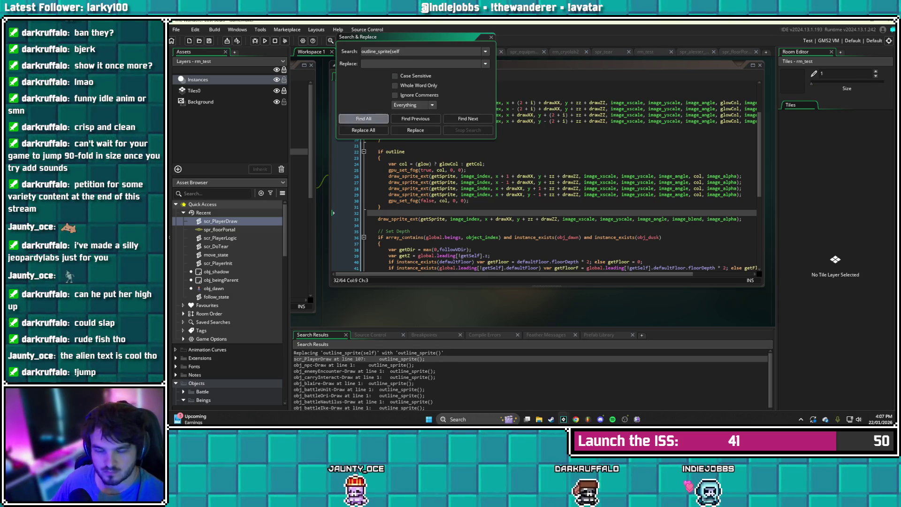
{"action": "key", "text": "Return"}
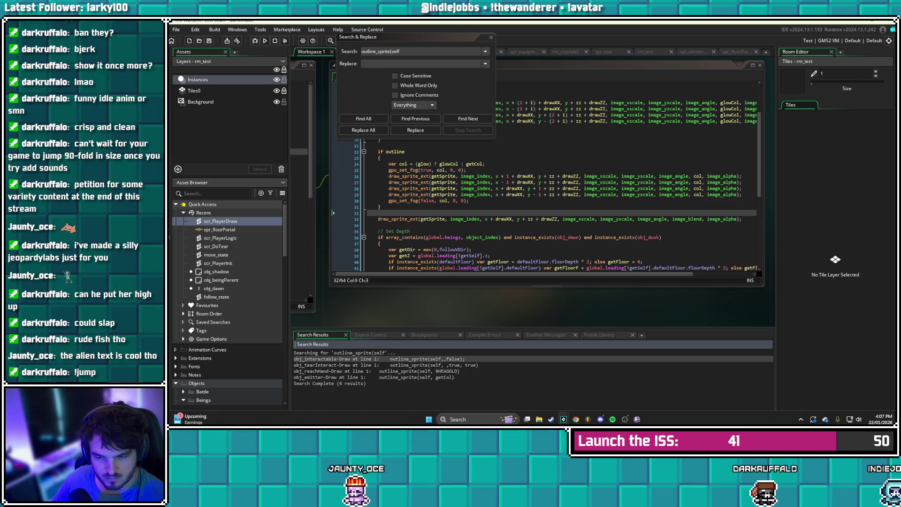
Remove the self argument from the outline_sprite calls in obj_interactable and obj_tearInteract Draw events
{"action": "left_click", "coordinate": [468, 118]}
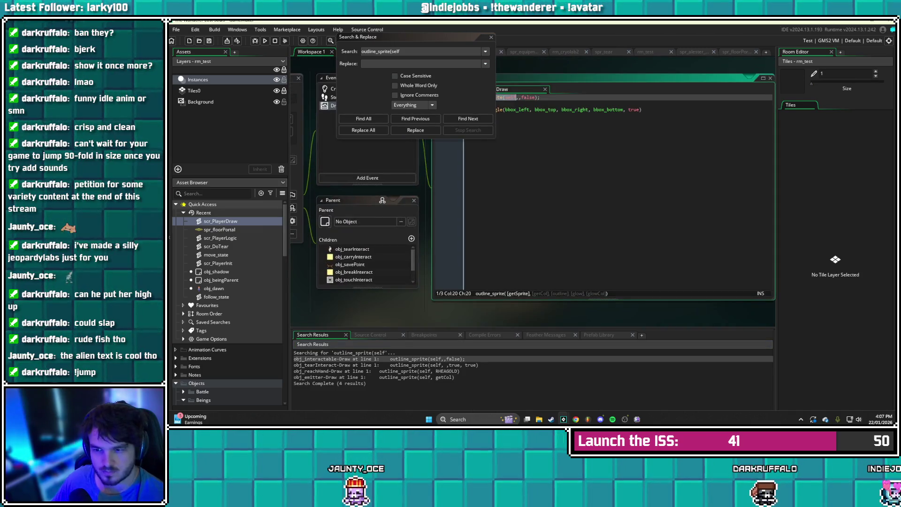
{"action": "key", "text": "BackSpace"}
{"action": "left_click", "coordinate": [516, 110]}
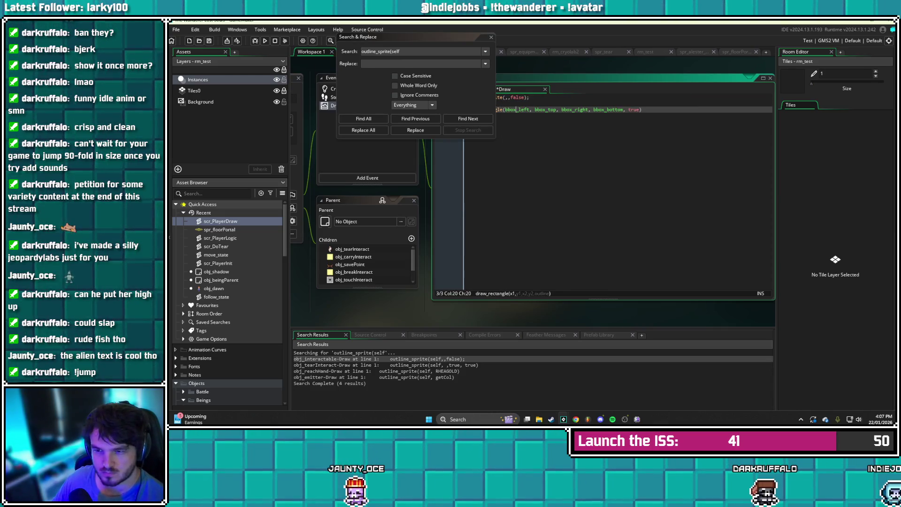
{"action": "key", "text": "F3"}
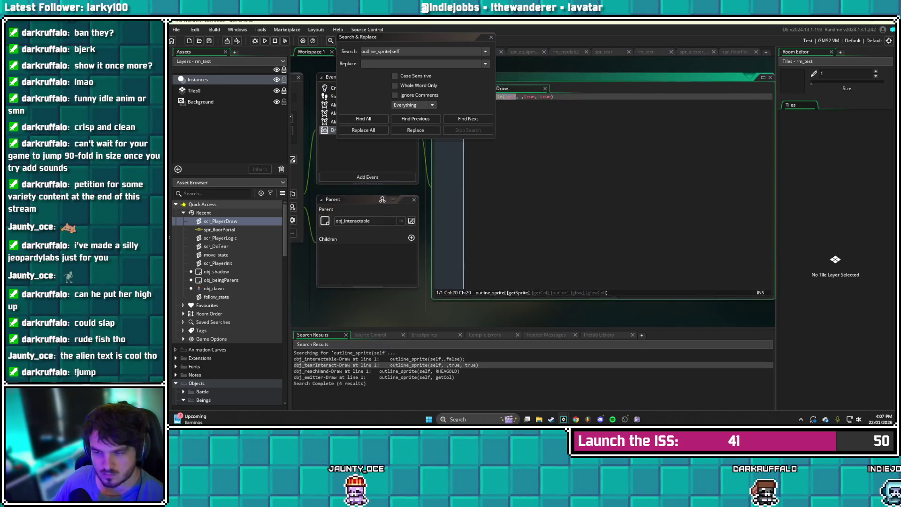
{"action": "key", "text": "ctrl+BackSpace"}
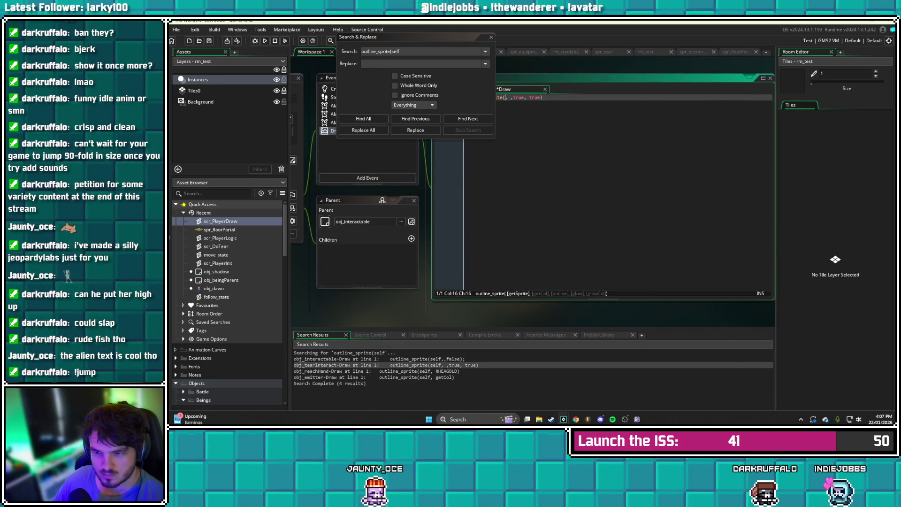
Remove self from the obj_reachHand and obj_emitter outline_sprite calls, close the search, and save
{"action": "key", "text": "F3"}
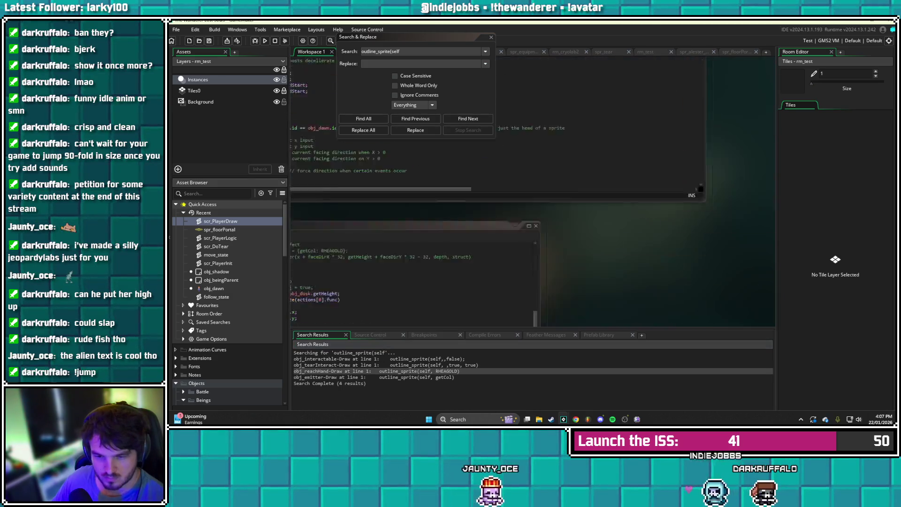
{"action": "key", "text": "BackSpace"}
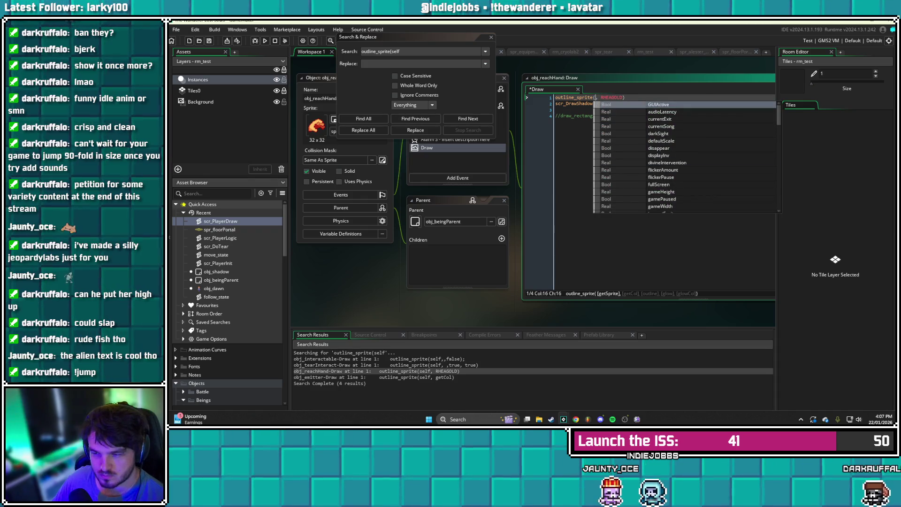
{"action": "left_click", "coordinate": [575, 115]}
{"action": "left_click", "coordinate": [605, 97]}
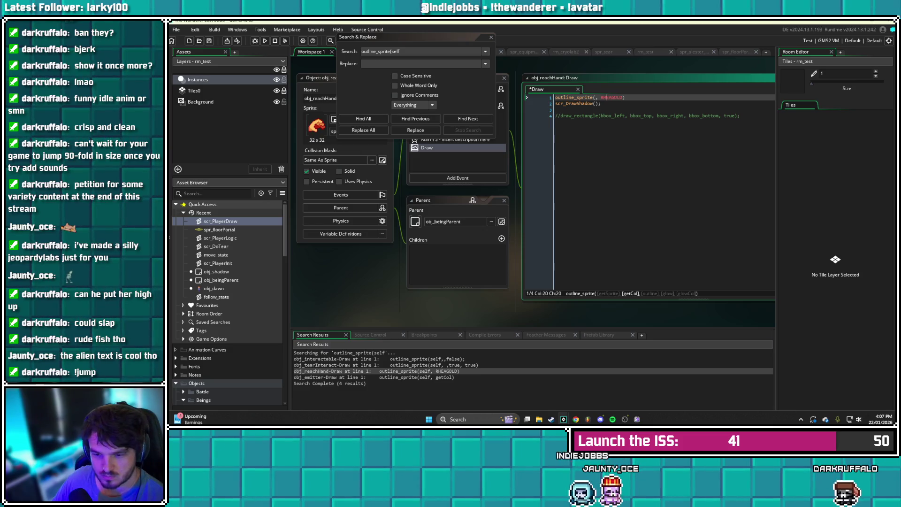
{"action": "left_click", "coordinate": [328, 377]}
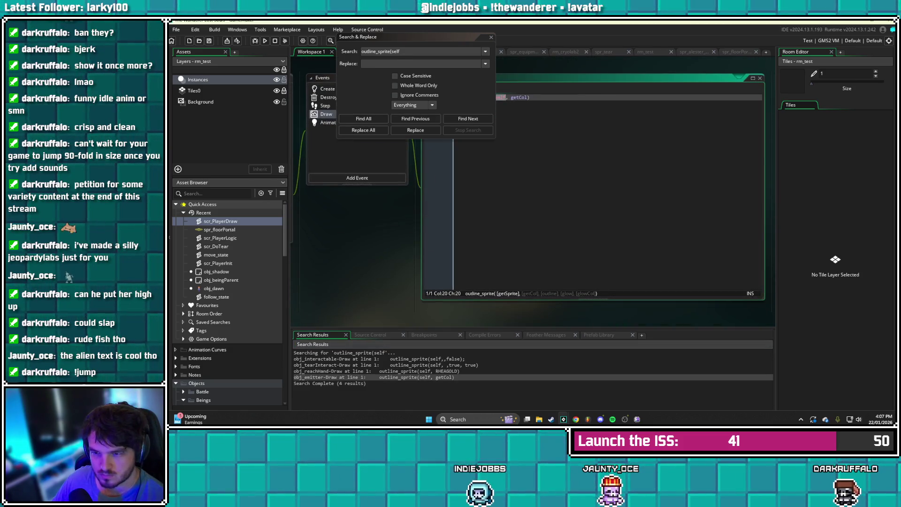
{"action": "key", "text": "BackSpace"}
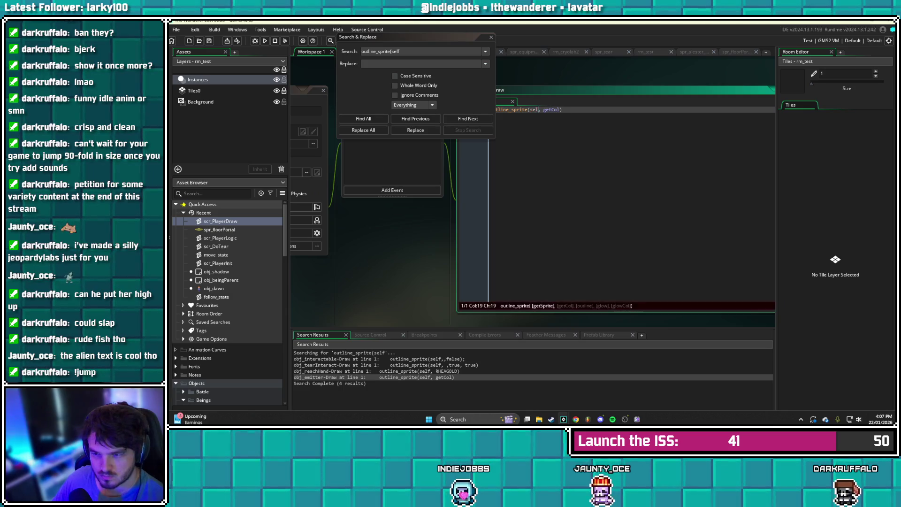
{"action": "key", "text": "BackSpace"}
{"action": "key", "text": "BackSpace"}
{"action": "key", "text": "BackSpace"}
{"action": "key", "text": "Home"}
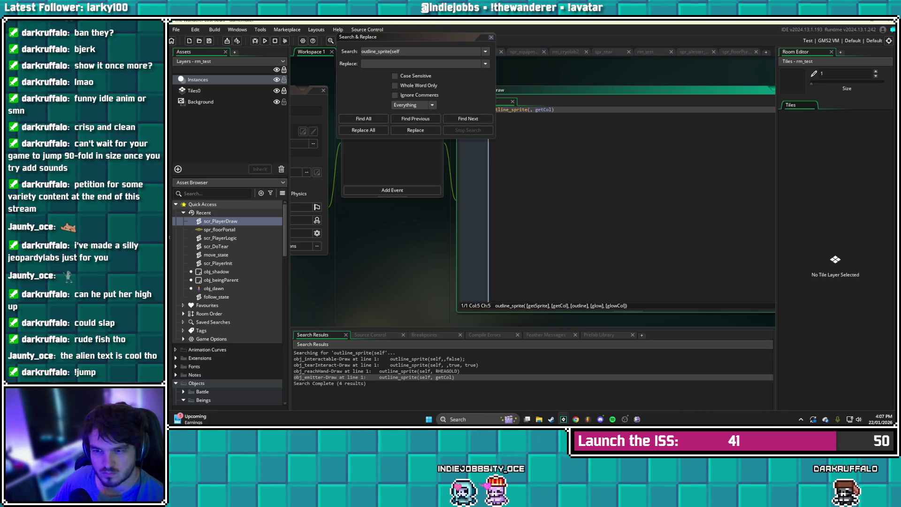
{"action": "key", "text": "Escape"}
{"action": "key", "text": "ctrl+s"}
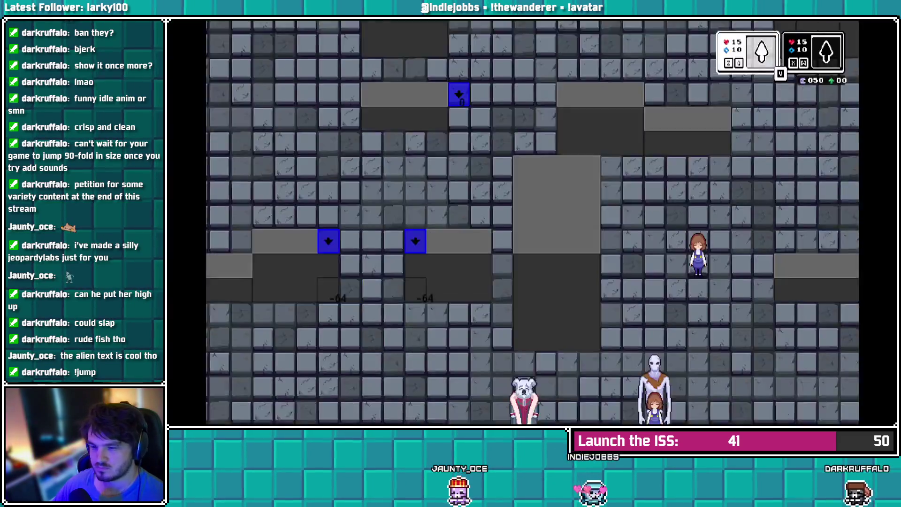
{"action": "key", "text": "Left"}
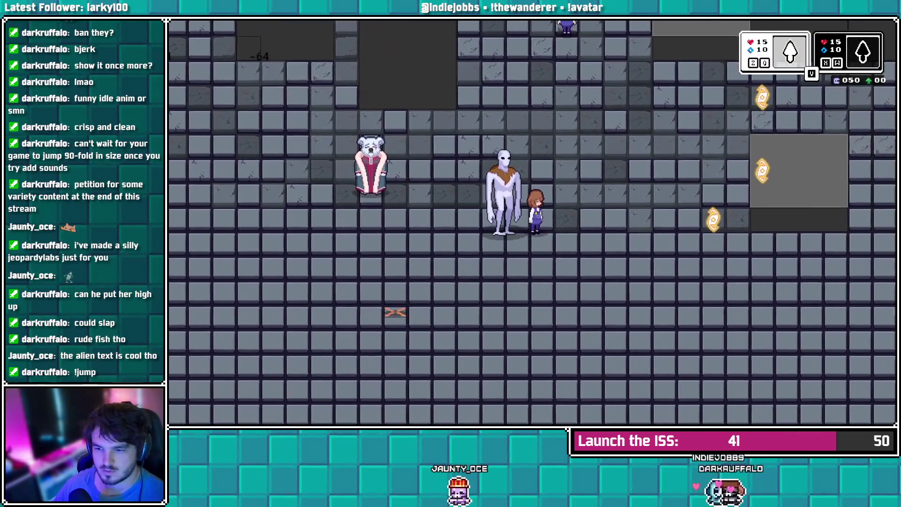
{"action": "key", "text": "Down"}
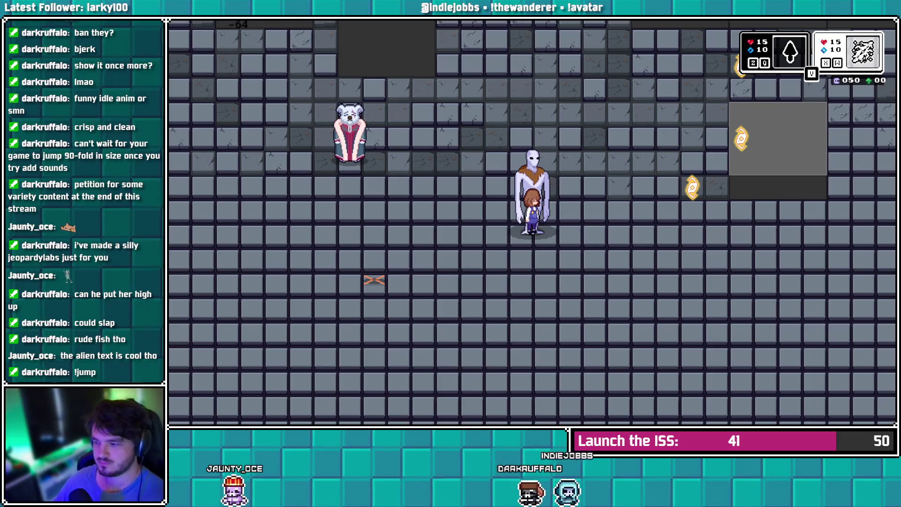
{"action": "key", "text": "Escape"}
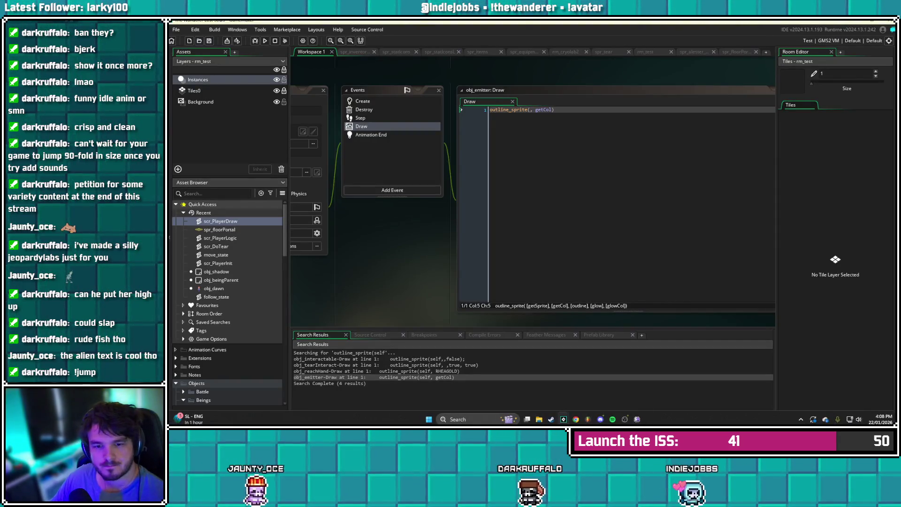
Open scr_PlayerDraw and jump from its line-12 outline_sprite call to the function definition with F12
{"action": "double_click", "coordinate": [223, 230]}
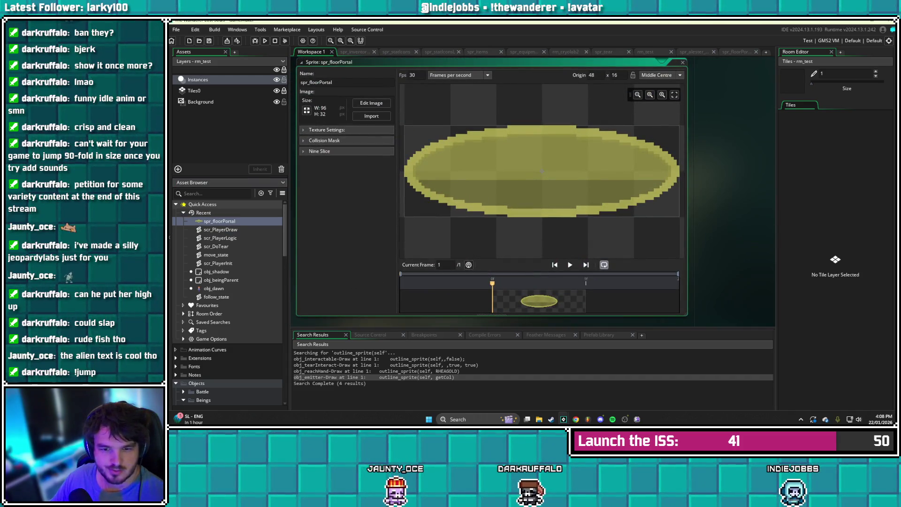
{"action": "double_click", "coordinate": [221, 229]}
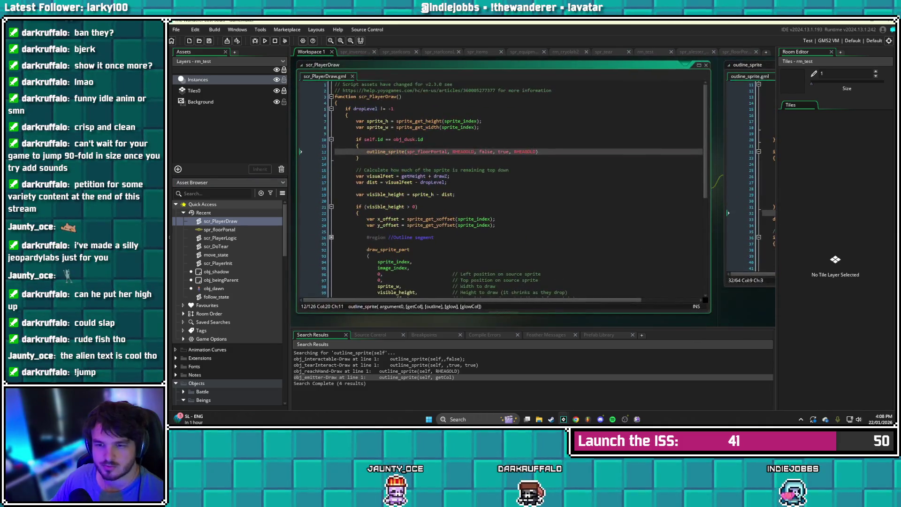
{"action": "left_click", "coordinate": [421, 152]}
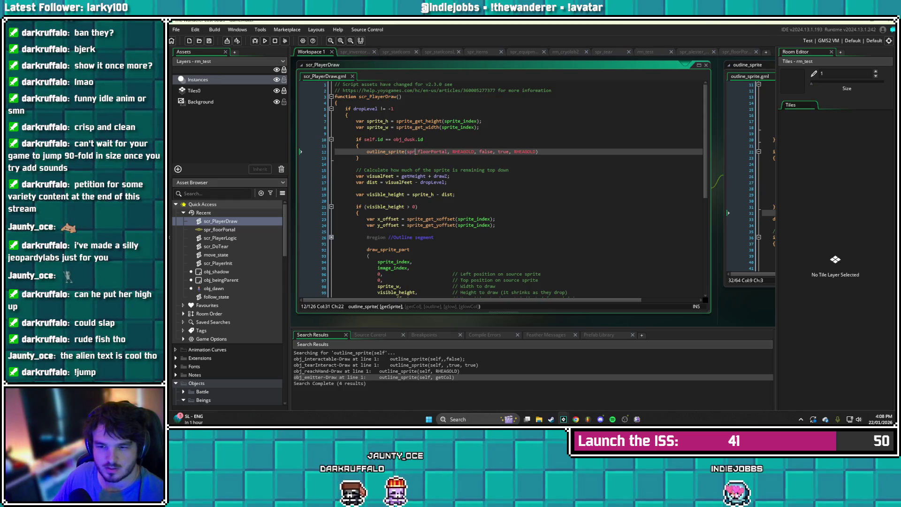
{"action": "left_click", "coordinate": [397, 151]}
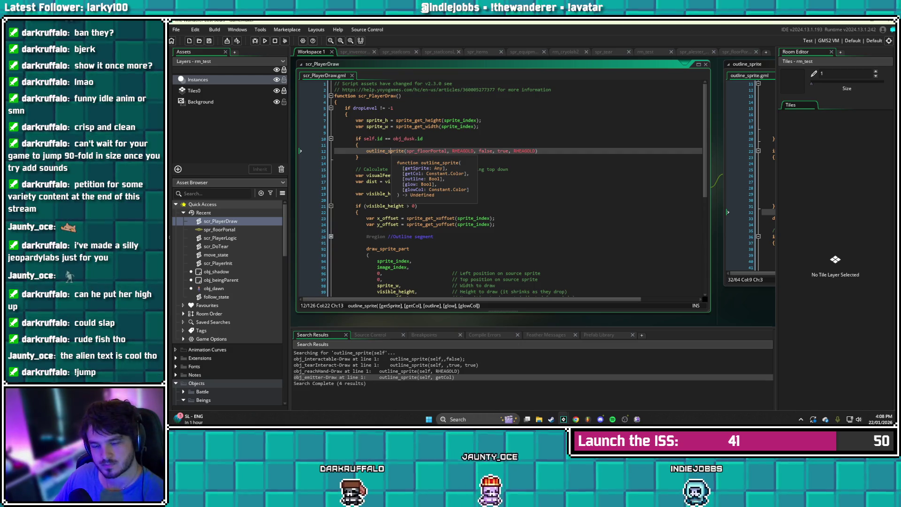
{"action": "key", "text": "F12"}
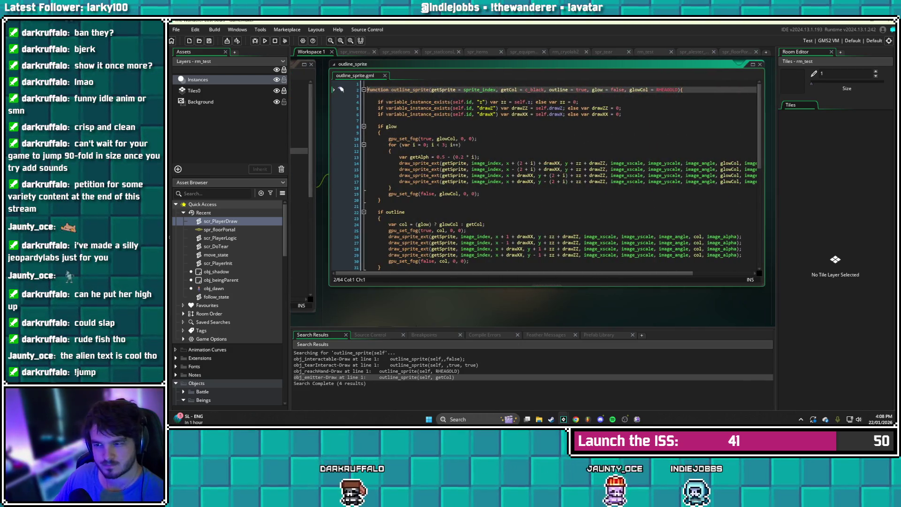
Add 'getX = x, getY = y' default parameters to outline_sprite's signature and save
{"action": "key", "text": "End"}
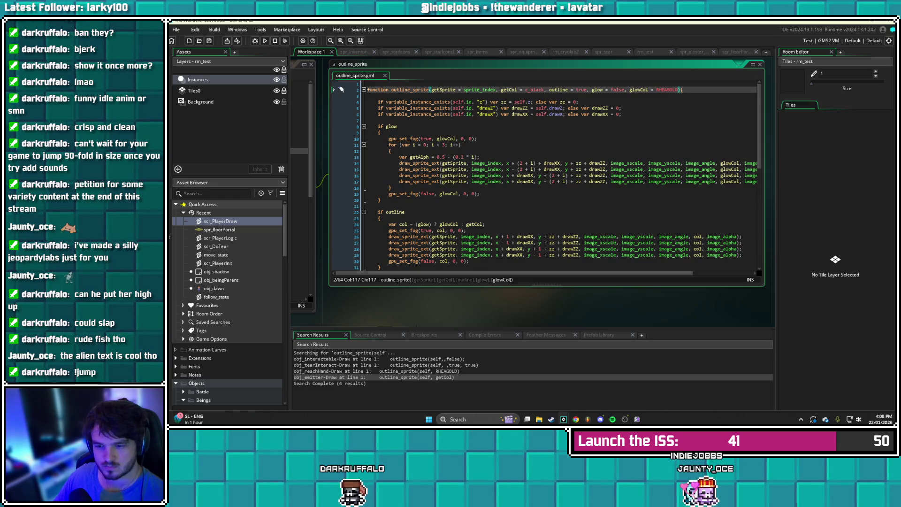
{"action": "type", "text": ", x = "}
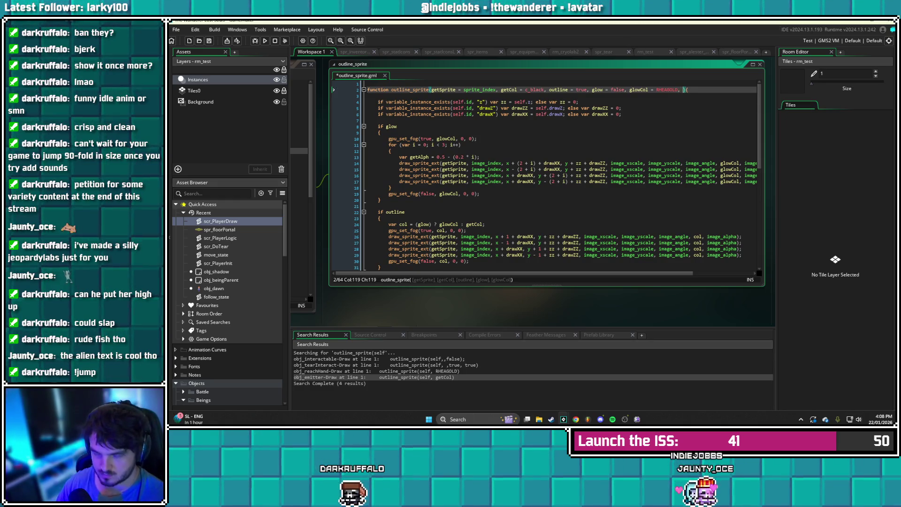
{"action": "type", "text": "0"}
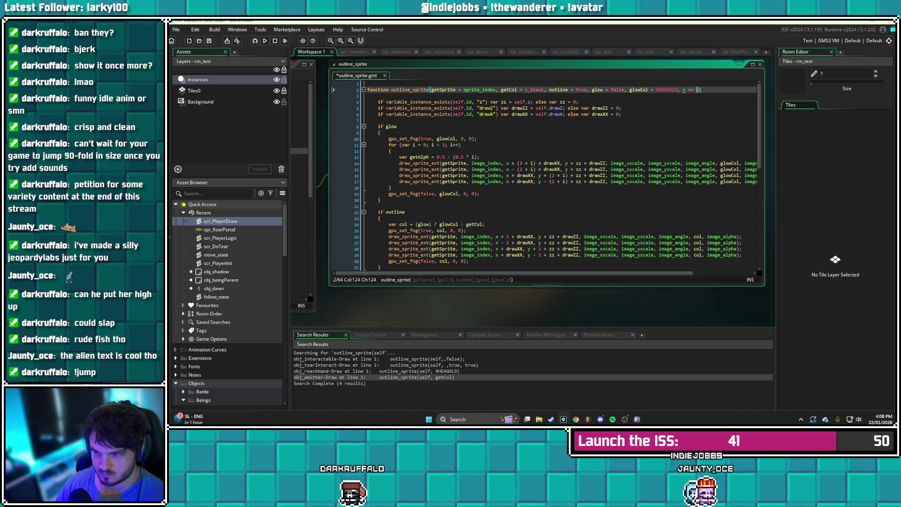
{"action": "key", "text": "BackSpace"}
{"action": "key", "text": "BackSpace"}
{"action": "key", "text": "BackSpace"}
{"action": "type", "text": "getX "}
{"action": "type", "text": "== x, getY"}
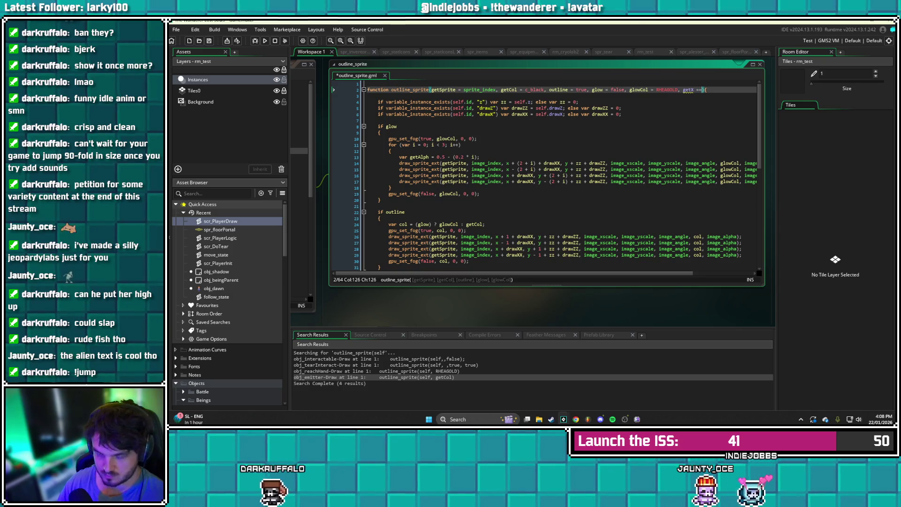
{"action": "type", "text": " == y"}
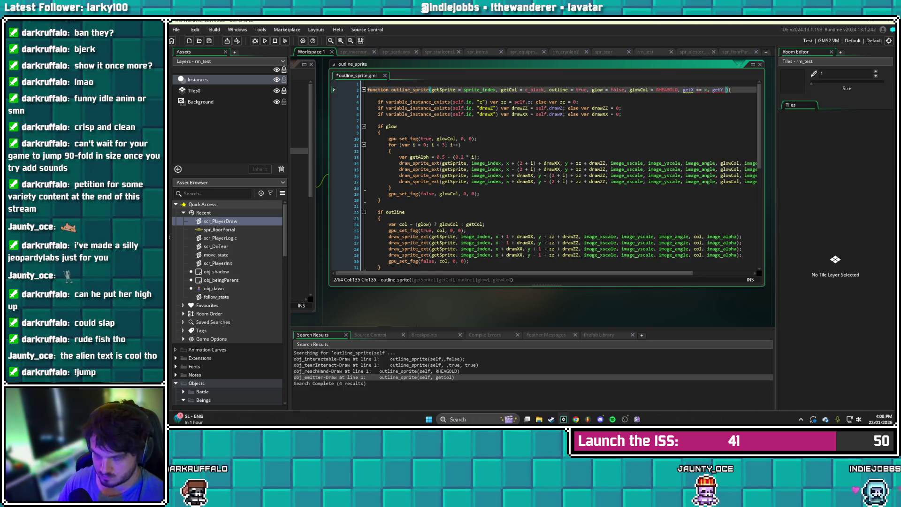
{"action": "key", "text": "ctrl+s"}
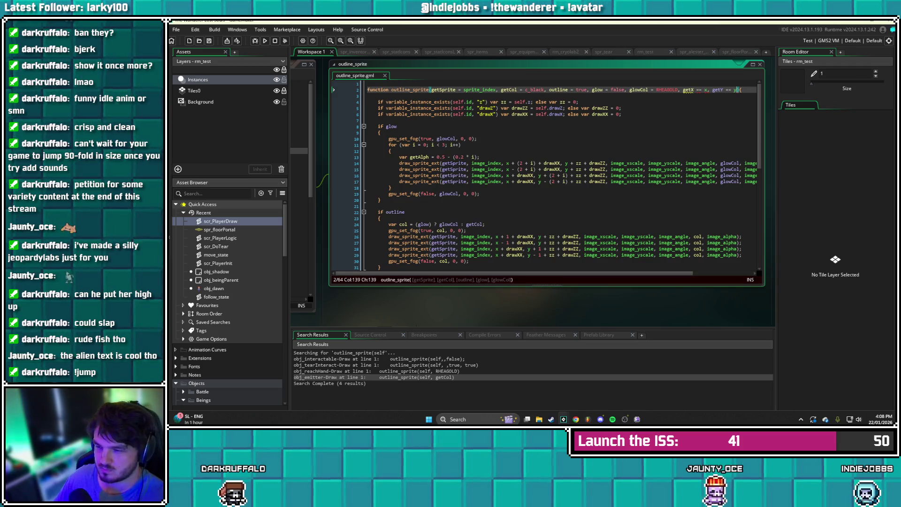
{"action": "left_click", "coordinate": [579, 102]}
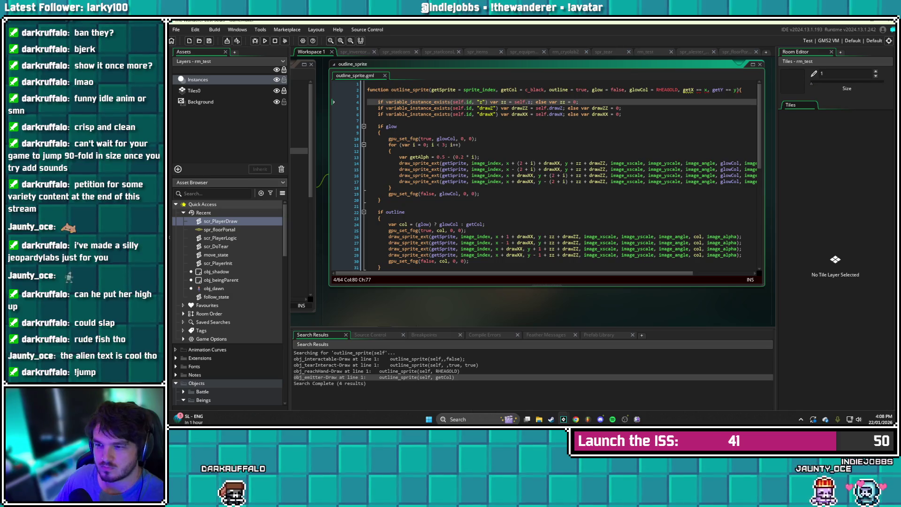
{"action": "left_click", "coordinate": [701, 90]}
{"action": "key", "text": "BackSpace"}
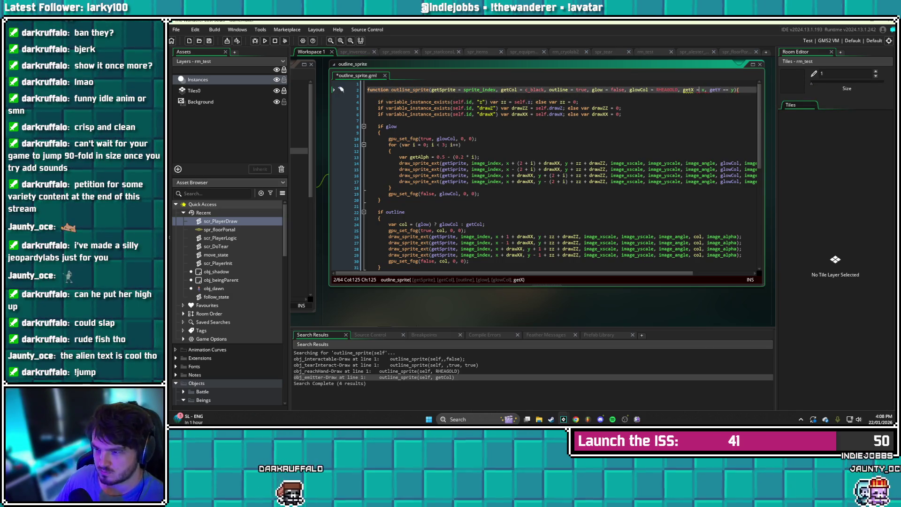
{"action": "left_click", "coordinate": [721, 90]}
{"action": "key", "text": "BackSpace"}
{"action": "key", "text": "End"}
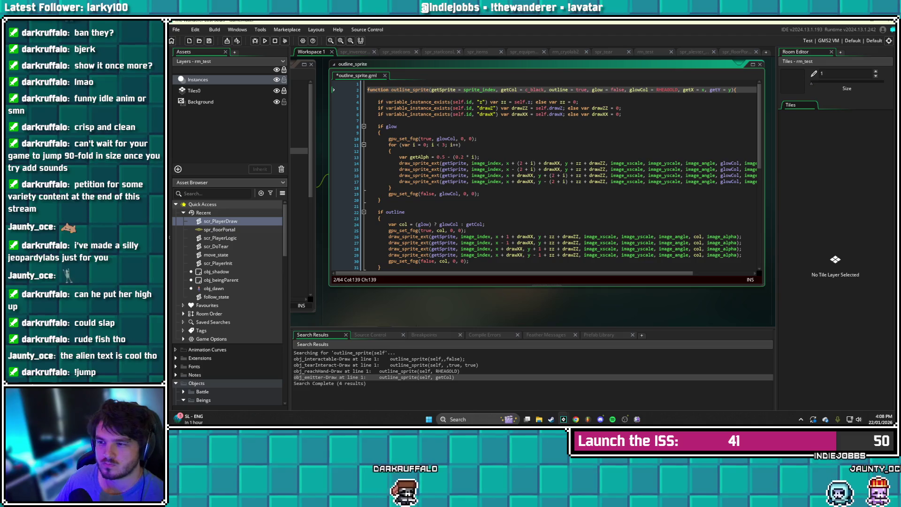
{"action": "key", "text": "ctrl+s"}
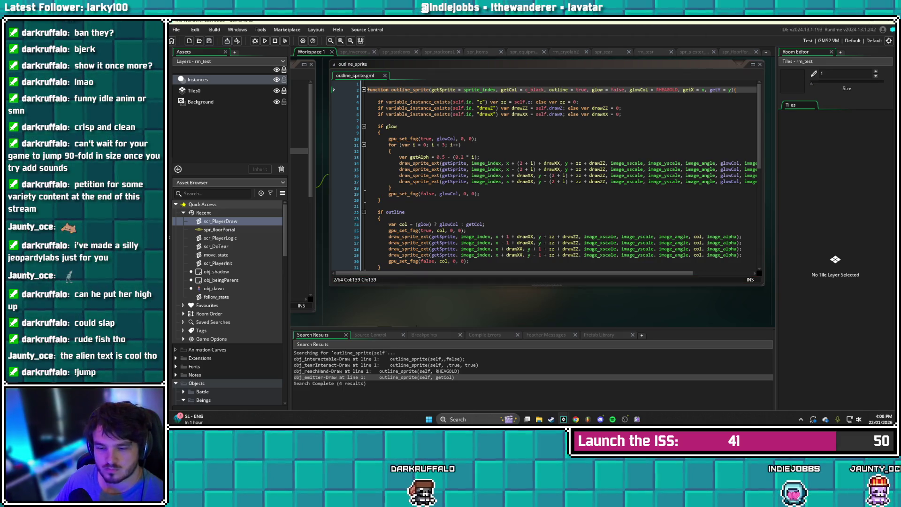
Reopen scr_PlayerDraw at the end of its outline_sprite call
{"action": "left_click", "coordinate": [219, 230]}
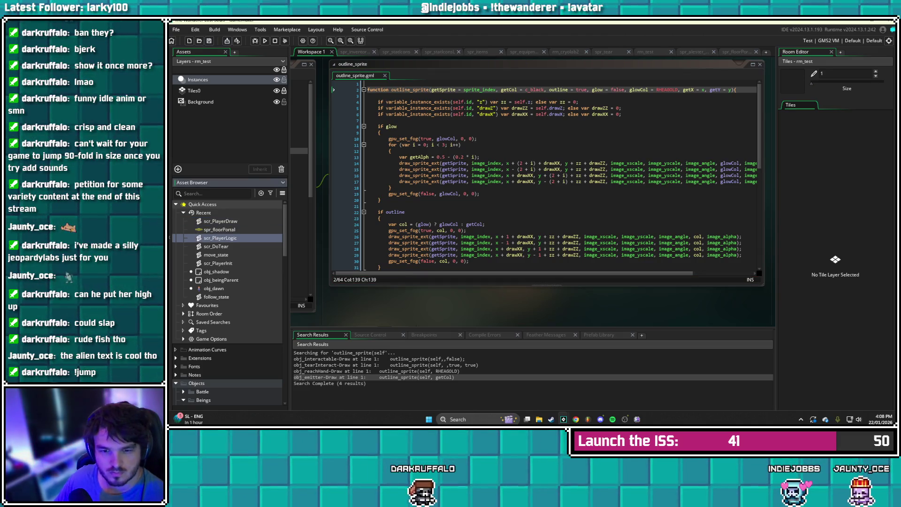
{"action": "double_click", "coordinate": [221, 221]}
{"action": "left_click", "coordinate": [533, 151]}
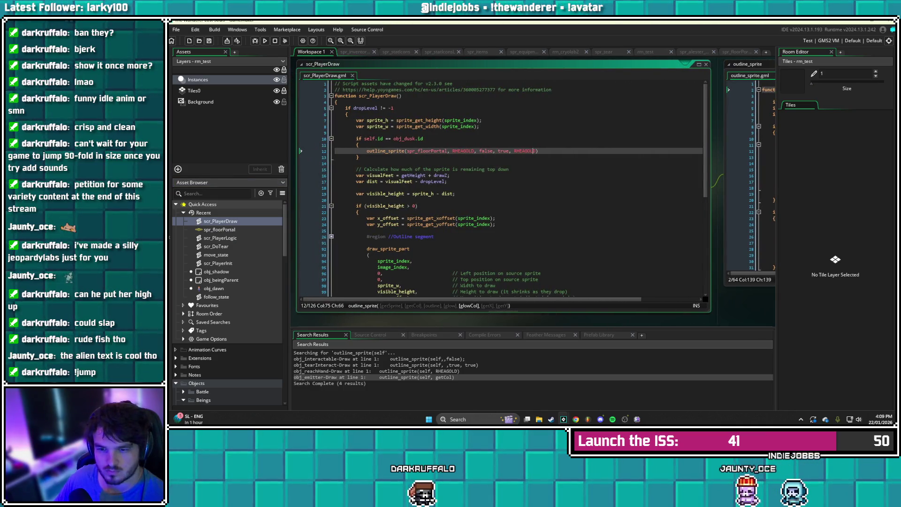
Append x and dropLevel as arguments to scr_PlayerDraw's line-12 outline_sprite call and save
{"action": "mouse_move", "coordinate": [533, 151]}
{"action": "key", "text": "Right"}
{"action": "type", "text": ", "}
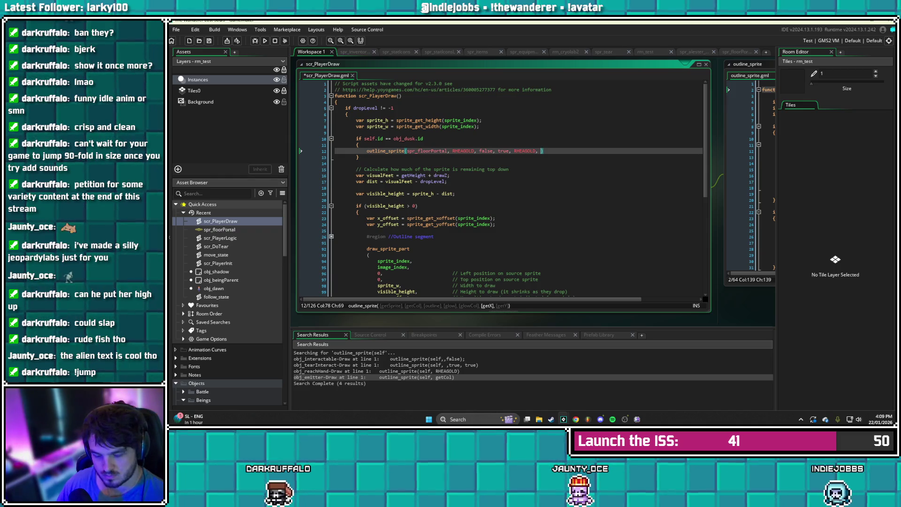
{"action": "type", "text": "x, get"}
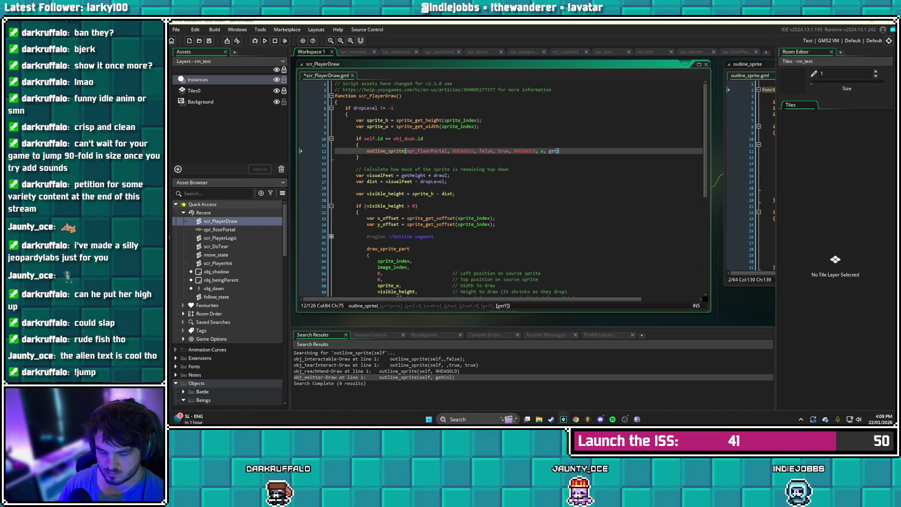
{"action": "type", "text": "Height"}
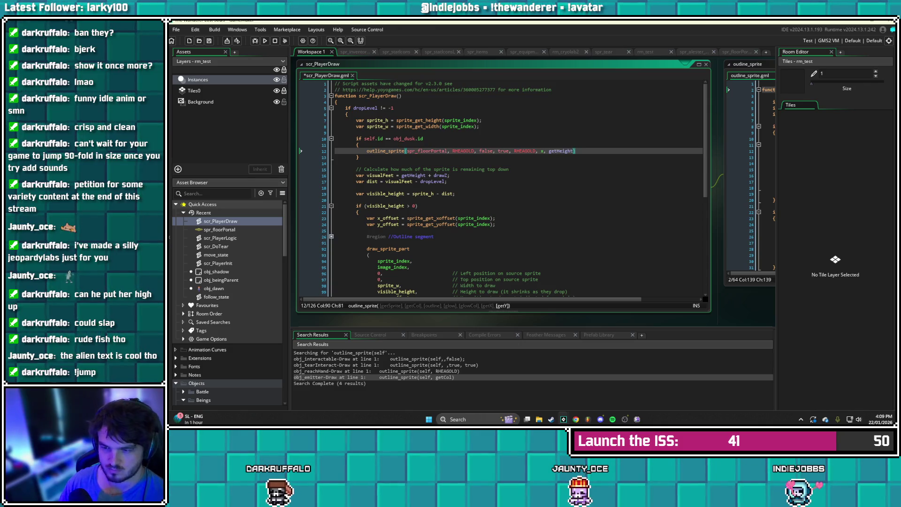
{"action": "key", "text": "BackSpace"}
{"action": "key", "text": "BackSpace"}
{"action": "key", "text": "BackSpace"}
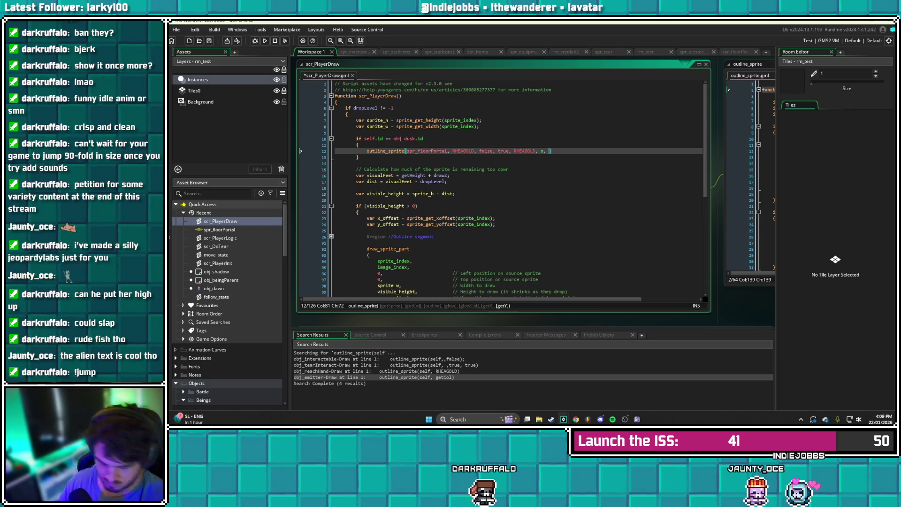
{"action": "type", "text": "dropLevel"}
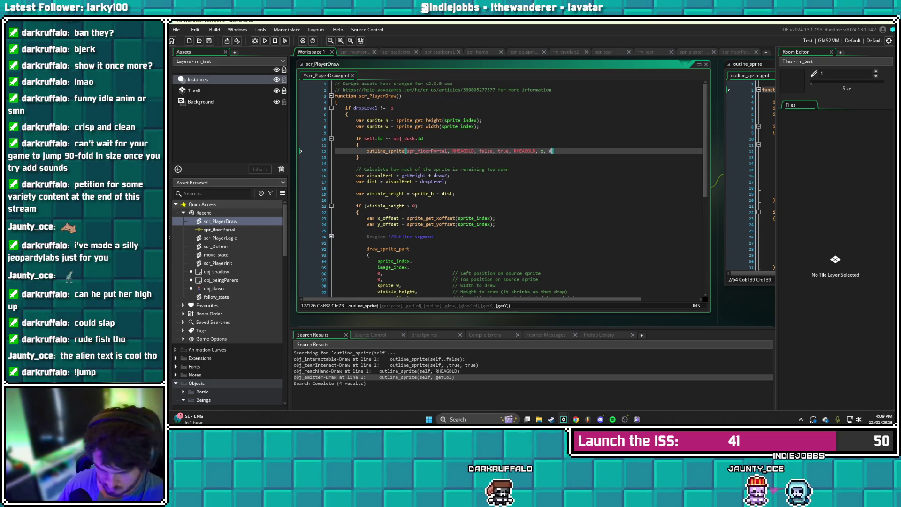
{"action": "key", "text": "ctrl+s"}
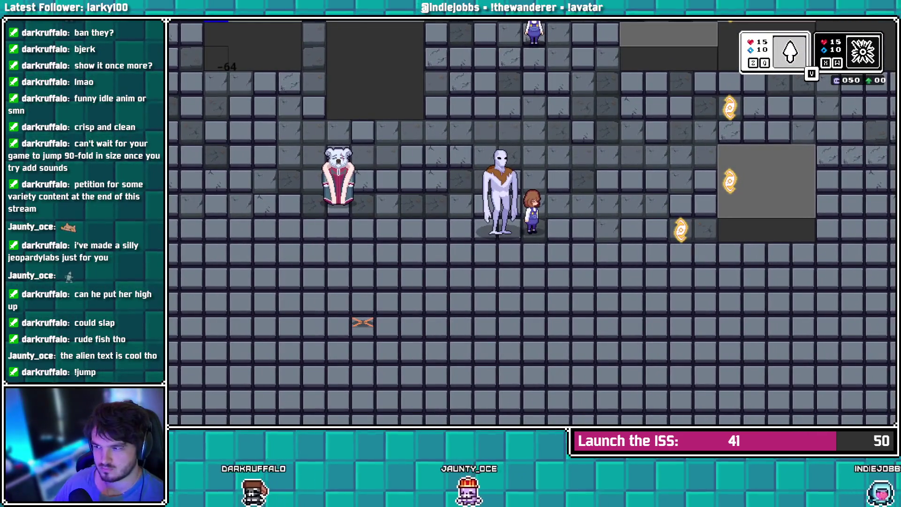
{"action": "key", "text": "Left"}
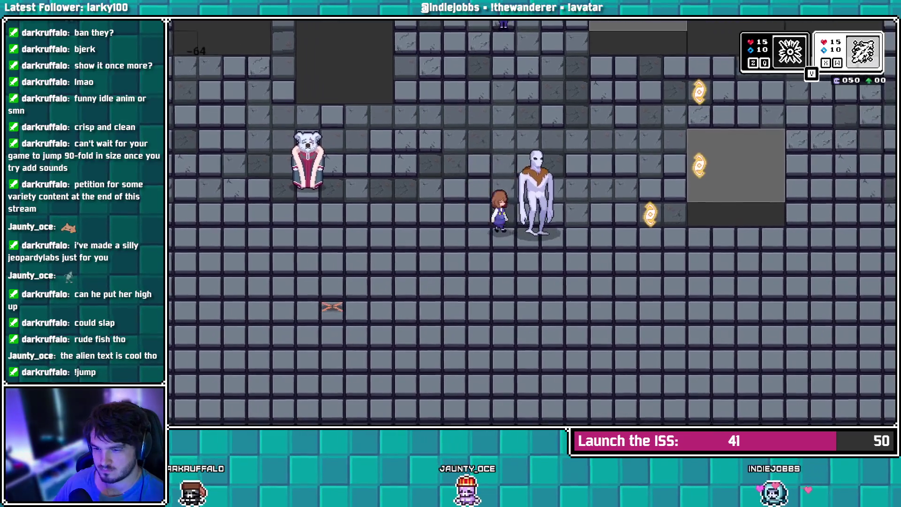
{"action": "key", "text": "z"}
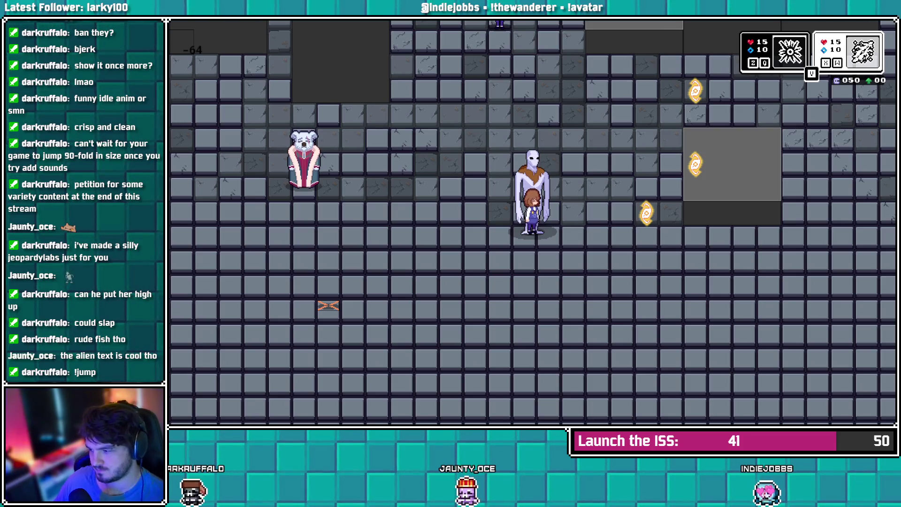
{"action": "key", "text": "alt+Tab"}
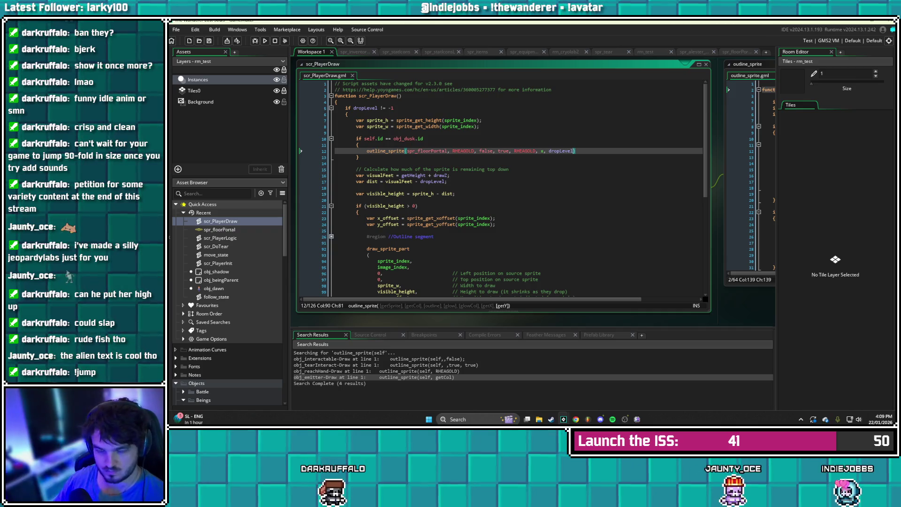
Go to outline_sprite's definition and make line 14's glow draw use getX and getY
{"action": "key", "text": "F12"}
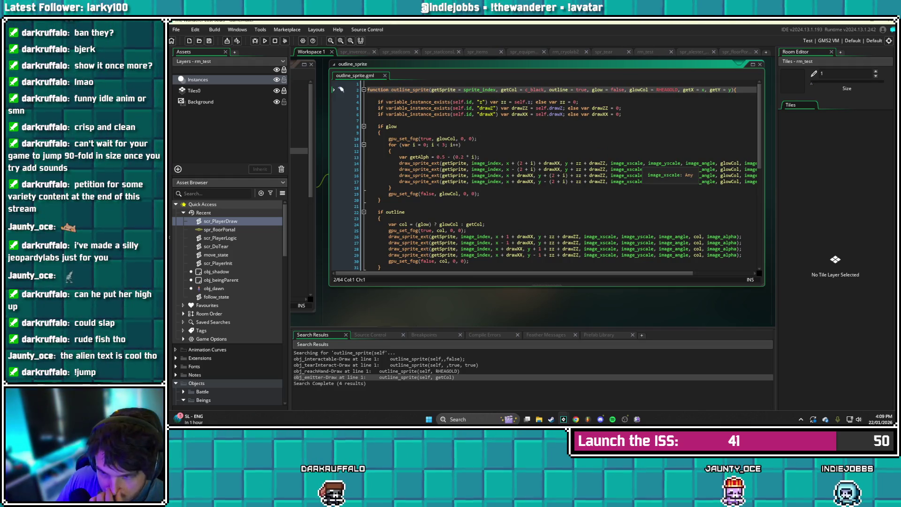
{"action": "left_click", "coordinate": [637, 175]}
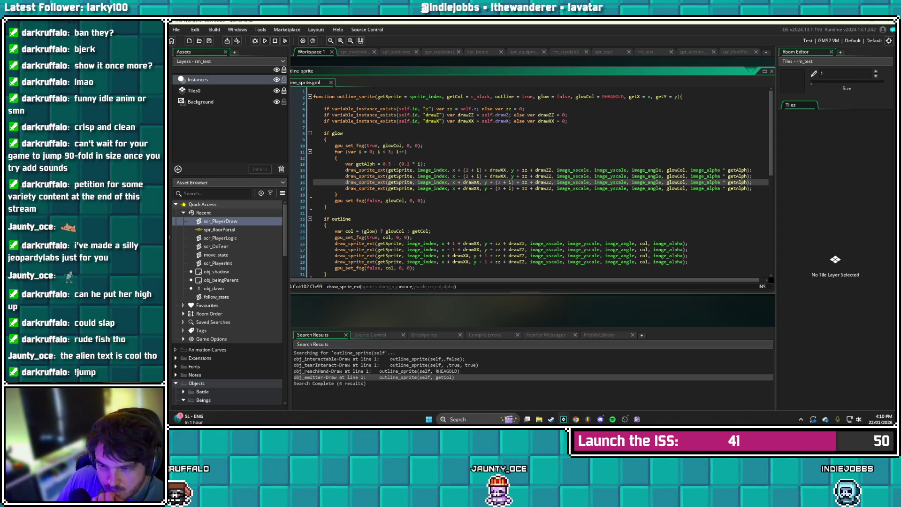
{"action": "left_click", "coordinate": [454, 170]}
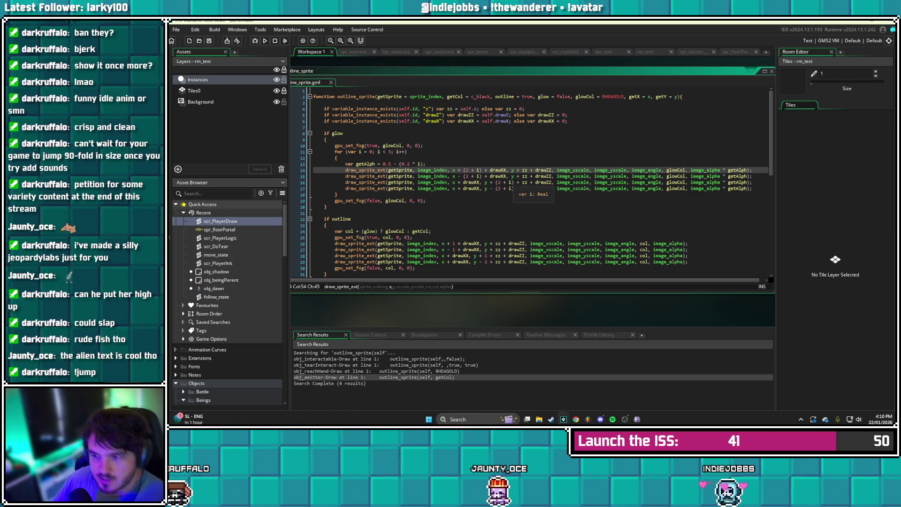
{"action": "key", "text": "BackSpace"}
{"action": "type", "text": "getX"}
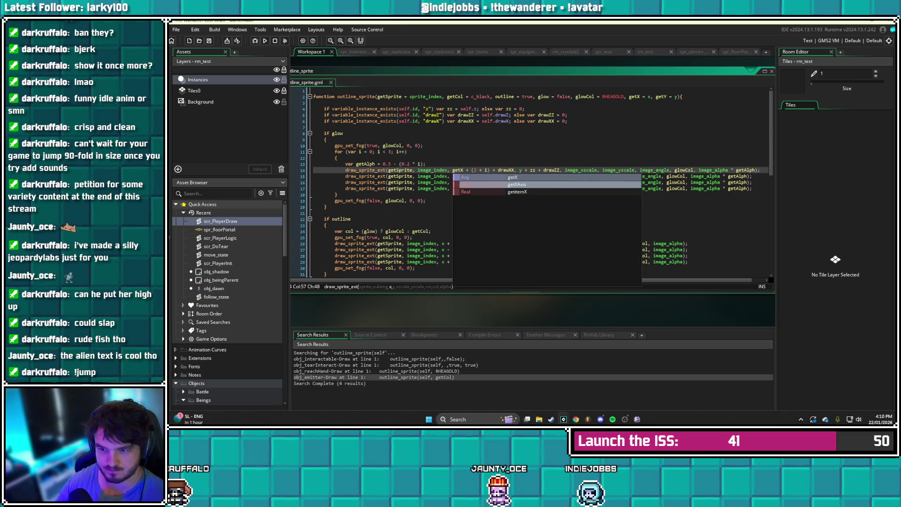
{"action": "left_click", "coordinate": [418, 170]}
{"action": "left_click", "coordinate": [520, 170]}
{"action": "key", "text": "BackSpace"}
{"action": "type", "text": "getY"}
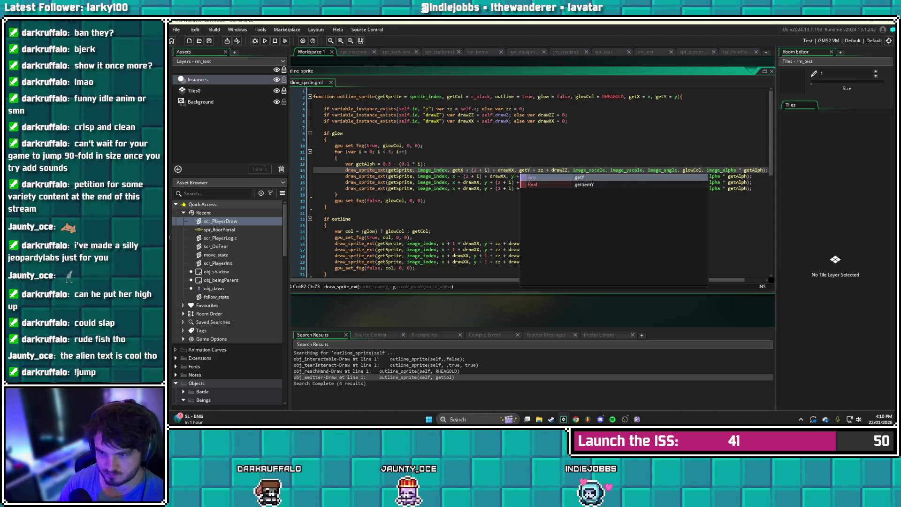
Make line 15's glow draw use getX and getY, then bring up search from line 16
{"action": "left_click", "coordinate": [458, 176]}
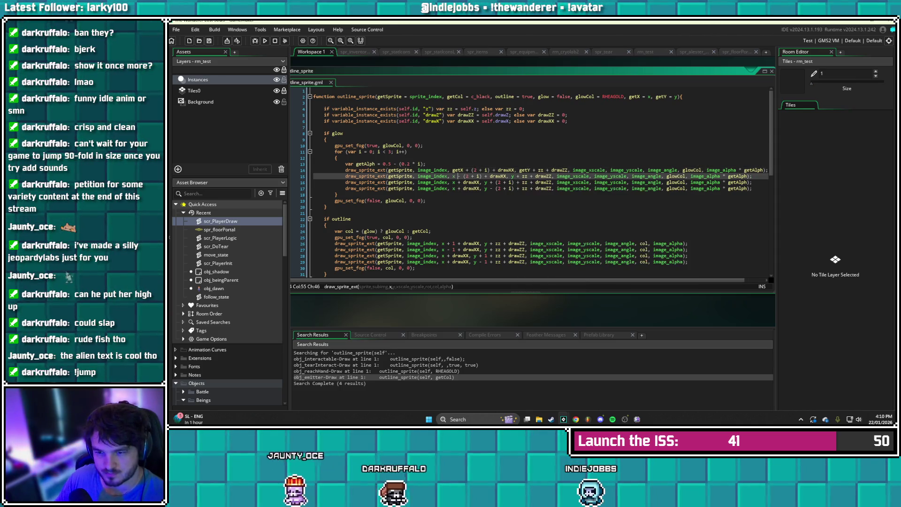
{"action": "key", "text": "BackSpace"}
{"action": "type", "text": "getX"}
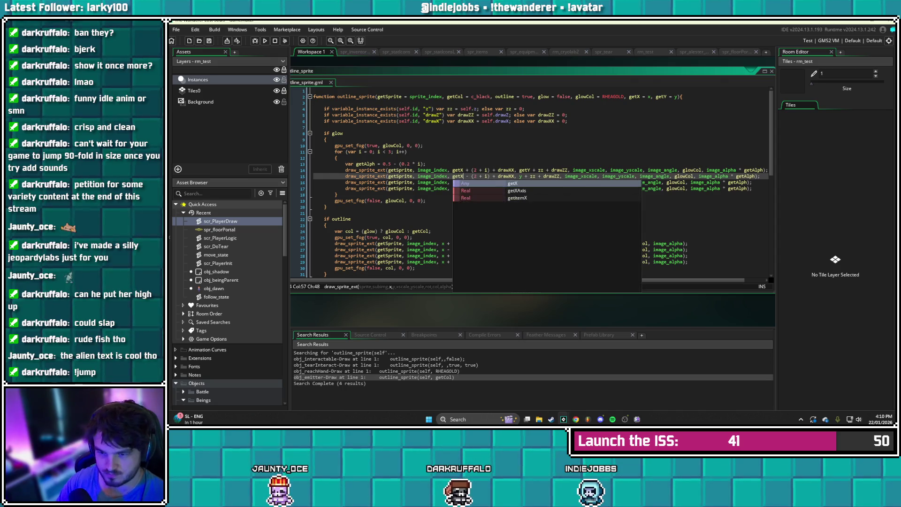
{"action": "key", "text": "Right"}
{"action": "left_click", "coordinate": [521, 176]}
{"action": "key", "text": "BackSpace"}
{"action": "type", "text": "getY"}
{"action": "key", "text": "Left"}
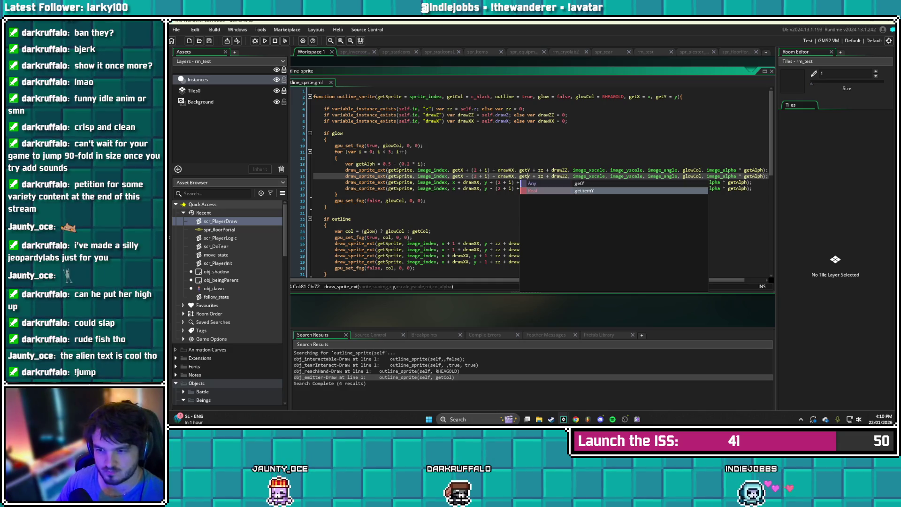
{"action": "left_click", "coordinate": [458, 176]}
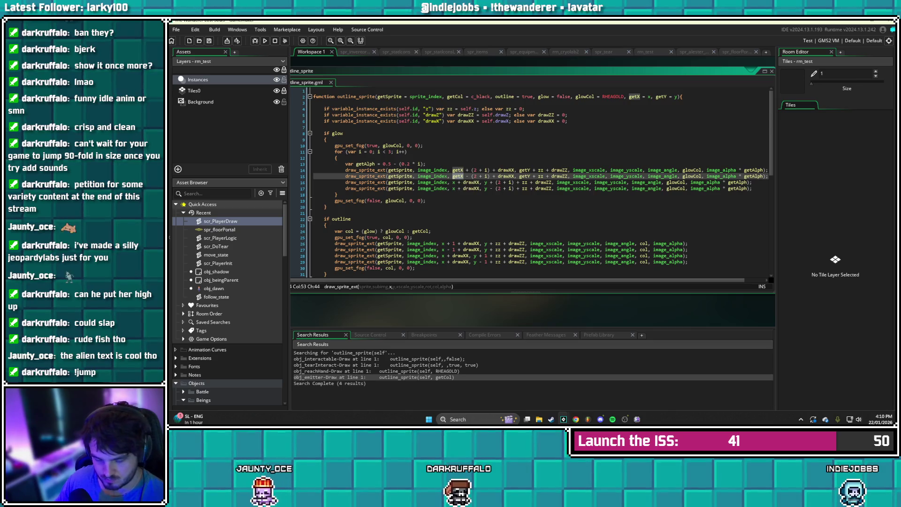
{"action": "left_click", "coordinate": [455, 182]}
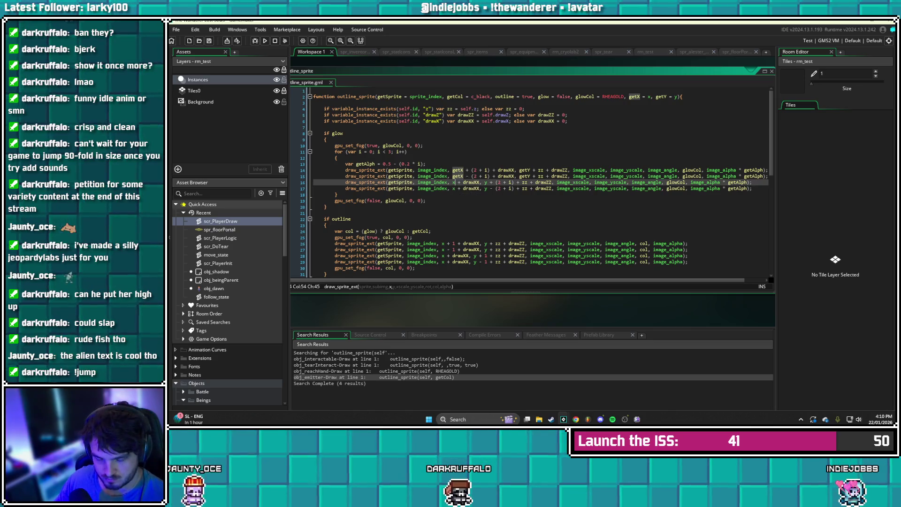
{"action": "key", "text": "ctrl+f"}
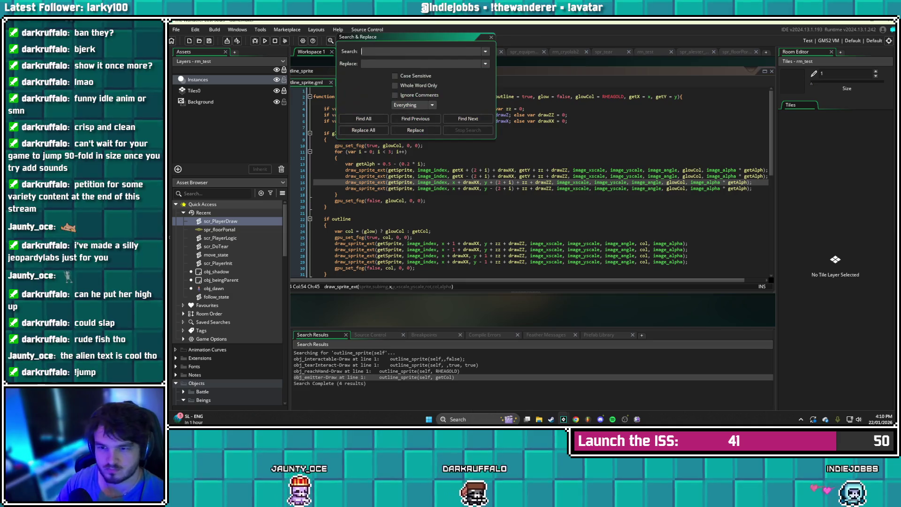
Search outline_sprite for 'x' with Whole Word and Case Sensitive matching enabled
{"action": "mouse_move", "coordinate": [408, 37]}
{"action": "left_mouse_down"}
{"action": "mouse_move", "coordinate": [493, 102]}
{"action": "mouse_move", "coordinate": [646, 117]}
{"action": "mouse_move", "coordinate": [635, 105]}
{"action": "left_mouse_up"}
{"action": "left_click", "coordinate": [718, 105]}
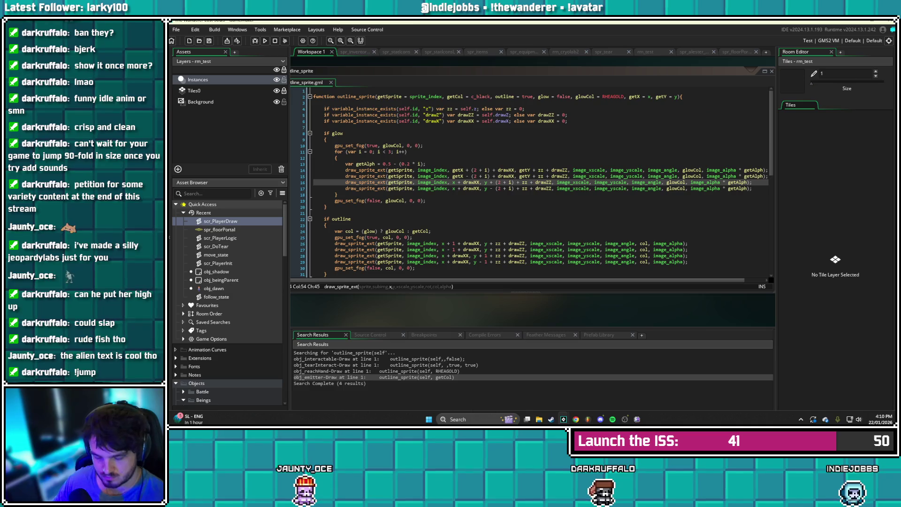
{"action": "left_click", "coordinate": [525, 108]}
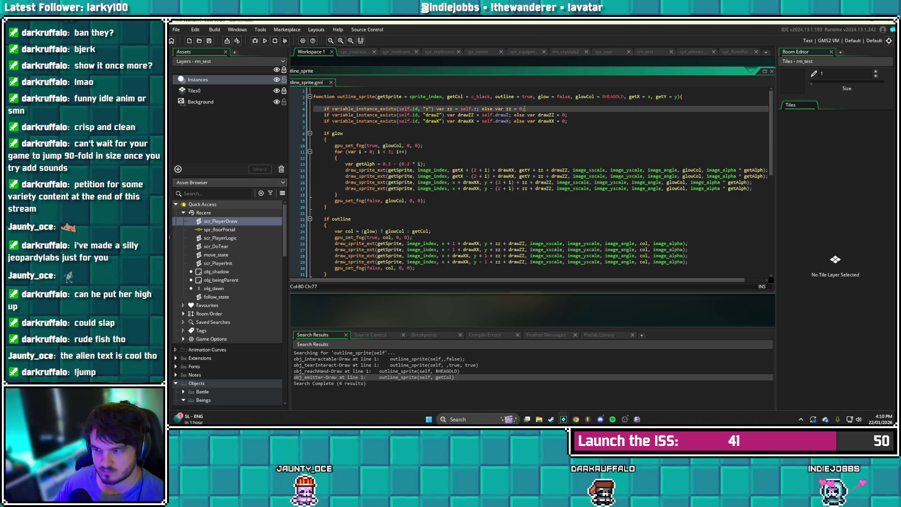
{"action": "key", "text": "ctrl+f"}
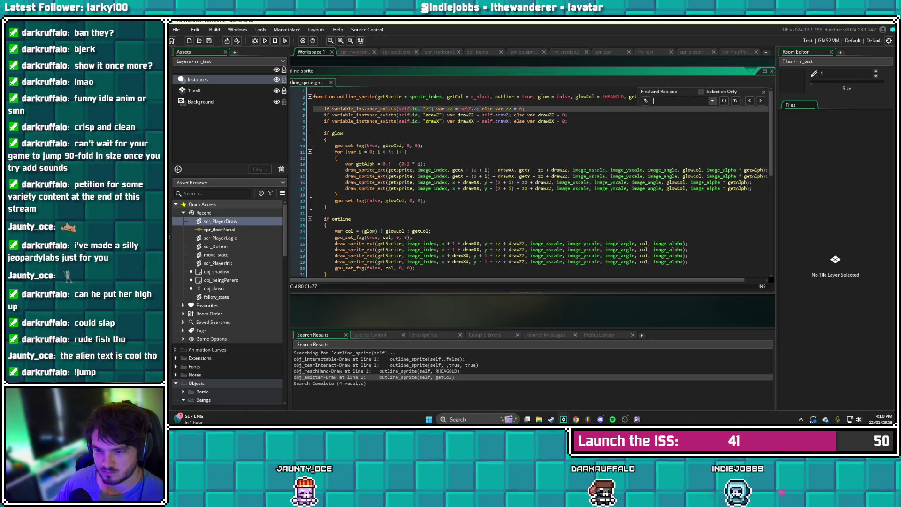
{"action": "type", "text": "x"}
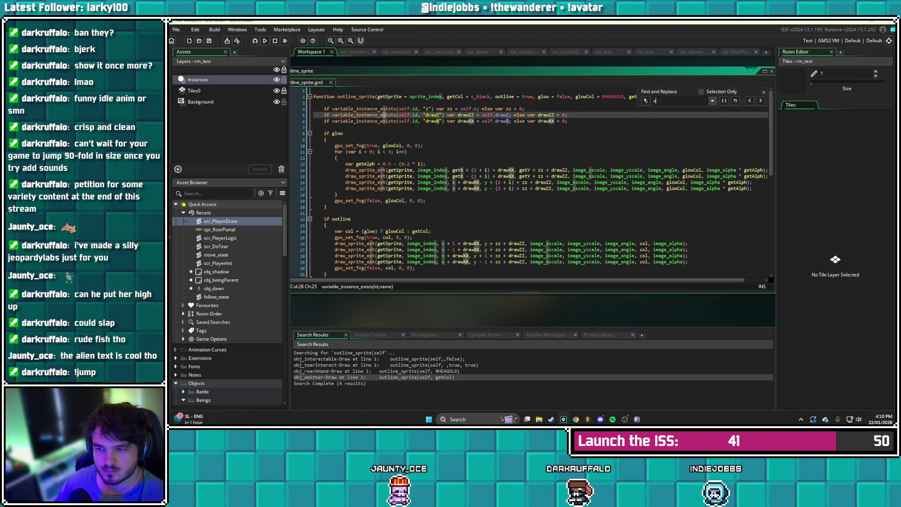
{"action": "key", "text": "Down"}
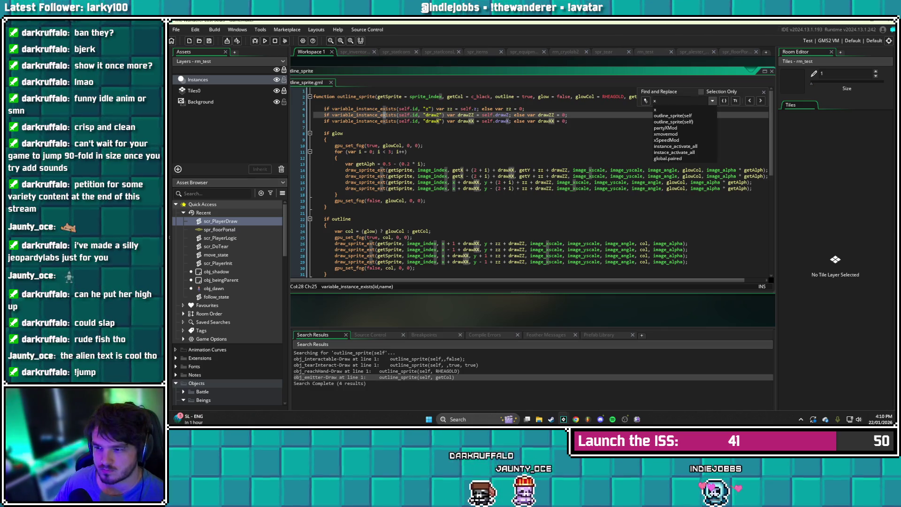
{"action": "left_click", "coordinate": [645, 101]}
{"action": "left_click", "coordinate": [646, 101]}
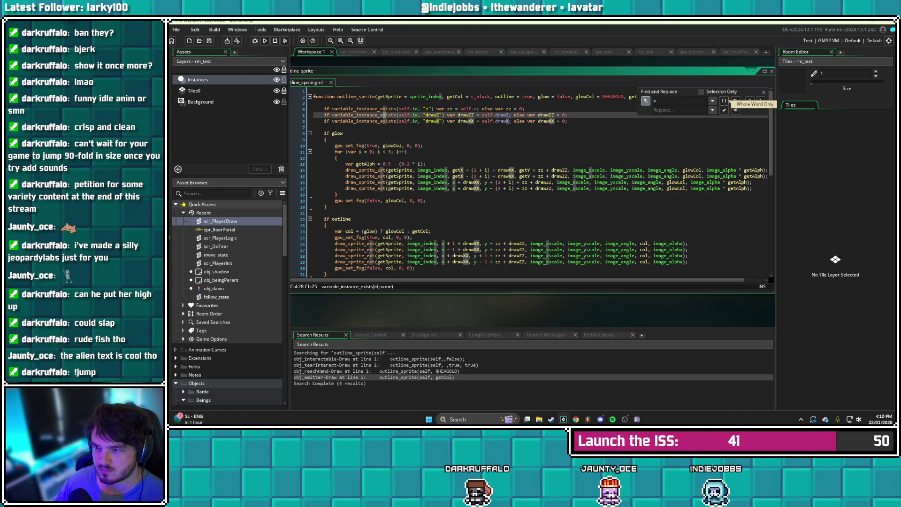
{"action": "left_click", "coordinate": [724, 101]}
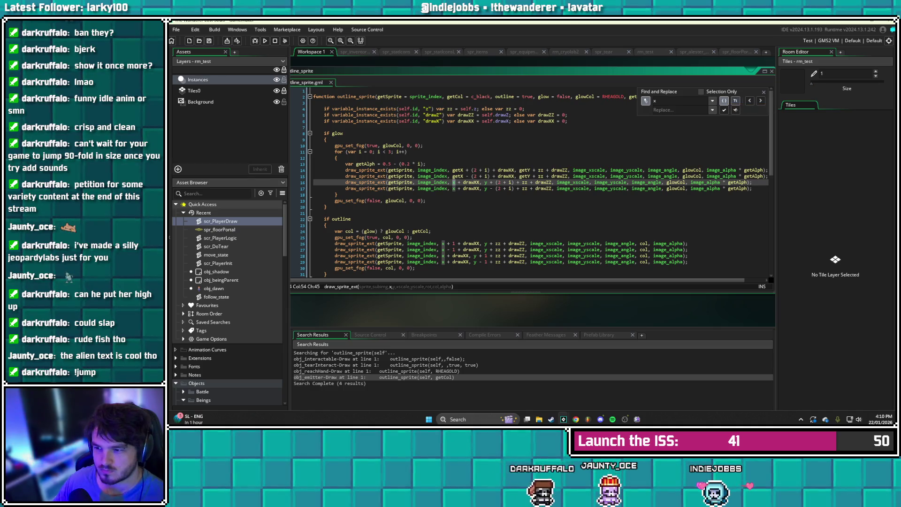
{"action": "left_click", "coordinate": [735, 101]}
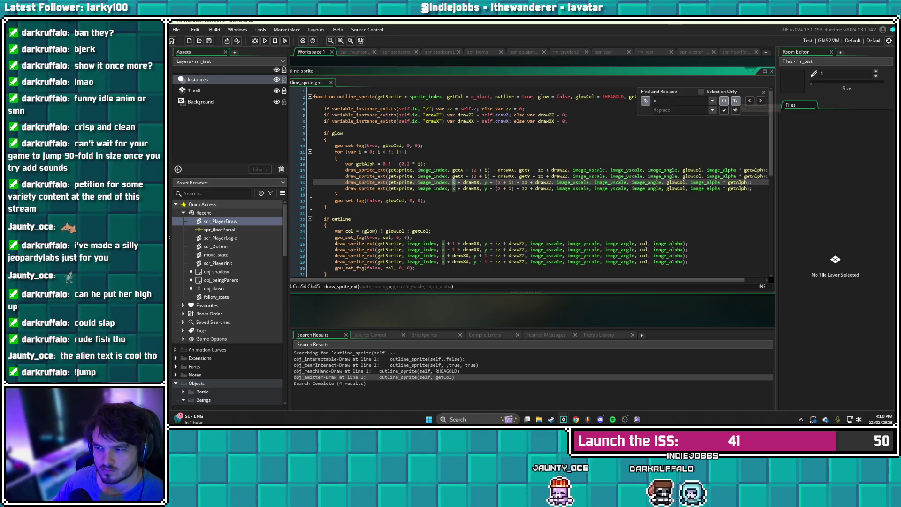
Replace all standalone x occurrences with getX
{"action": "left_click", "coordinate": [657, 110]}
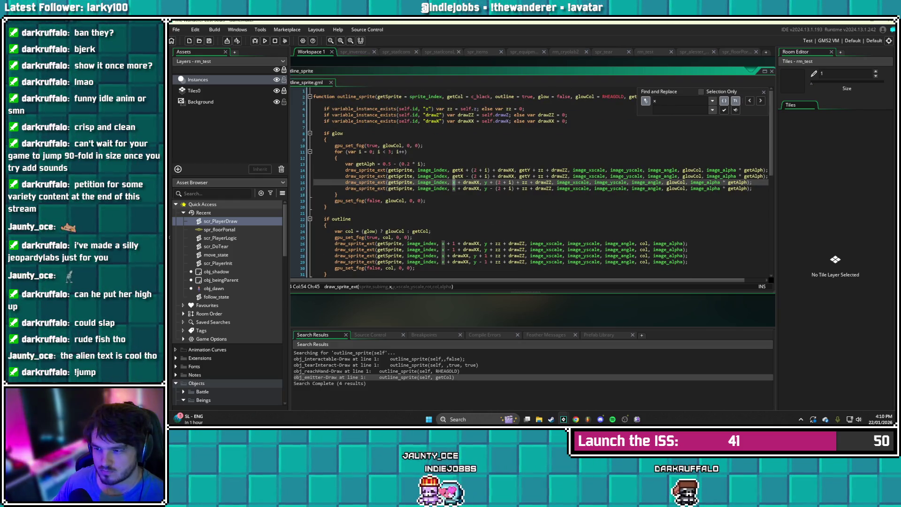
{"action": "scroll", "coordinate": [535, 183], "scroll_direction": "down", "scroll_amount": 1}
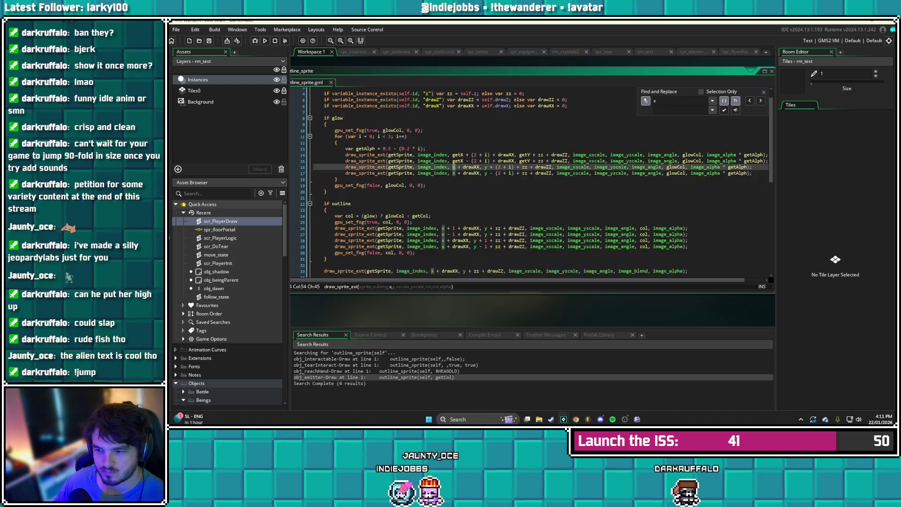
{"action": "scroll", "coordinate": [531, 183], "scroll_direction": "down", "scroll_amount": 3}
{"action": "scroll", "coordinate": [535, 183], "scroll_direction": "down", "scroll_amount": 8}
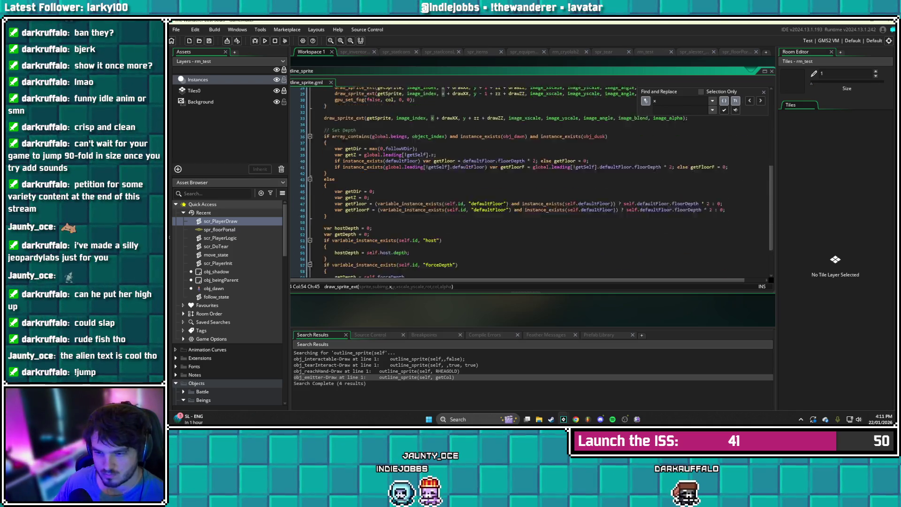
{"action": "scroll", "coordinate": [535, 183], "scroll_direction": "up", "scroll_amount": 12}
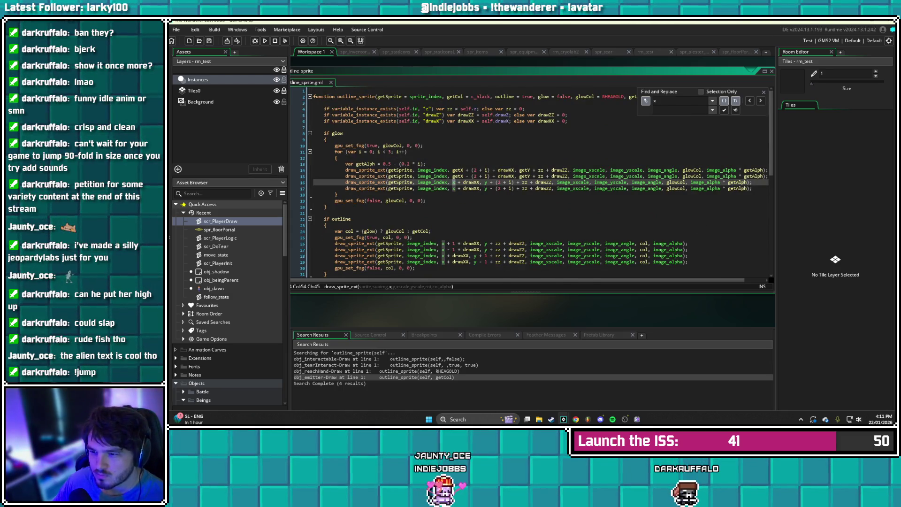
{"action": "type", "text": "getX"}
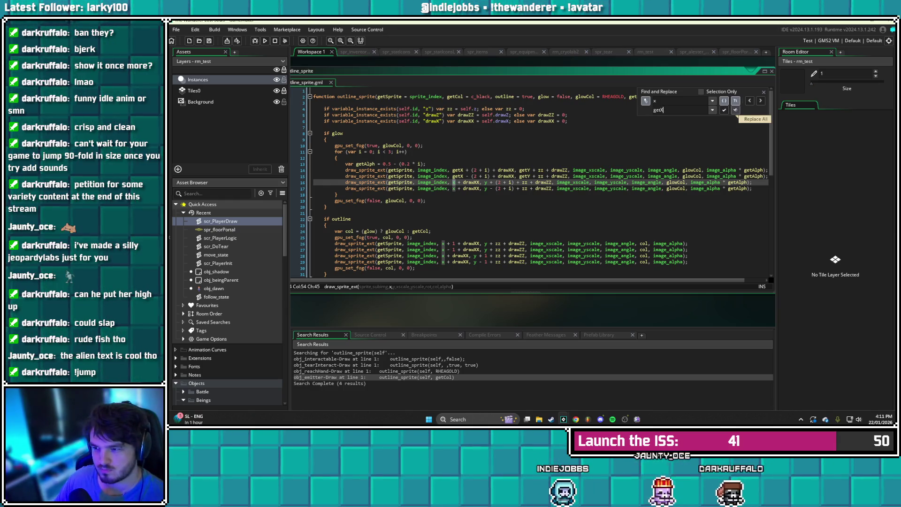
{"action": "left_click", "coordinate": [736, 110]}
{"action": "scroll", "coordinate": [732, 141], "scroll_direction": "up", "scroll_amount": 10}
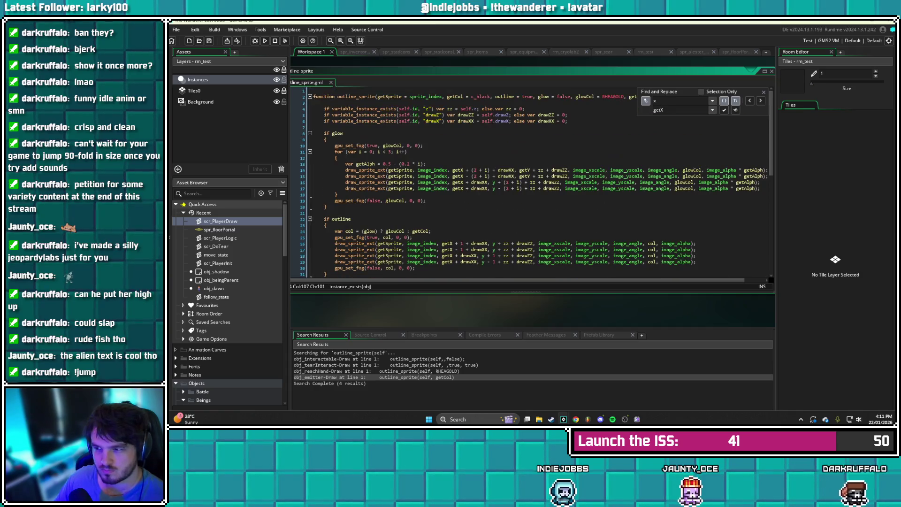
Change getX's default back to x in the outline_sprite signature, then reopen find near line 13
{"action": "left_click", "coordinate": [764, 92]}
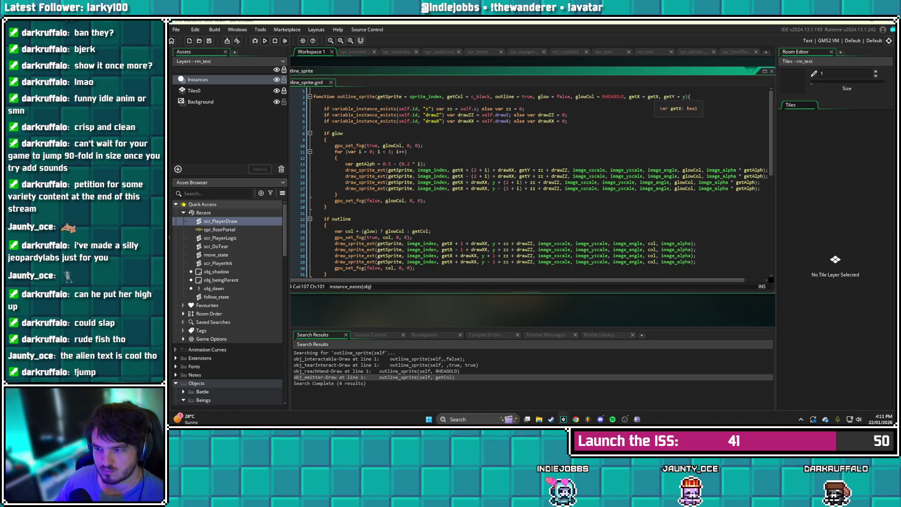
{"action": "left_click", "coordinate": [659, 97]}
{"action": "key", "text": "BackSpace"}
{"action": "key", "text": "BackSpace"}
{"action": "key", "text": "BackSpace"}
{"action": "type", "text": "x"}
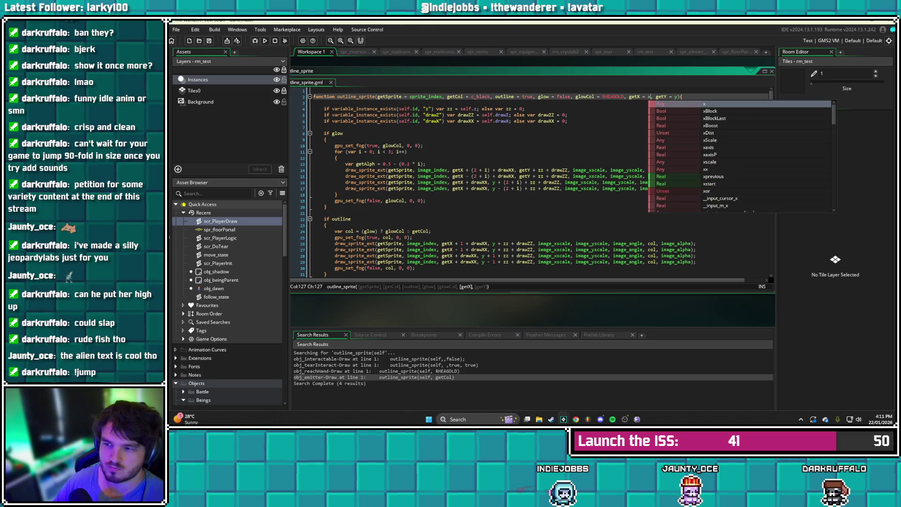
{"action": "left_click", "coordinate": [327, 139]}
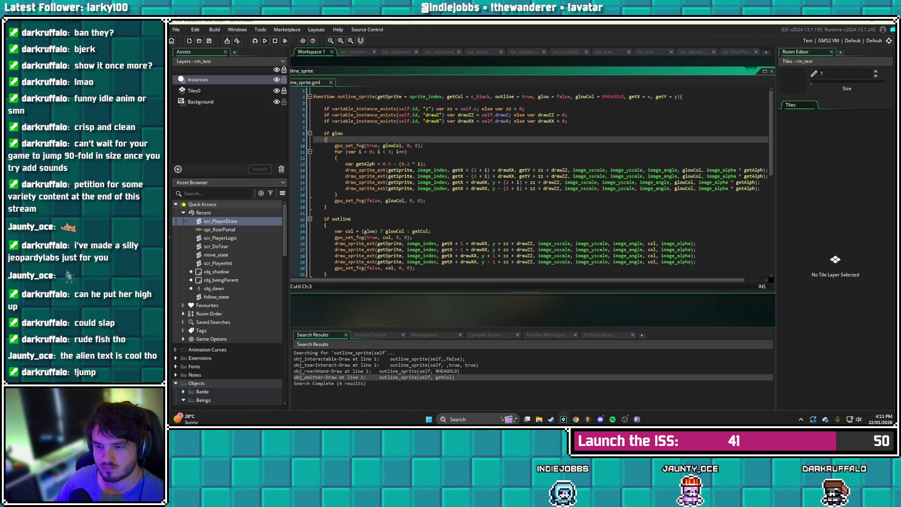
{"action": "left_click", "coordinate": [425, 164]}
{"action": "key", "text": "ctrl+f"}
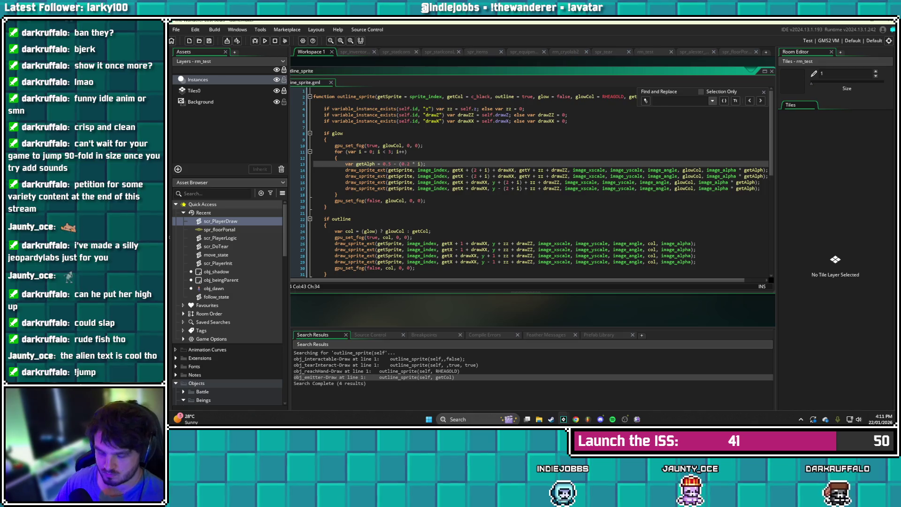
{"action": "left_click", "coordinate": [427, 170]}
Replace every whole-word, case-sensitive y in outline_sprite with getY using Replace All
{"action": "type", "text": "y"}
{"action": "left_click", "coordinate": [645, 100]}
{"action": "left_click", "coordinate": [724, 101]}
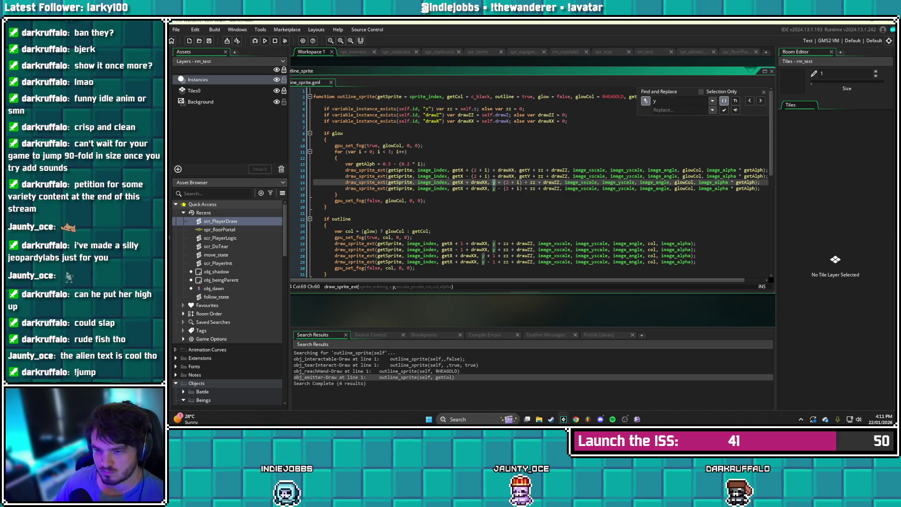
{"action": "scroll", "coordinate": [535, 183], "scroll_direction": "down", "scroll_amount": 10}
{"action": "scroll", "coordinate": [535, 183], "scroll_direction": "up", "scroll_amount": 10}
{"action": "left_click", "coordinate": [735, 100]}
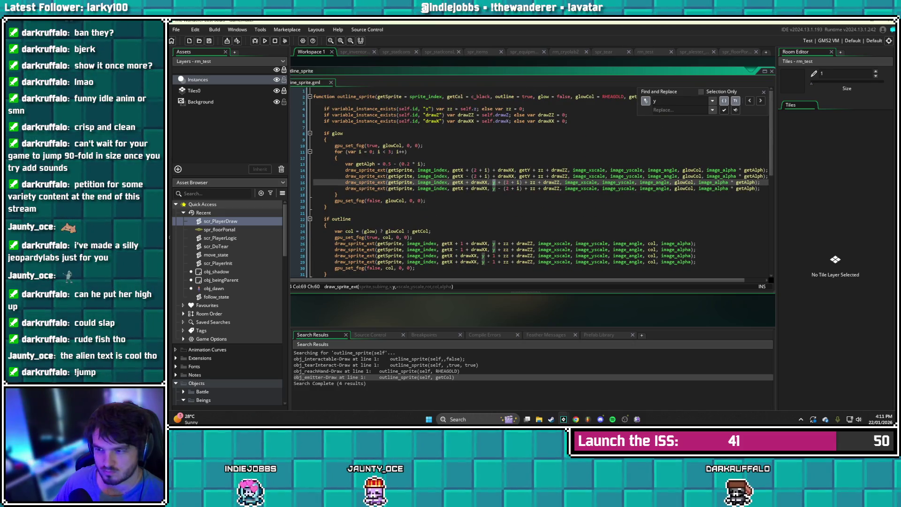
{"action": "left_click", "coordinate": [653, 110]}
{"action": "type", "text": "etY"}
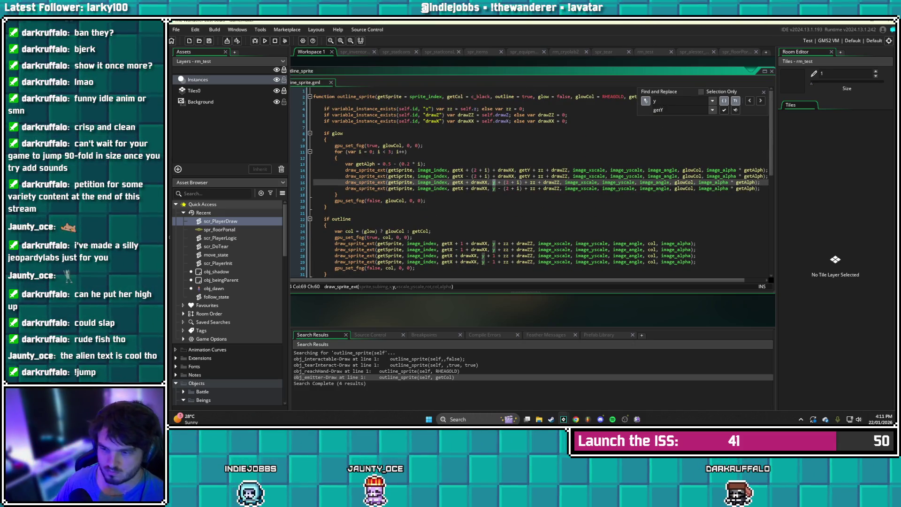
{"action": "left_click", "coordinate": [735, 109]}
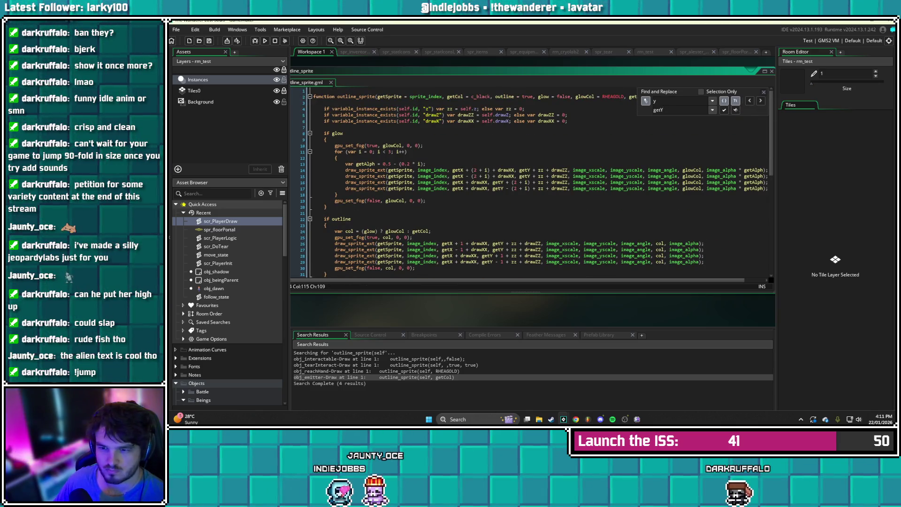
Restore getY's default to y in the signature and run the game
{"action": "left_click", "coordinate": [763, 92]}
{"action": "left_click", "coordinate": [686, 97]}
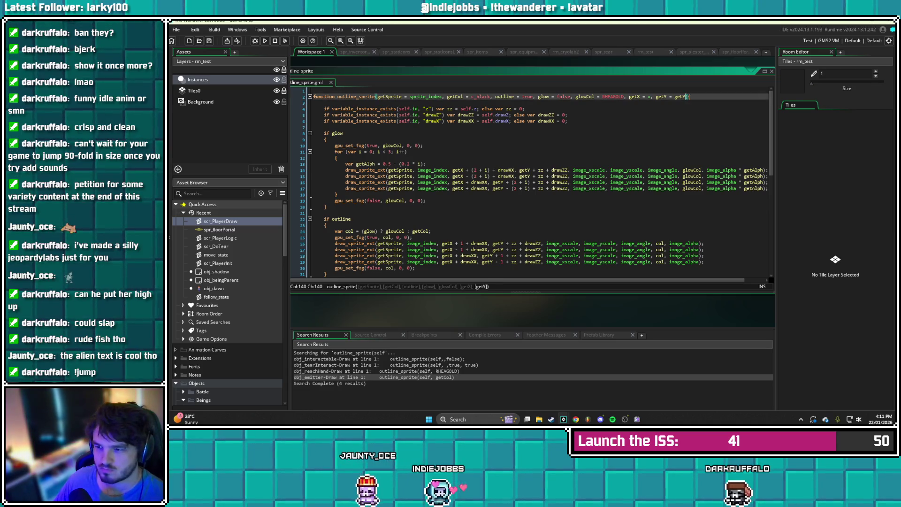
{"action": "key", "text": "BackSpace"}
{"action": "key", "text": "BackSpace"}
{"action": "key", "text": "BackSpace"}
{"action": "type", "text": "y"}
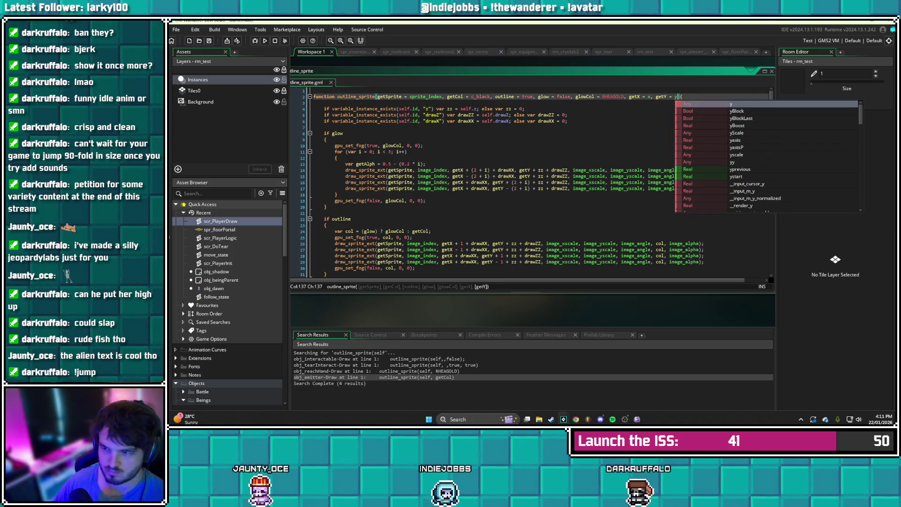
{"action": "left_click", "coordinate": [568, 121]}
{"action": "key", "text": "F5"}
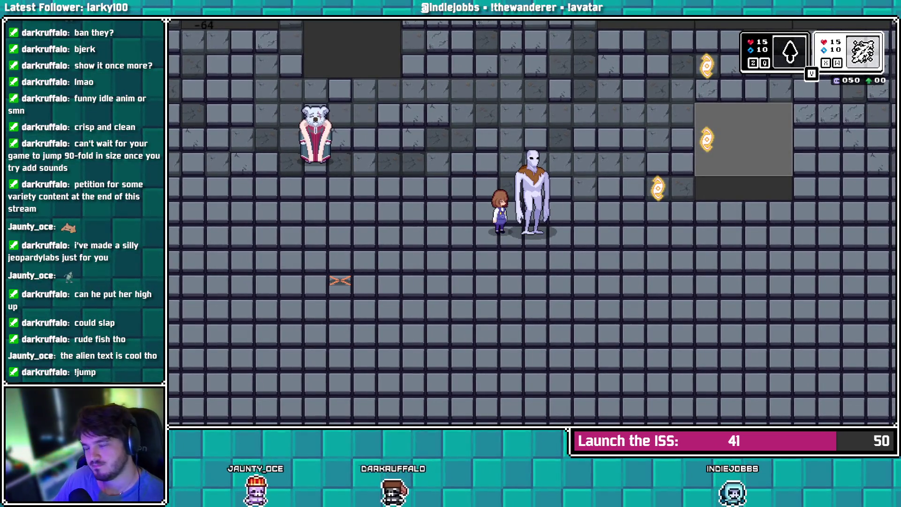
{"action": "key", "text": "alt+Tab"}
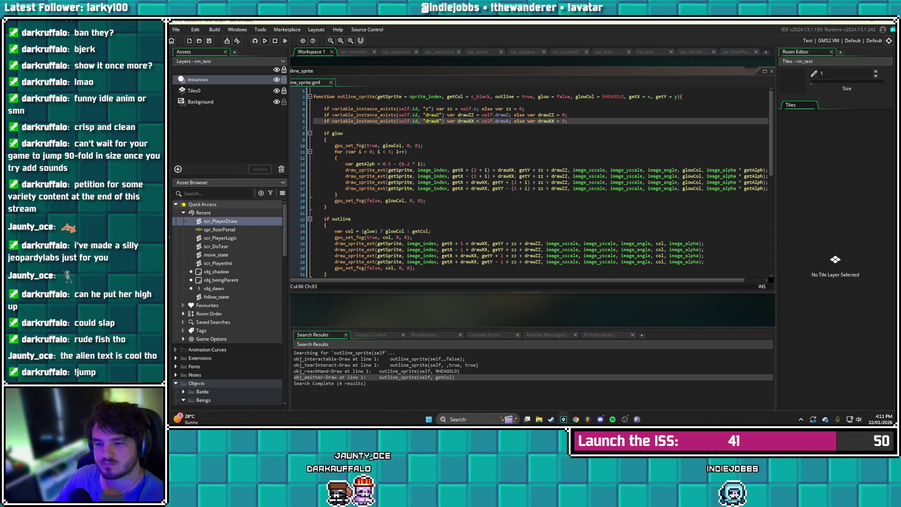
{"action": "left_click", "coordinate": [338, 207]}
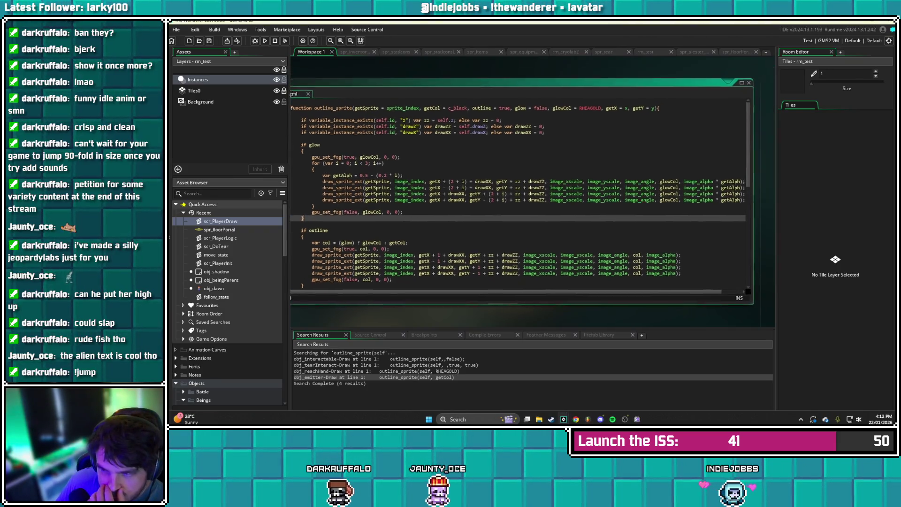
{"action": "left_click_drag", "start_coordinate": [751, 197], "coordinate": [768, 197]}
{"action": "left_click_drag", "start_coordinate": [517, 85], "coordinate": [535, 83]}
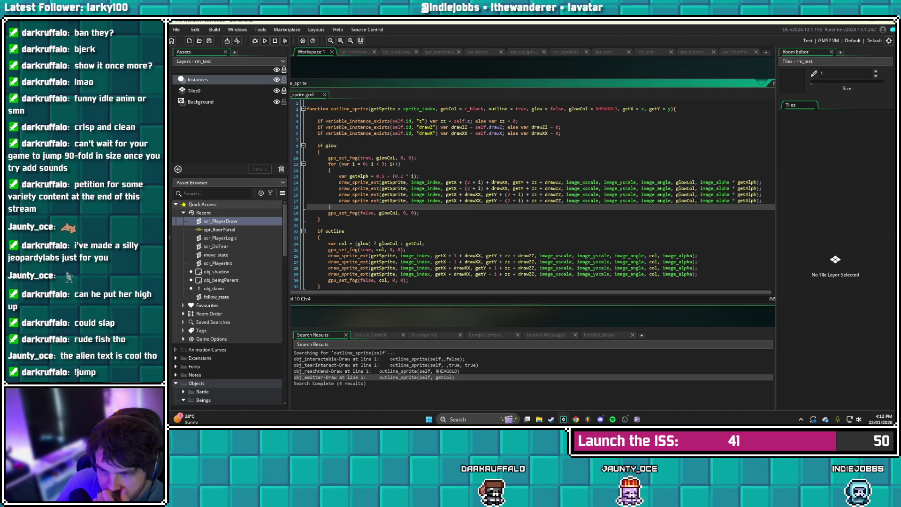
{"action": "scroll", "coordinate": [534, 194], "scroll_direction": "down", "scroll_amount": 6}
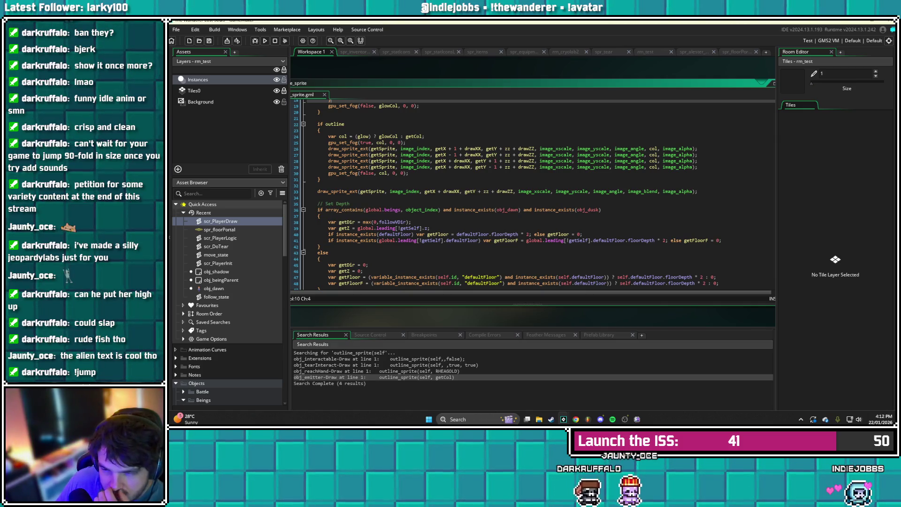
{"action": "scroll", "coordinate": [534, 195], "scroll_direction": "down", "scroll_amount": 2}
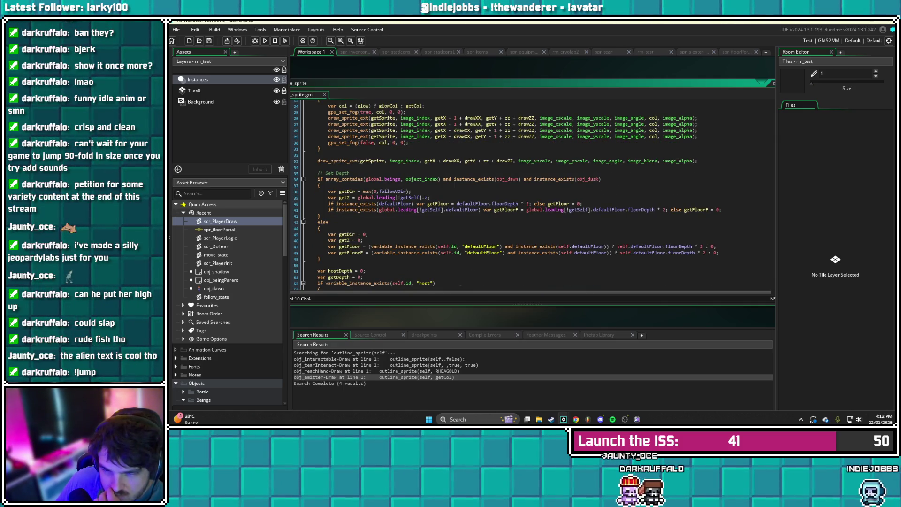
{"action": "scroll", "coordinate": [534, 195], "scroll_direction": "down", "scroll_amount": 4}
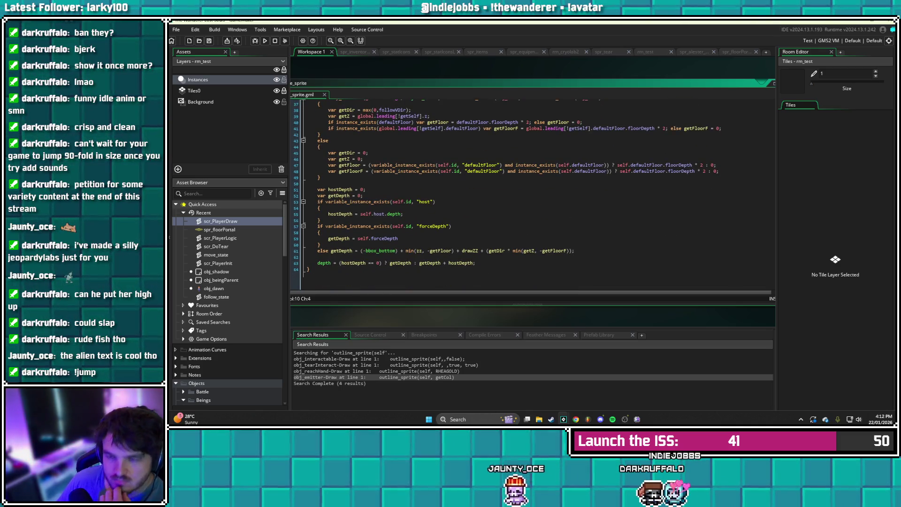
{"action": "scroll", "coordinate": [534, 195], "scroll_direction": "up", "scroll_amount": 12}
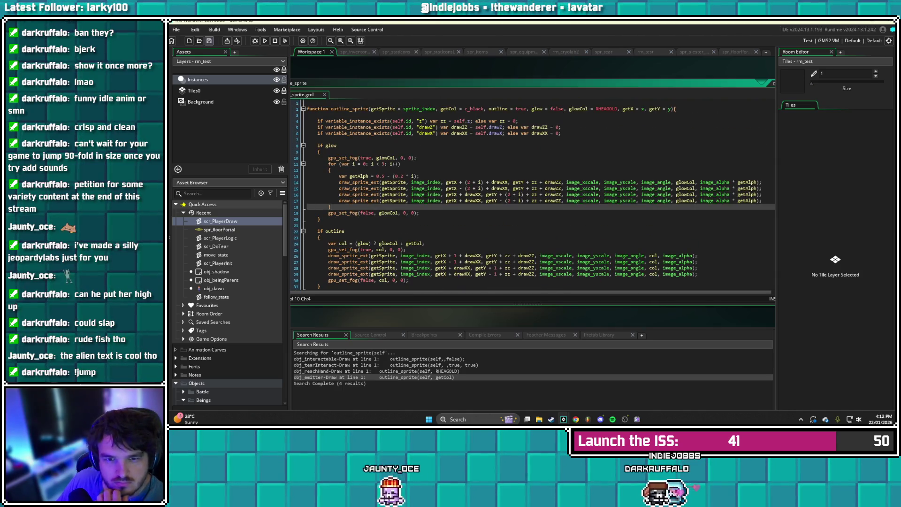
{"action": "left_click", "coordinate": [220, 238]}
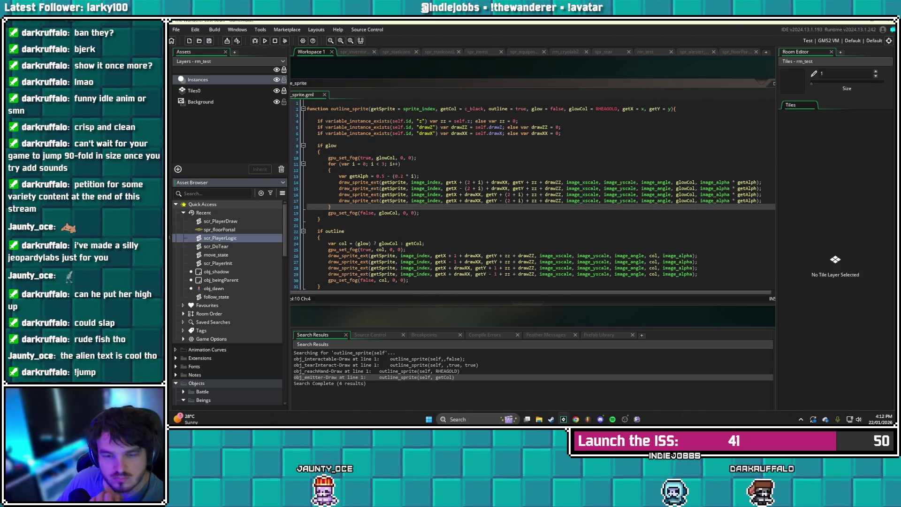
In scr_PlayerDraw's outline_sprite call on line 12, replace the dropLevel argument with y + zFloor
{"action": "double_click", "coordinate": [220, 221]}
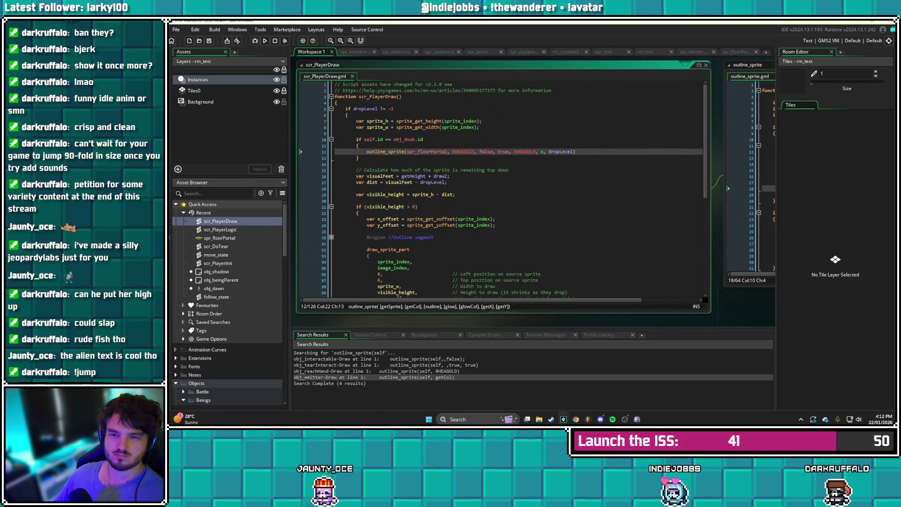
{"action": "left_click", "coordinate": [544, 151]}
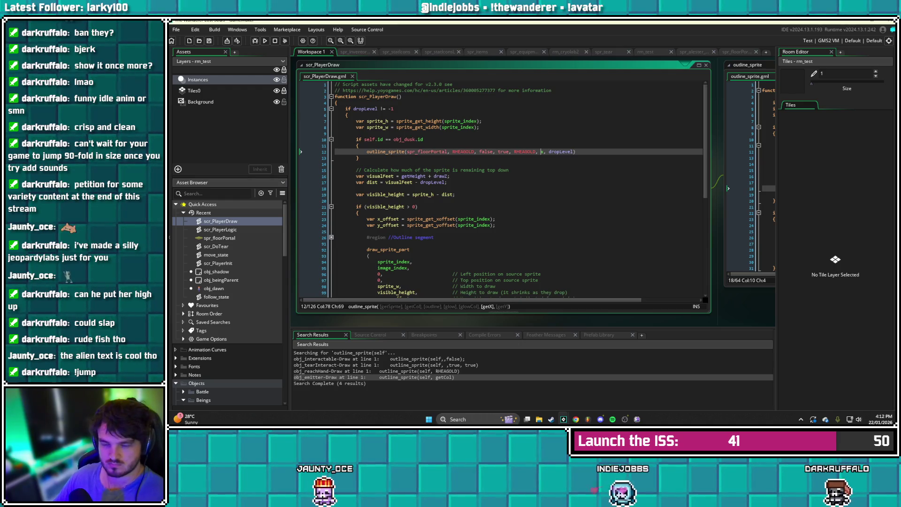
{"action": "left_click", "coordinate": [569, 152]}
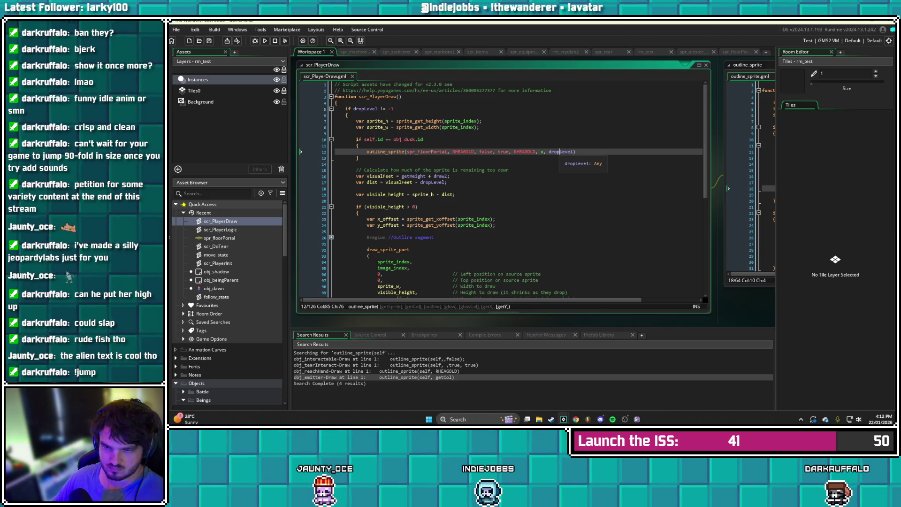
{"action": "left_click", "coordinate": [575, 152]}
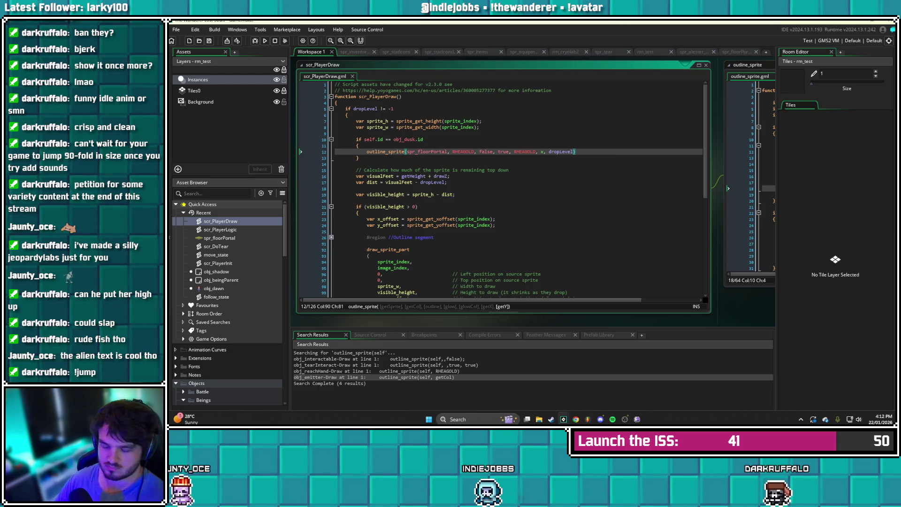
{"action": "key", "text": "BackSpace"}
{"action": "key", "text": "BackSpace"}
{"action": "key", "text": "BackSpace"}
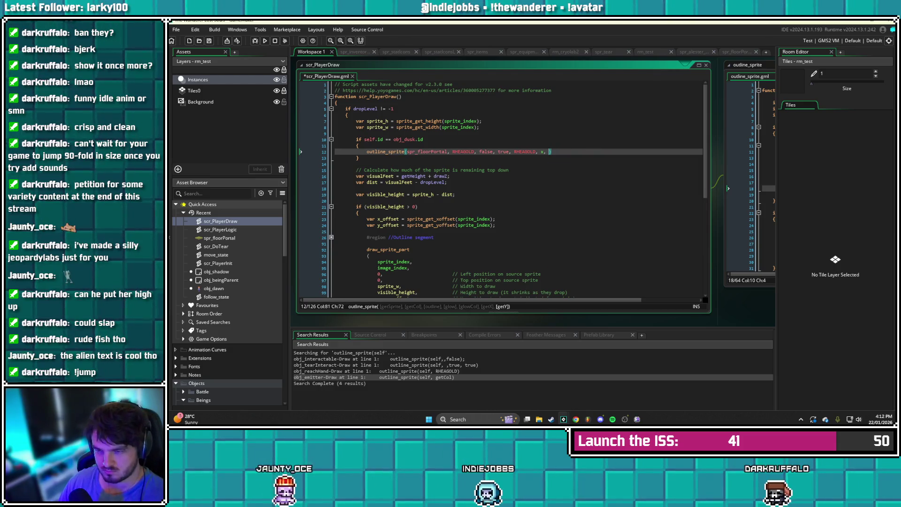
{"action": "type", "text": "y "}
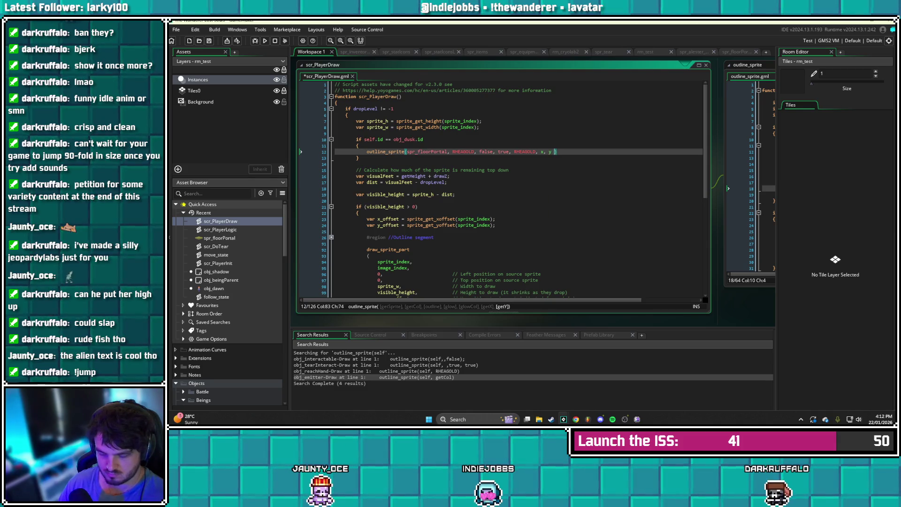
{"action": "type", "text": "+ zFloor"}
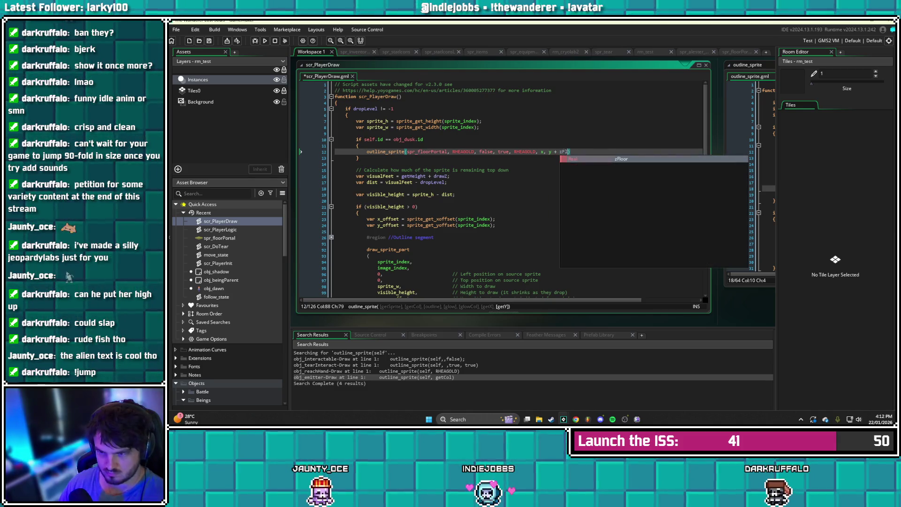
{"action": "key", "text": "ctrl+s"}
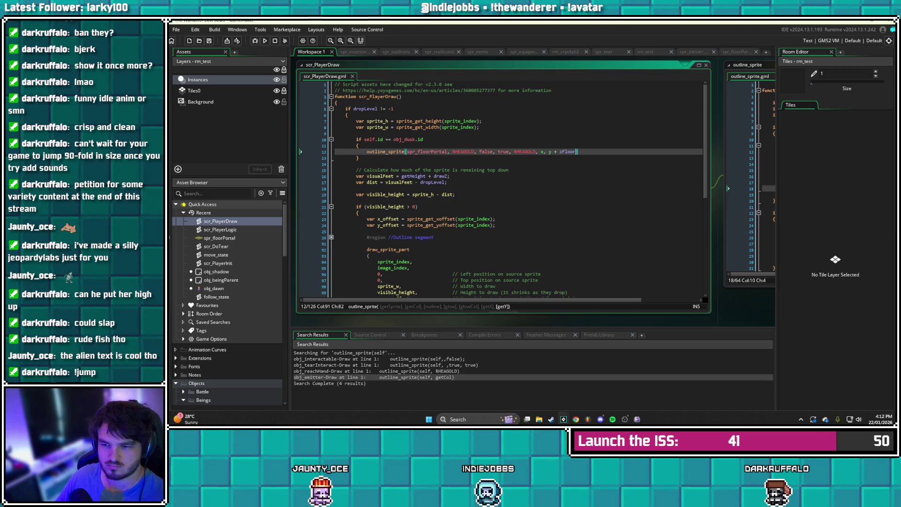
Change y to bbox_bottom so the last argument reads bbox_bottom + zFloor, and save all
{"action": "left_click", "coordinate": [549, 152]}
{"action": "key", "text": "BackSpace"}
{"action": "type", "text": "bbox_bot"}
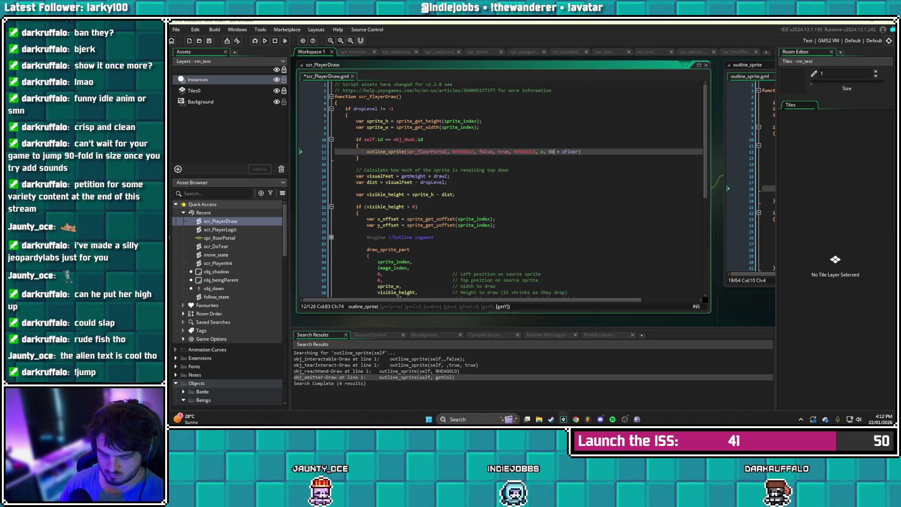
{"action": "key", "text": "Return"}
{"action": "key", "text": "ctrl+s"}
{"action": "left_click", "coordinate": [356, 134]}
{"action": "left_click", "coordinate": [209, 41]}
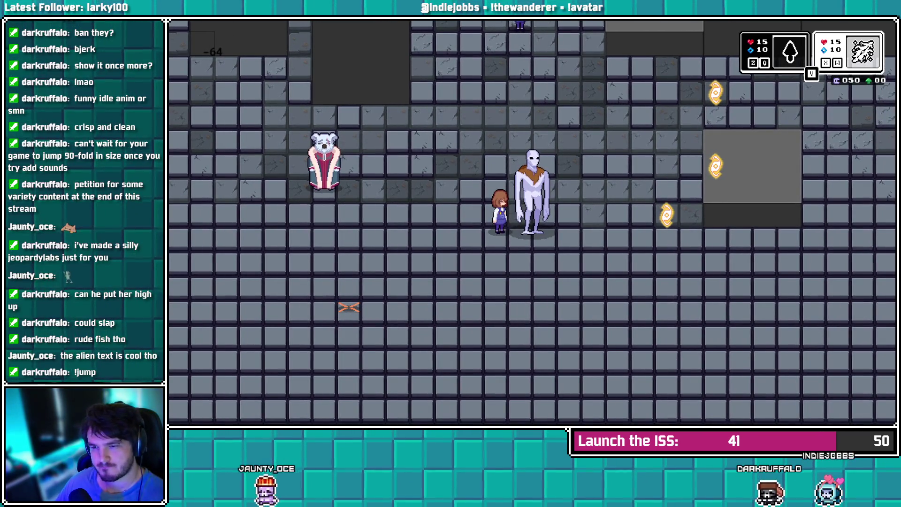
{"action": "key", "text": "Escape"}
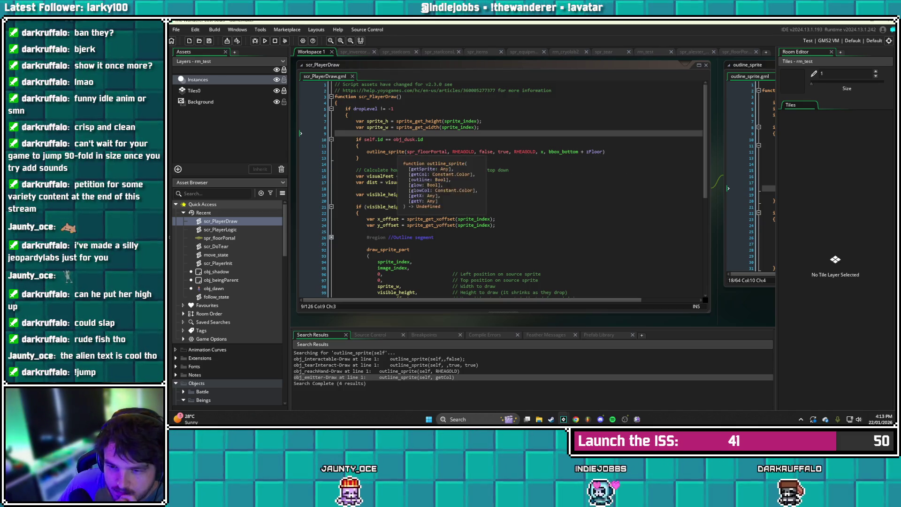
Jump from the call to the outline_sprite definition and inspect its glow draw lines
{"action": "middle_click", "coordinate": [378, 152]}
{"action": "left_click", "coordinate": [470, 160]}
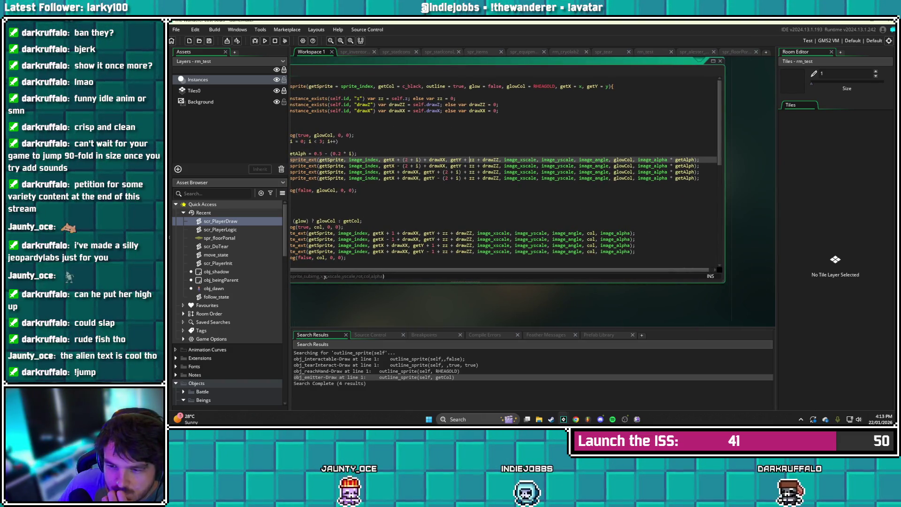
{"action": "left_click", "coordinate": [391, 166]}
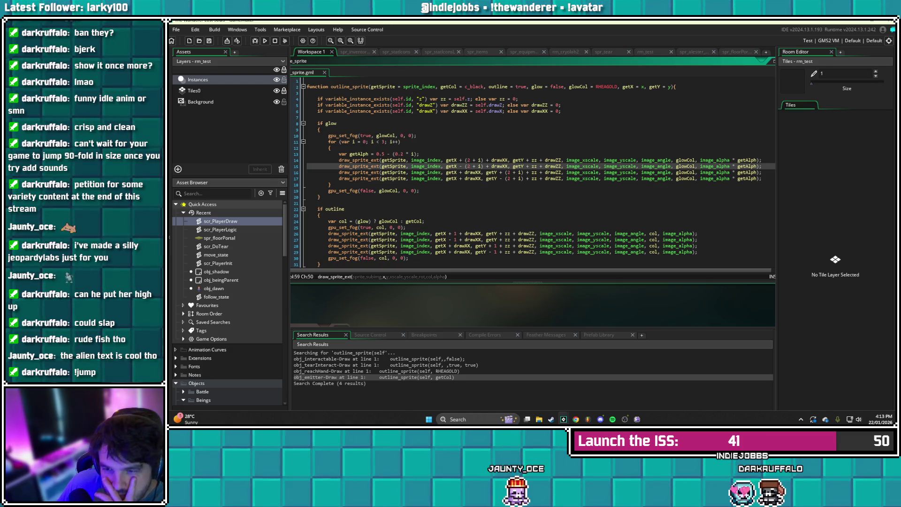
{"action": "left_click_drag", "start_coordinate": [490, 160], "coordinate": [543, 166]}
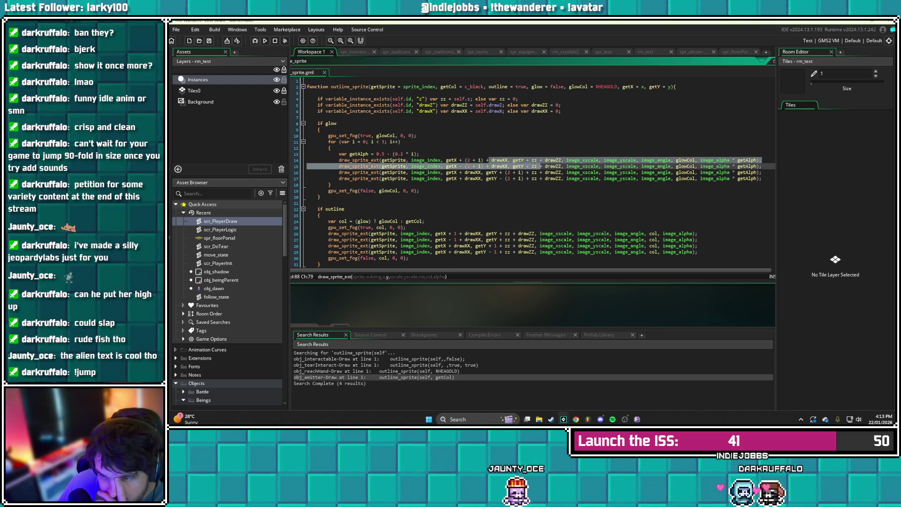
{"action": "left_click", "coordinate": [310, 203]}
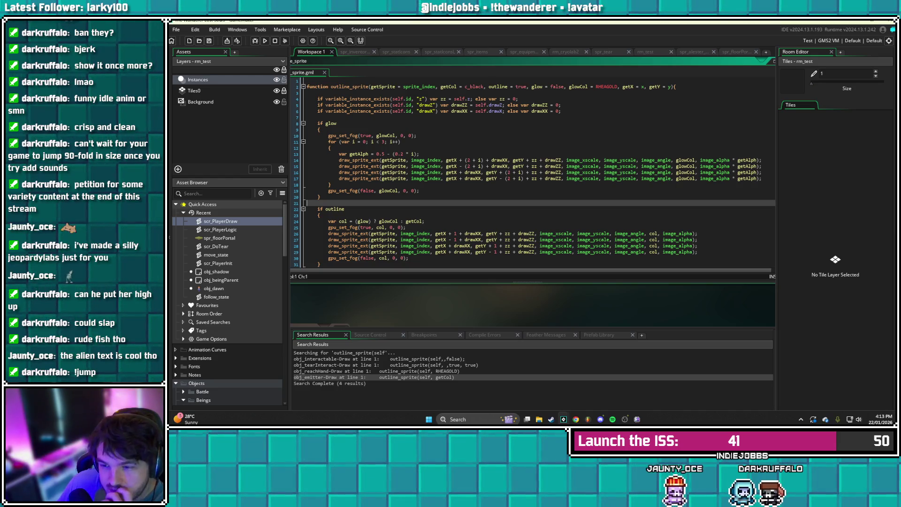
{"action": "left_click", "coordinate": [330, 148]}
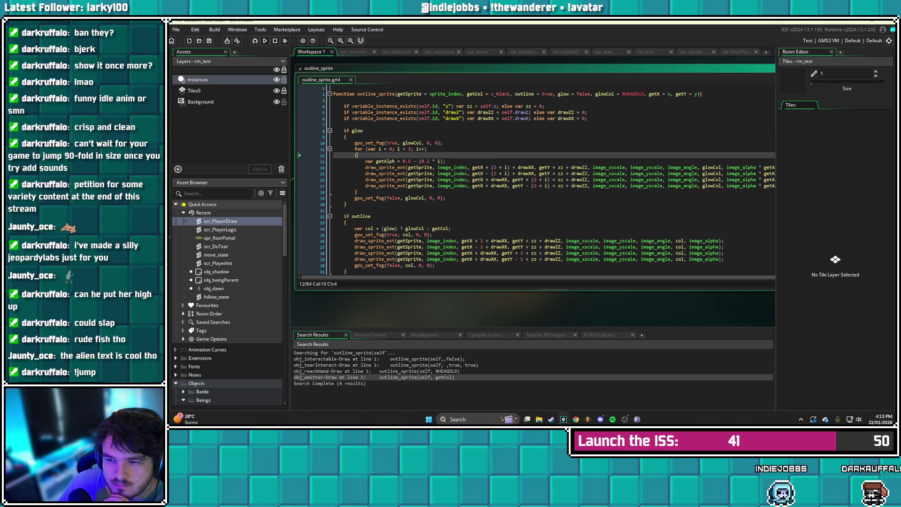
Review the drawXX and drawZZ setup lines and insert a blank line under the function header
{"action": "left_click", "coordinate": [588, 119]}
{"action": "left_click", "coordinate": [584, 112]}
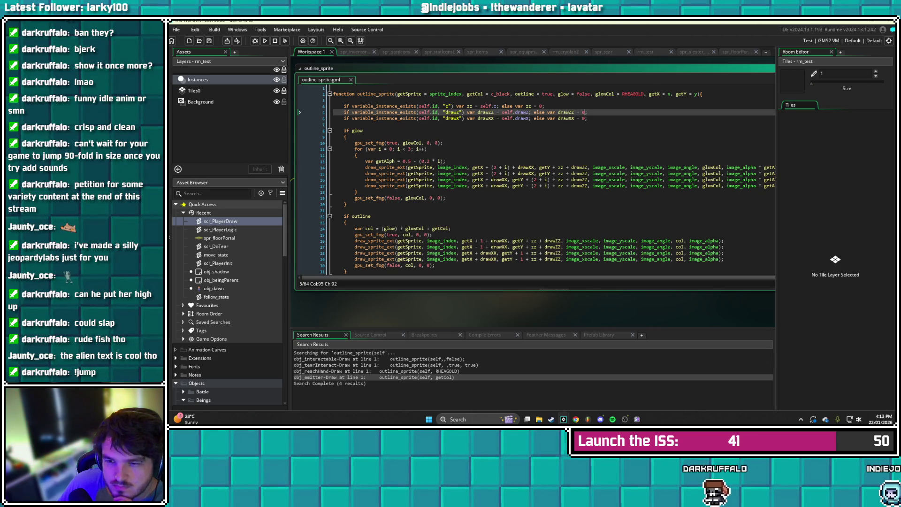
{"action": "left_click", "coordinate": [334, 100]}
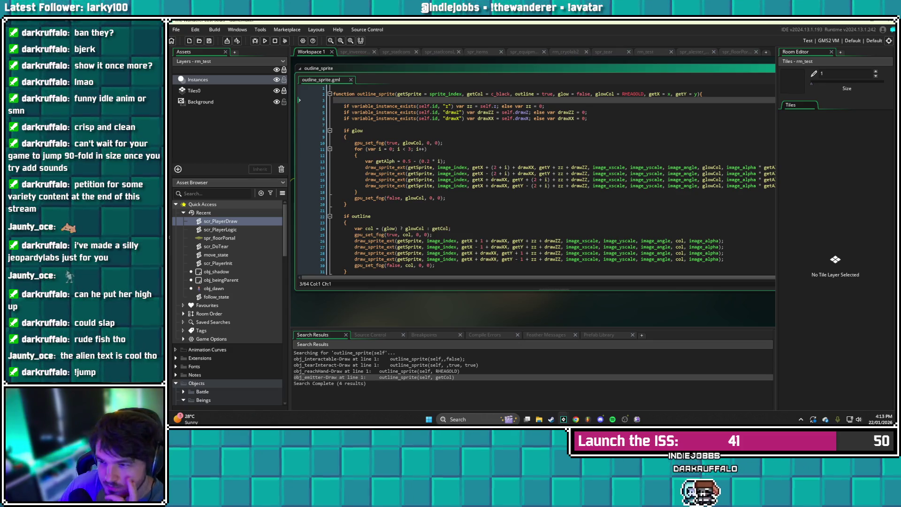
{"action": "key", "text": "Return"}
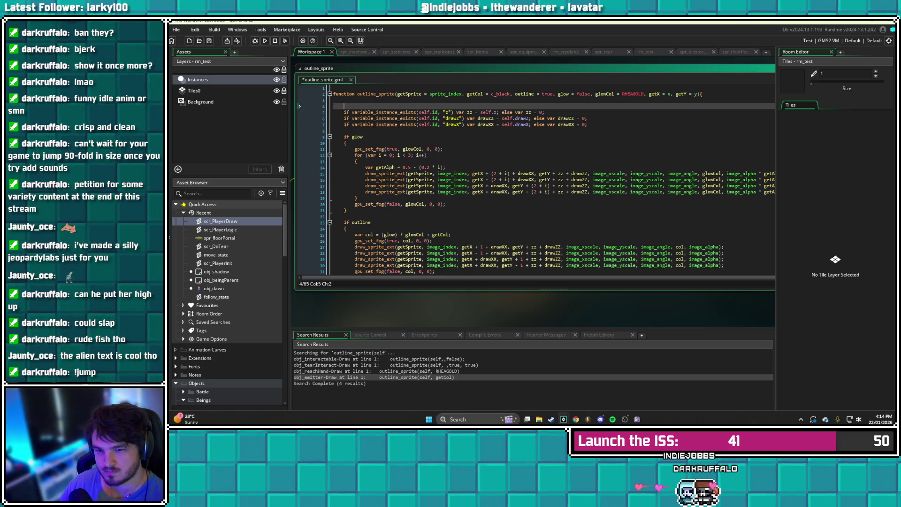
{"action": "type", "text": "IF"}
{"action": "key", "text": "BackSpace"}
{"action": "key", "text": "BackSpace"}
{"action": "key", "text": "BackSpace"}
{"action": "type", "text": "if getX == "}
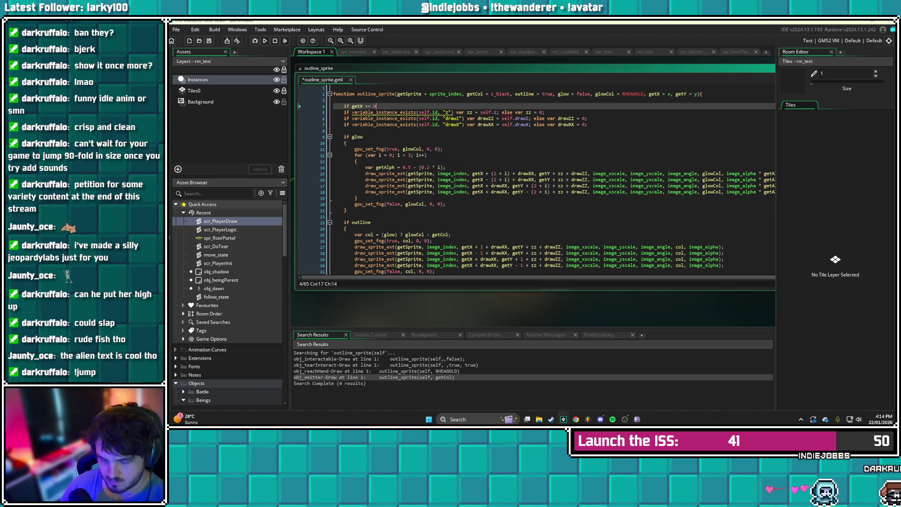
{"action": "type", "text": "0 and getY =="}
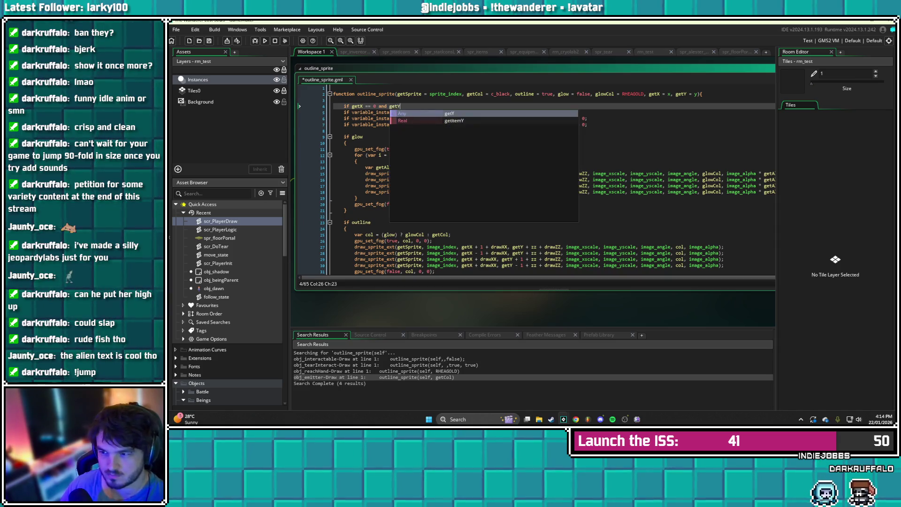
{"action": "type", "text": " 0"}
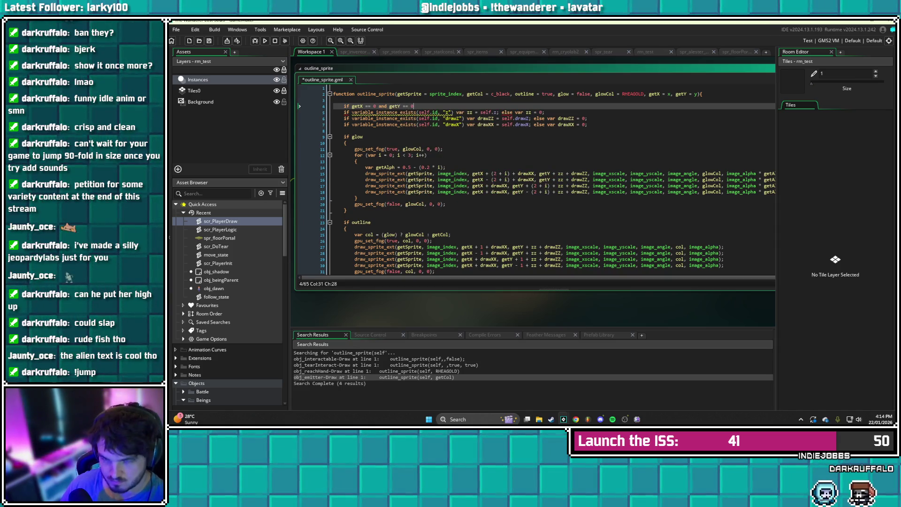
{"action": "key", "text": "BackSpace"}
{"action": "key", "text": "BackSpace"}
{"action": "key", "text": "BackSpace"}
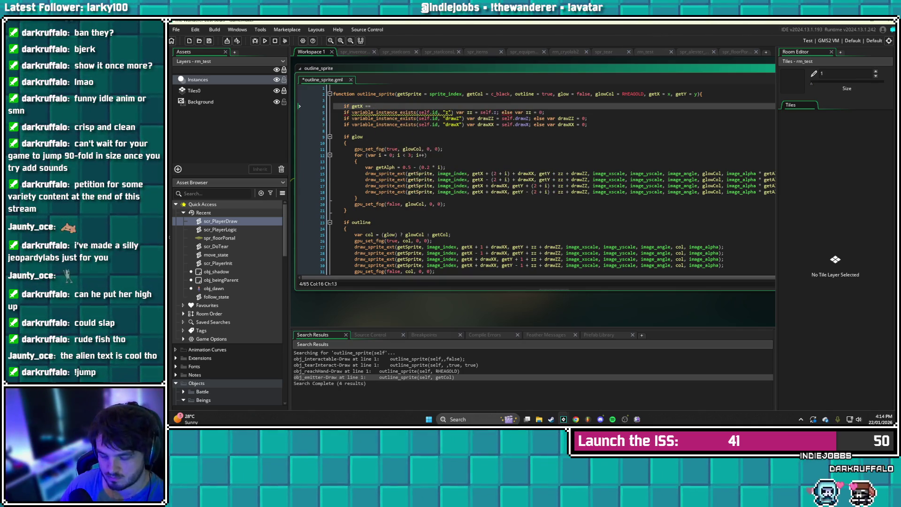
{"action": "type", "text": "undefined and getY "}
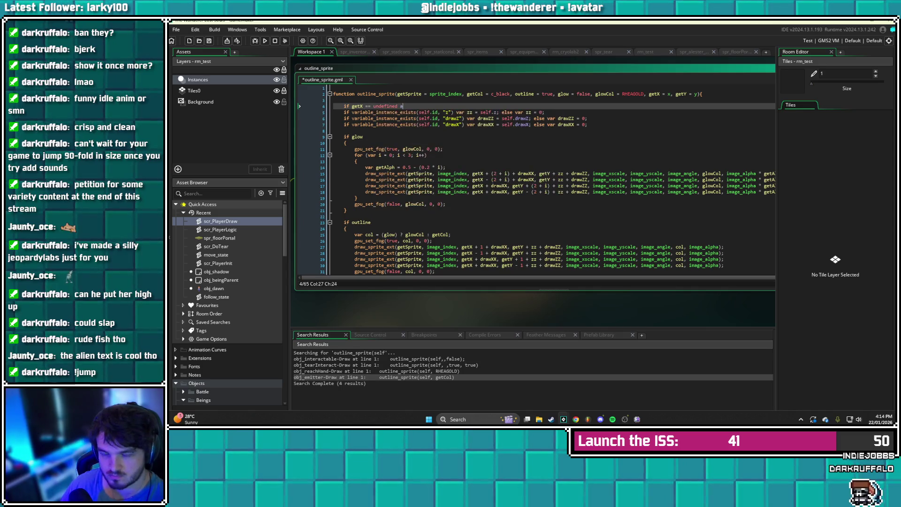
{"action": "type", "text": "== undefined"}
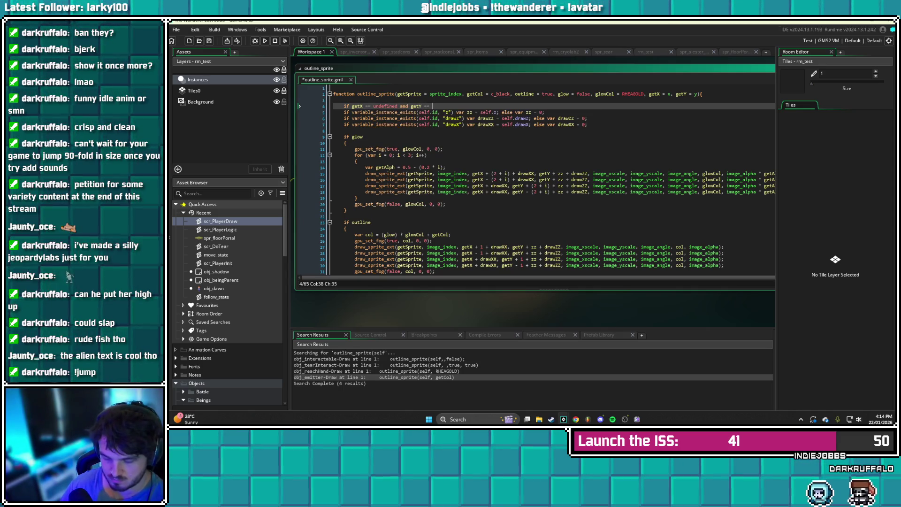
{"action": "key", "text": "Return"}
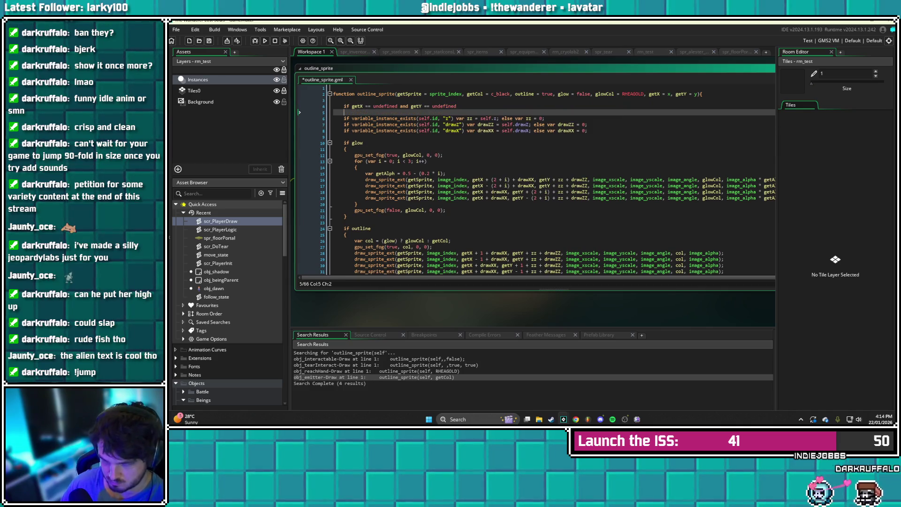
{"action": "key", "text": "Down"}
{"action": "key", "text": "Down"}
{"action": "key", "text": "Down"}
{"action": "key", "text": "End"}
{"action": "key", "text": "shift+Up"}
{"action": "key", "text": "shift+Up"}
{"action": "key", "text": "Tab"}
{"action": "key", "text": "Right"}
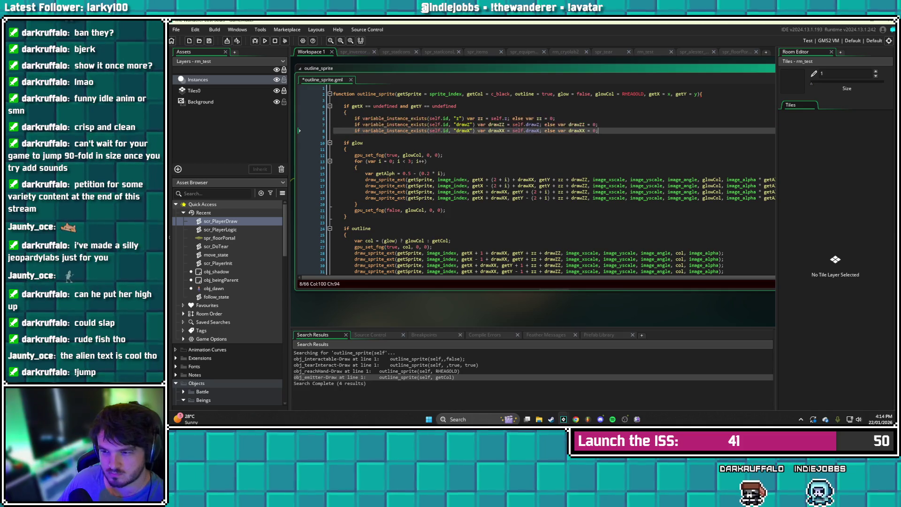
{"action": "key", "text": "Return"}
{"action": "type", "text": "}"}
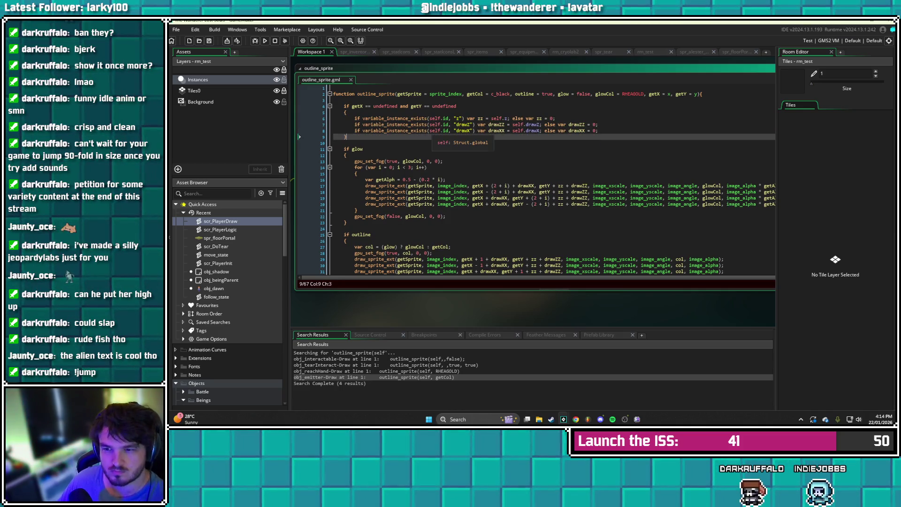
{"action": "key", "text": "Up"}
{"action": "key", "text": "Up"}
{"action": "key", "text": "Up"}
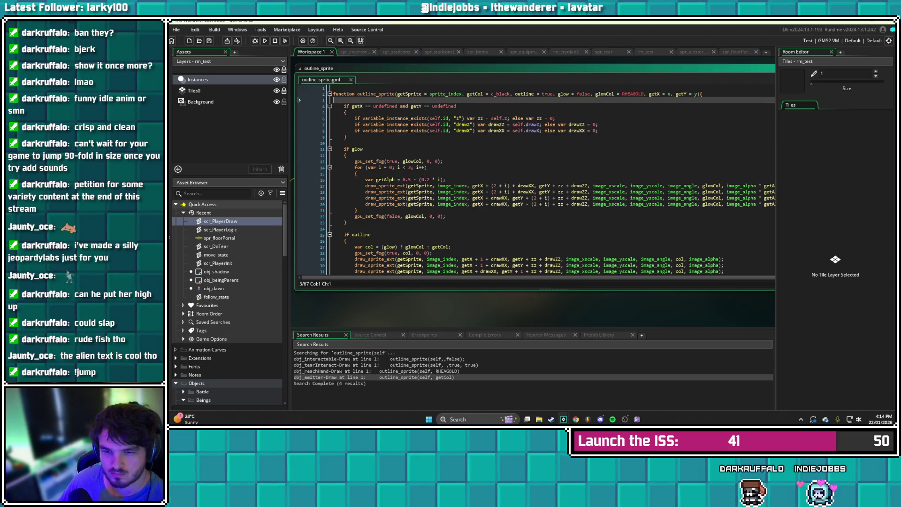
Declare zz, drawZZ and drawXX initialised to 0 at the top of outline_sprite, and save
{"action": "key", "text": "Return"}
{"action": "type", "text": "var zz"}
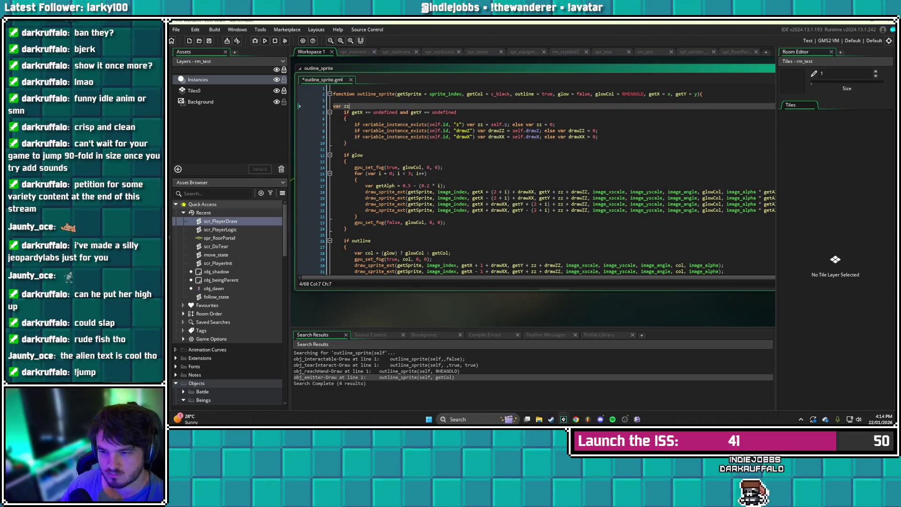
{"action": "key", "text": "BackSpace"}
{"action": "key", "text": "BackSpace"}
{"action": "key", "text": "BackSpace"}
{"action": "key", "text": "Tab"}
{"action": "type", "text": "var zz = 0;"}
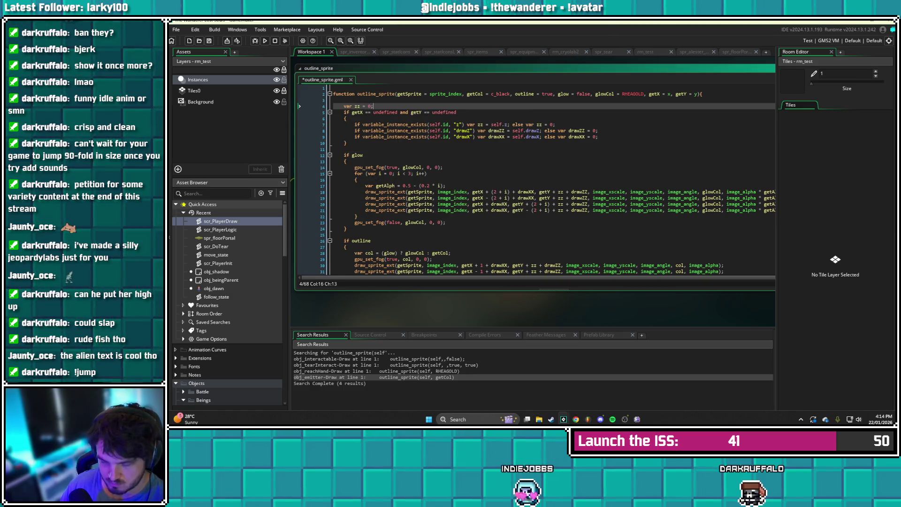
{"action": "key", "text": "Return"}
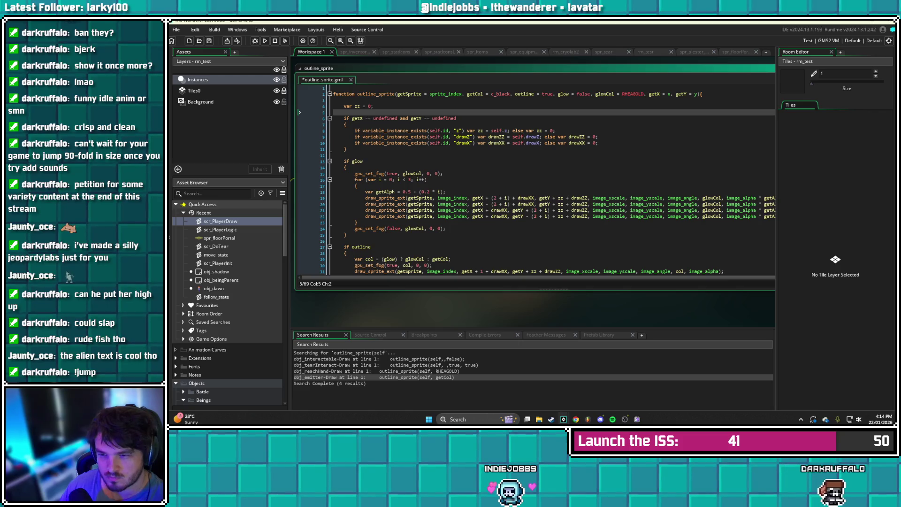
{"action": "type", "text": "var drawZZ"}
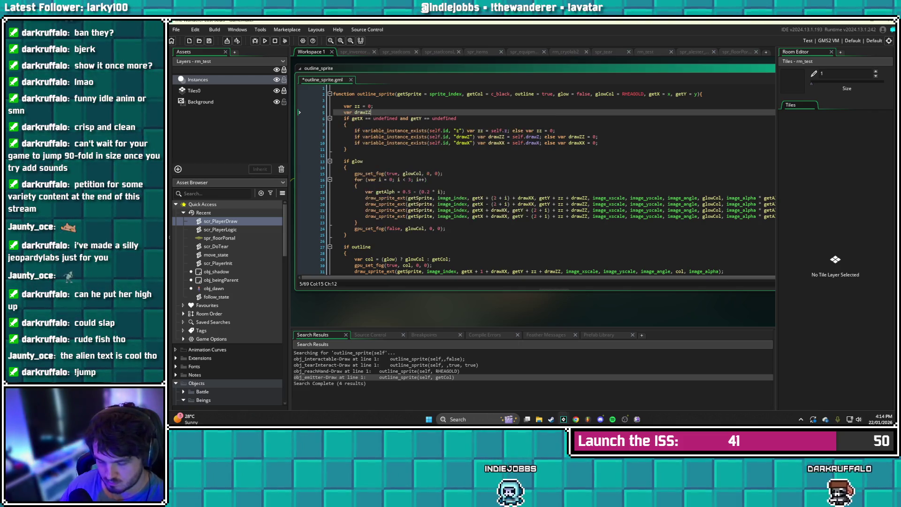
{"action": "key", "text": "Return"}
{"action": "type", "text": "are"}
{"action": "key", "text": "BackSpace"}
{"action": "key", "text": "BackSpace"}
{"action": "type", "text": "drawXX = "}
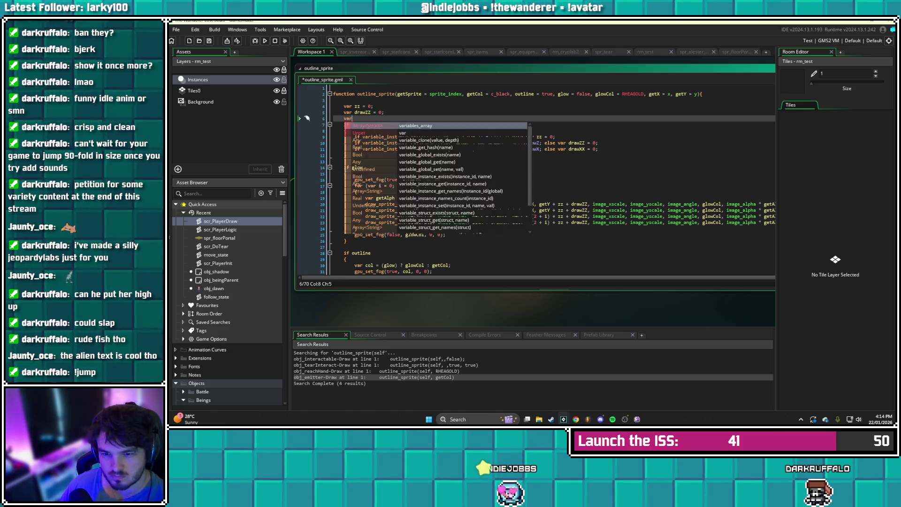
{"action": "type", "text": "0;"}
{"action": "key", "text": "ctrl+s"}
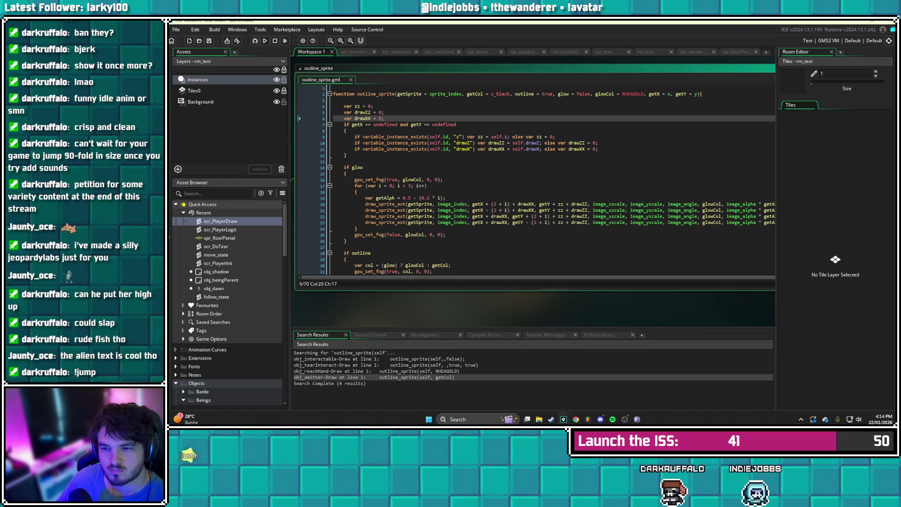
Drop var before zz and delete the else fallbacks from the zz, drawZZ and drawXX checks
{"action": "left_click", "coordinate": [478, 137]}
{"action": "key", "text": "BackSpace"}
{"action": "key", "text": "BackSpace"}
{"action": "key", "text": "BackSpace"}
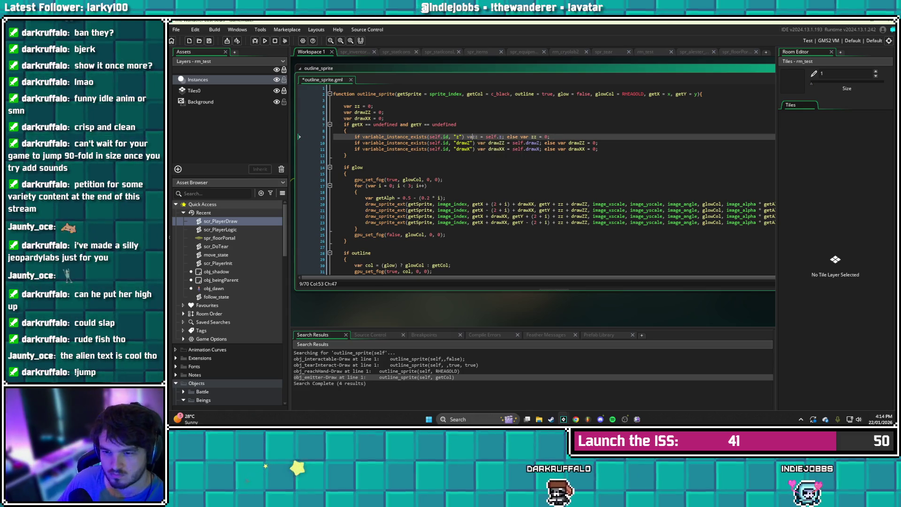
{"action": "left_click", "coordinate": [525, 136]}
{"action": "key", "text": "BackSpace"}
{"action": "key", "text": "BackSpace"}
{"action": "key", "text": "BackSpace"}
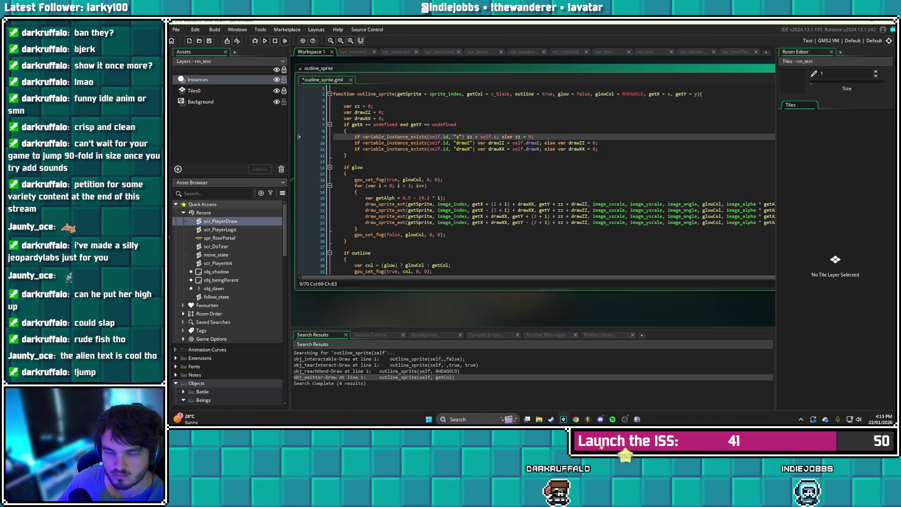
{"action": "left_click_drag", "start_coordinate": [533, 136], "coordinate": [502, 137]}
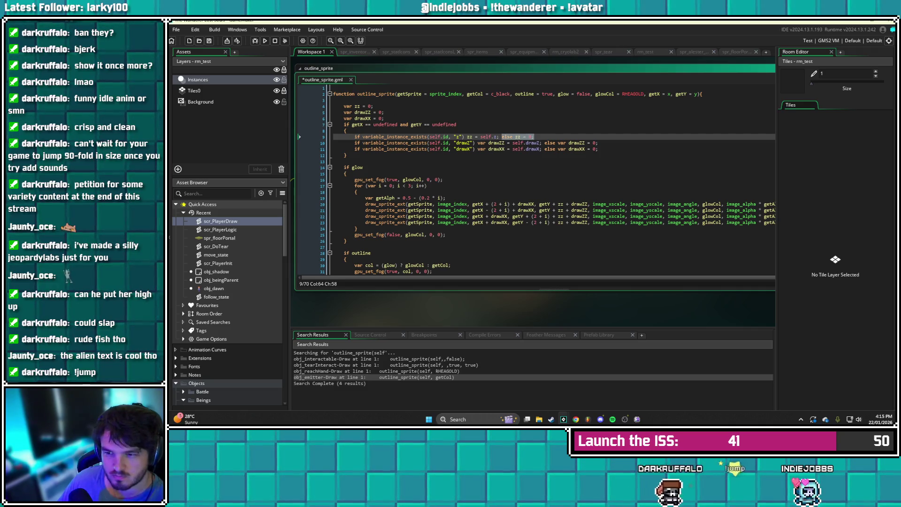
{"action": "key", "text": "BackSpace"}
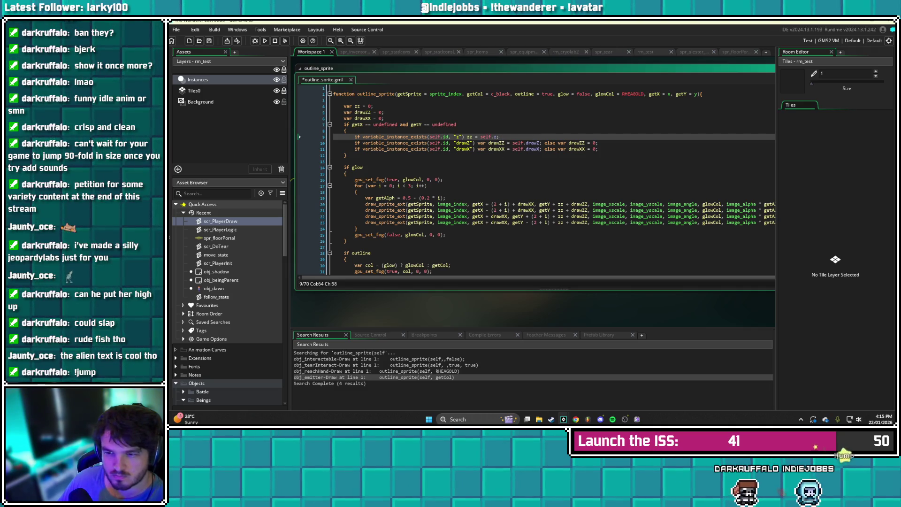
{"action": "left_click_drag", "start_coordinate": [597, 143], "coordinate": [543, 142]}
{"action": "key", "text": "BackSpace"}
{"action": "left_click_drag", "start_coordinate": [598, 149], "coordinate": [545, 148]}
{"action": "key", "text": "BackSpace"}
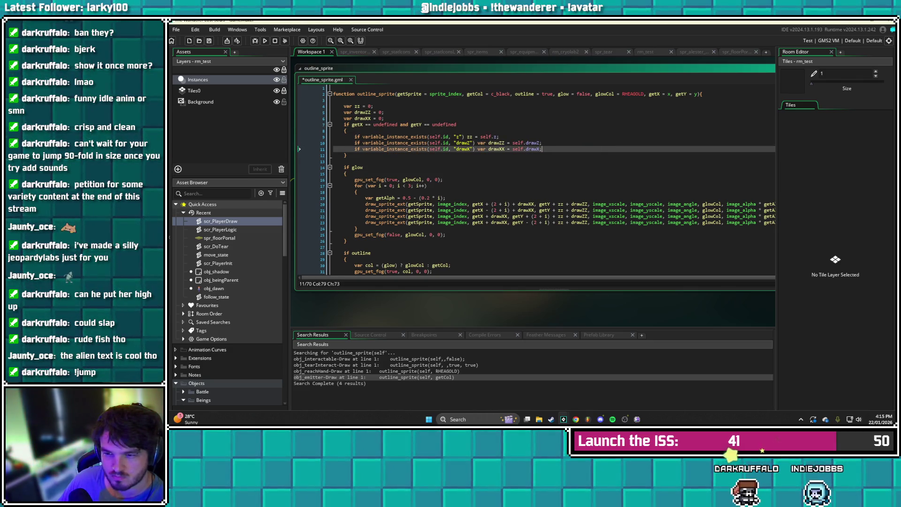
Remove var from the drawZZ and drawXX checks, then build and run the game with F5
{"action": "left_click", "coordinate": [489, 142]}
{"action": "key", "text": "BackSpace"}
{"action": "key", "text": "BackSpace"}
{"action": "key", "text": "BackSpace"}
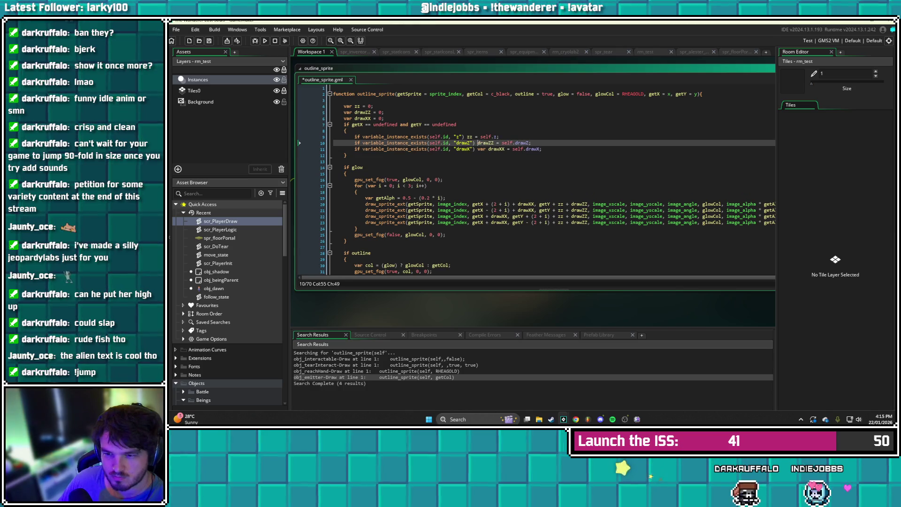
{"action": "key", "text": "Down"}
{"action": "key", "text": "Delete"}
{"action": "key", "text": "Delete"}
{"action": "key", "text": "Delete"}
{"action": "key", "text": "Down"}
{"action": "key", "text": "F5"}
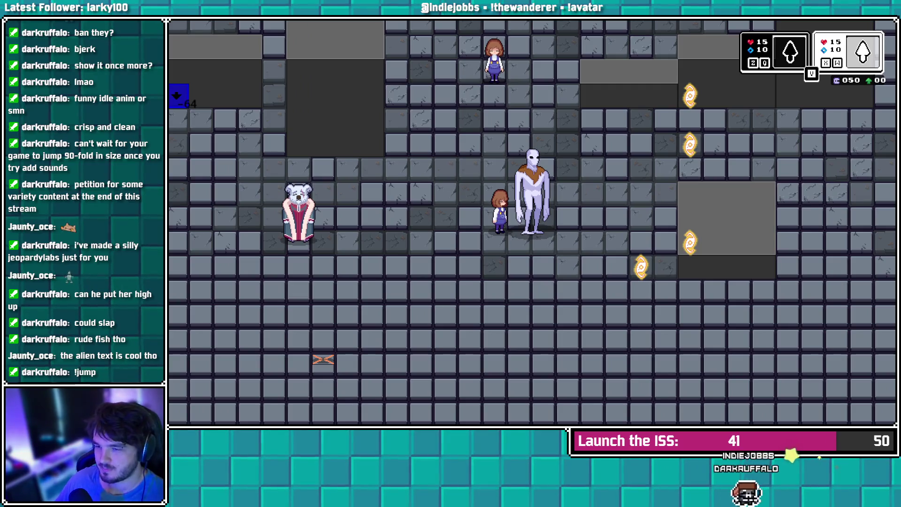
{"action": "key", "text": "Escape"}
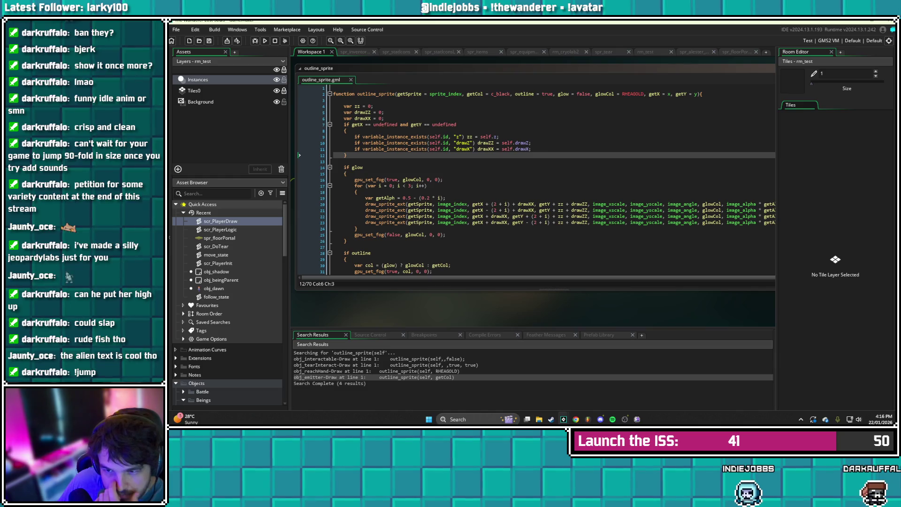
Replace the getX/getY undefined condition on line 7 with getSprite != sprite_index, and save
{"action": "mouse_move", "coordinate": [394, 149]}
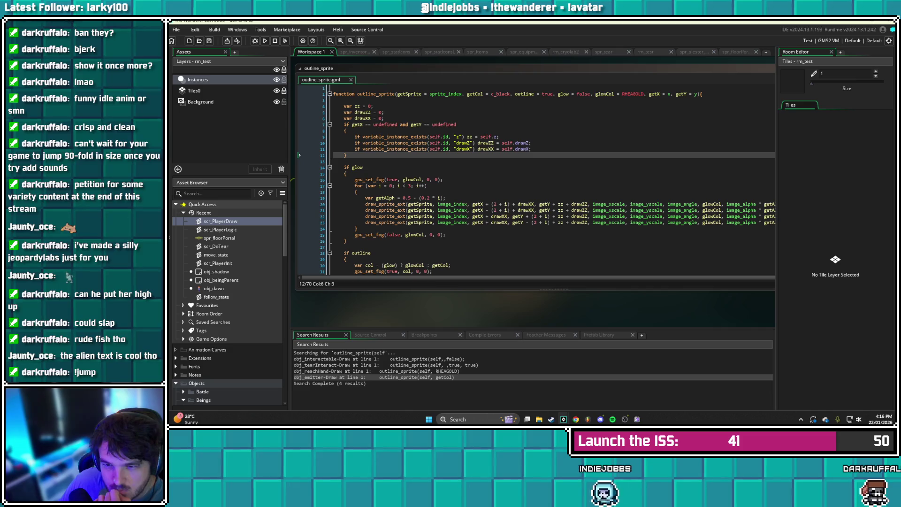
{"action": "left_click_drag", "start_coordinate": [456, 124], "coordinate": [352, 125]}
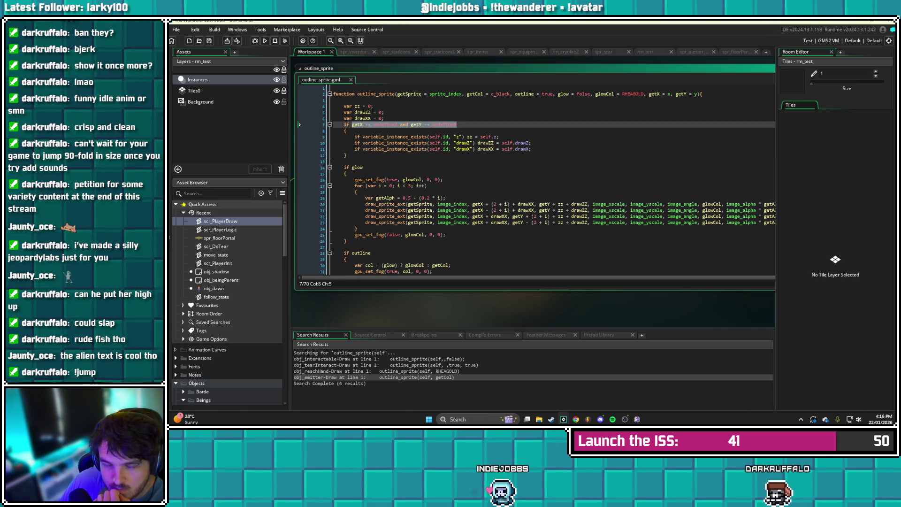
{"action": "type", "text": "getSprite "}
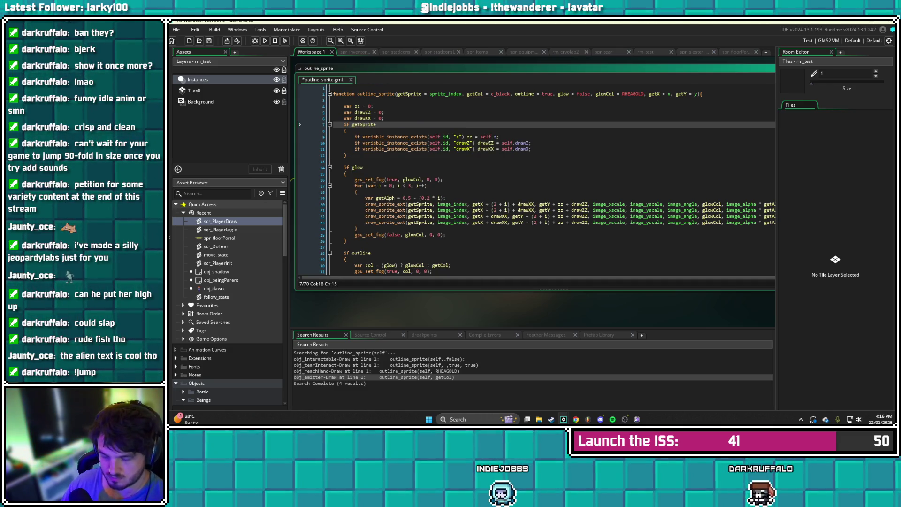
{"action": "type", "text": "!= sprite_index"}
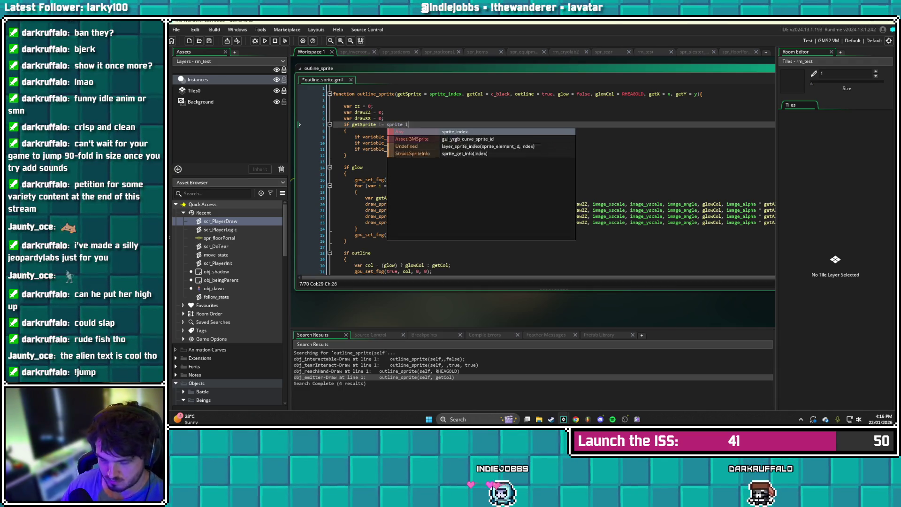
{"action": "key", "text": "BackSpace"}
{"action": "key", "text": "ctrl+s"}
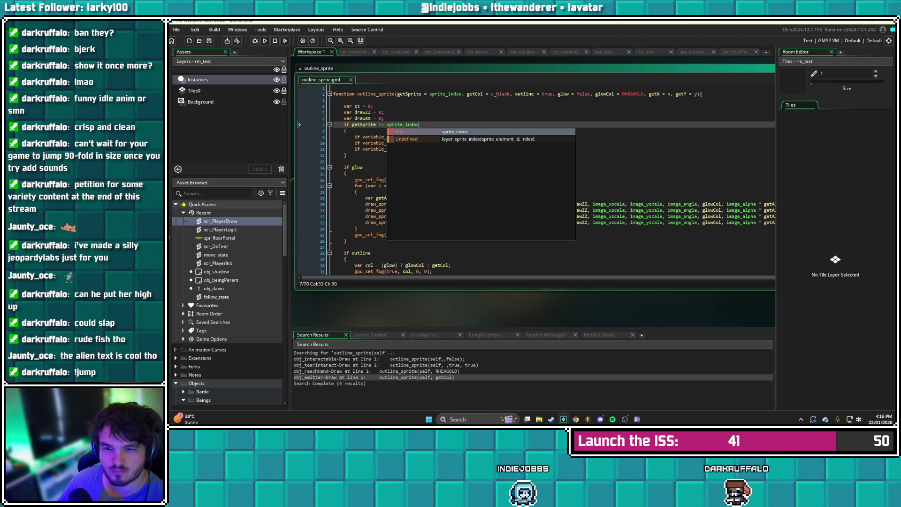
{"action": "key", "text": "Escape"}
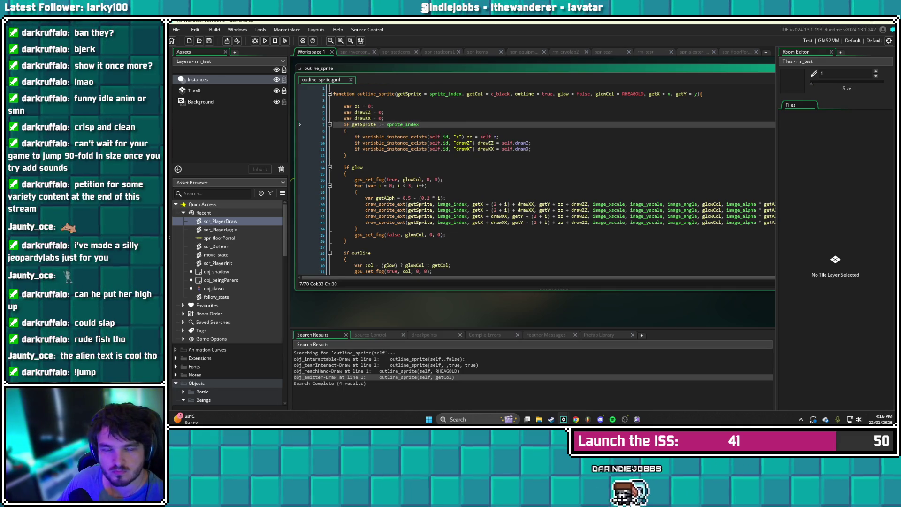
Add a trailing comment about rendering sprites elsewhere, and save
{"action": "type", "text": "//"}
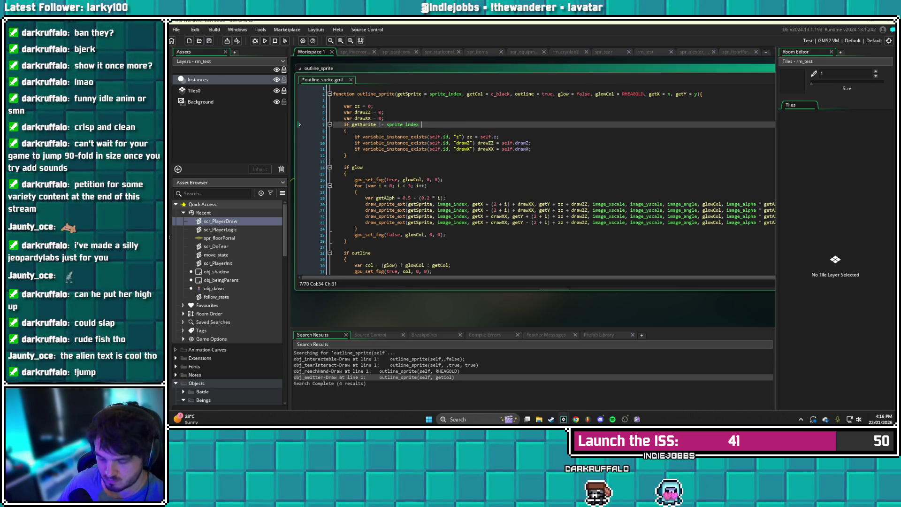
{"action": "type", "text": " do"}
{"action": "key", "text": "BackSpace"}
{"action": "key", "text": "BackSpace"}
{"action": "key", "text": "BackSpace"}
{"action": "type", "text": "for rendering sprites els"}
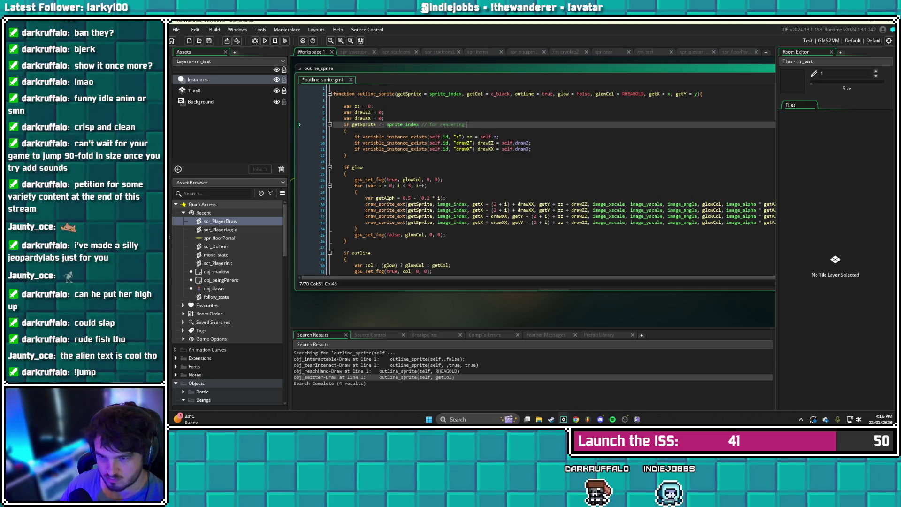
{"action": "type", "text": "ewher"}
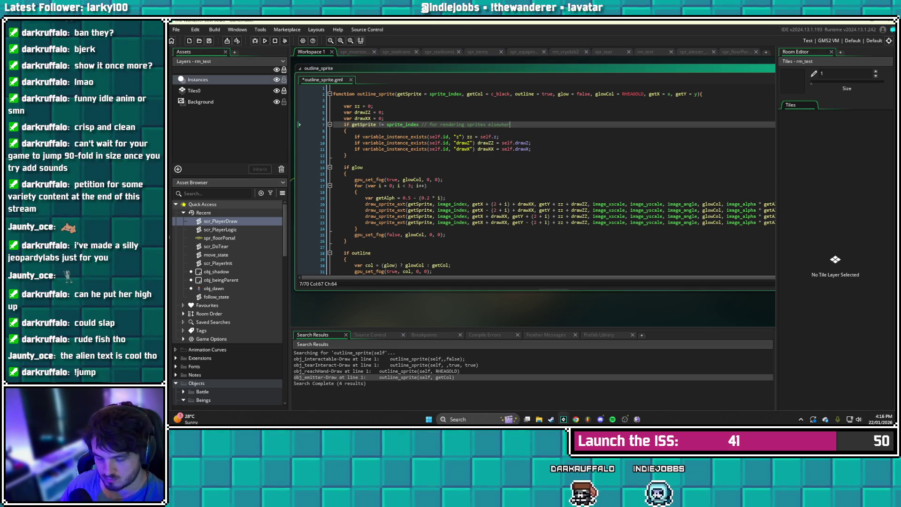
{"action": "type", "text": "theent yourself"}
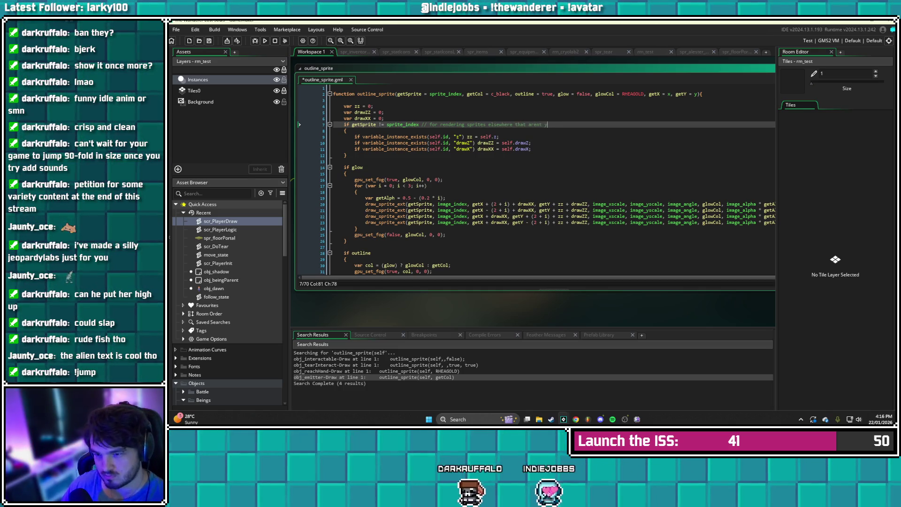
{"action": "key", "text": "ctrl+s"}
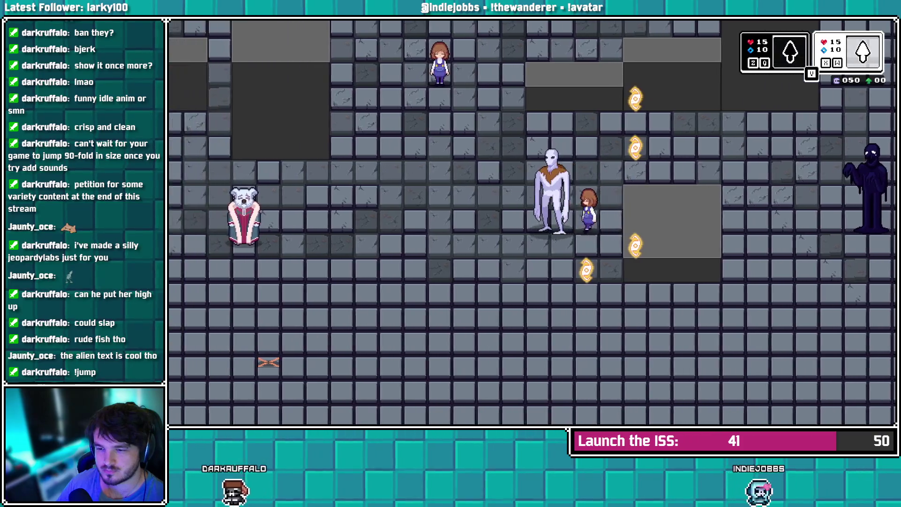
{"action": "key", "text": "Left"}
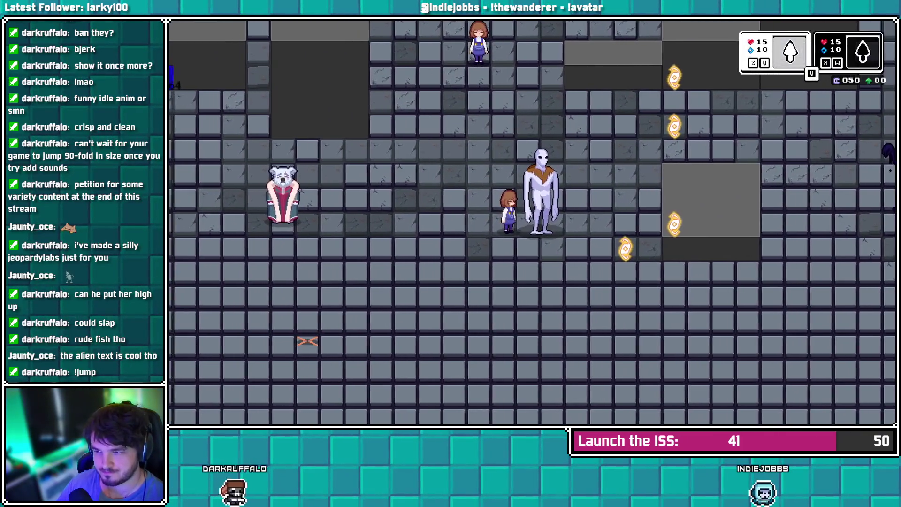
{"action": "key", "text": "Left"}
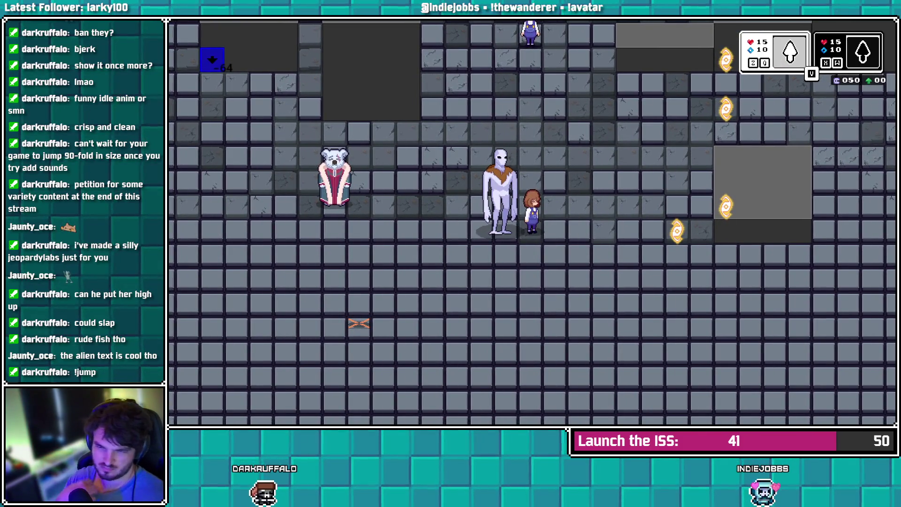
{"action": "key", "text": "alt+Tab"}
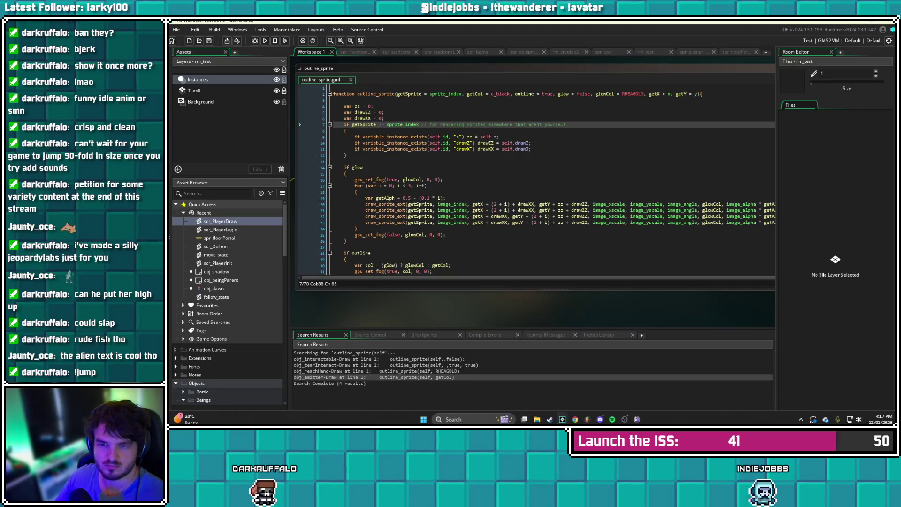
Flip the line 7 comparison to getSprite == sprite_index, and save
{"action": "left_click", "coordinate": [346, 131]}
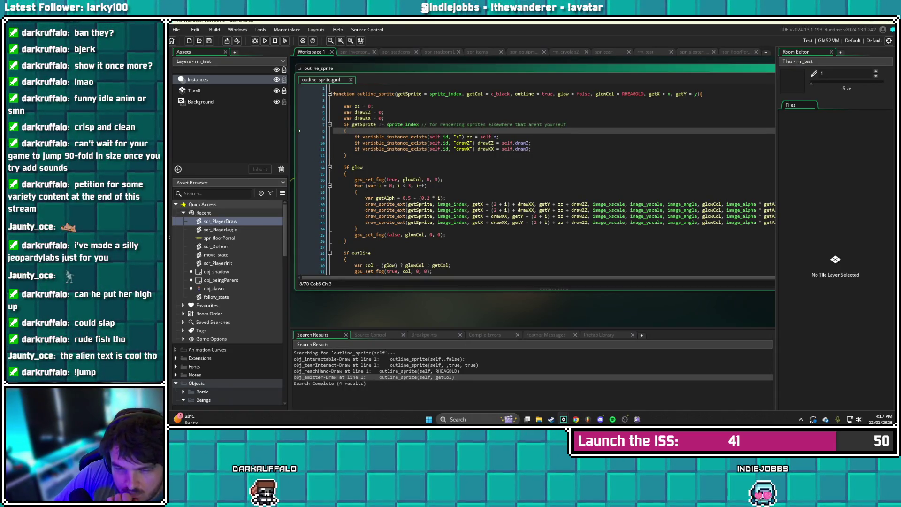
{"action": "left_click", "coordinate": [383, 125]}
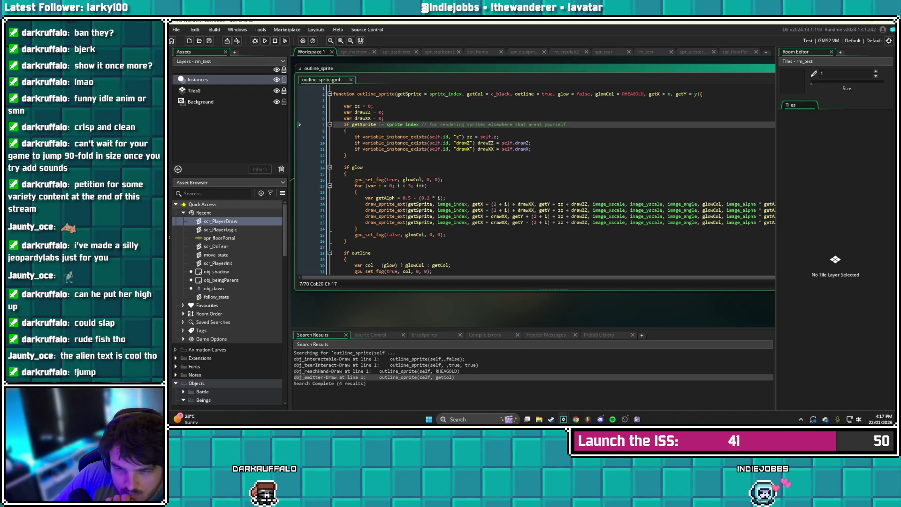
{"action": "key", "text": "BackSpace"}
{"action": "key", "text": "BackSpace"}
{"action": "type", "text": "=="}
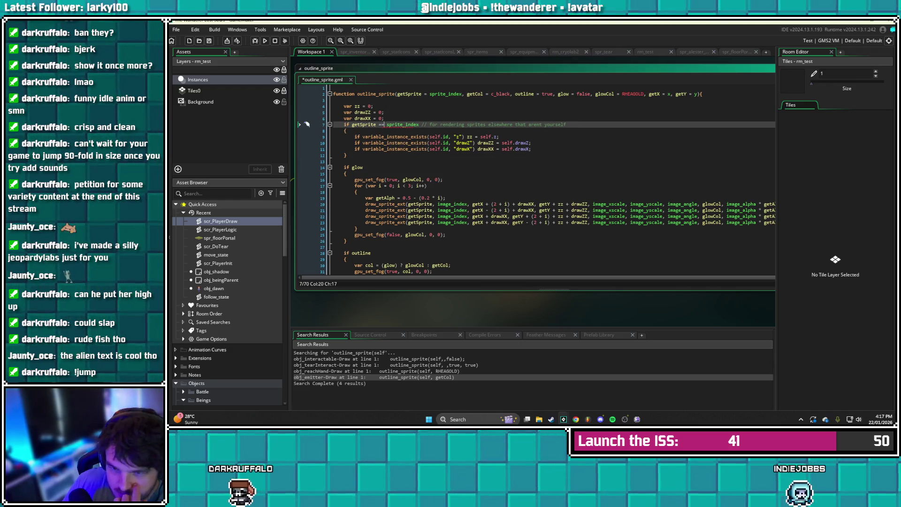
{"action": "left_click", "coordinate": [346, 155]}
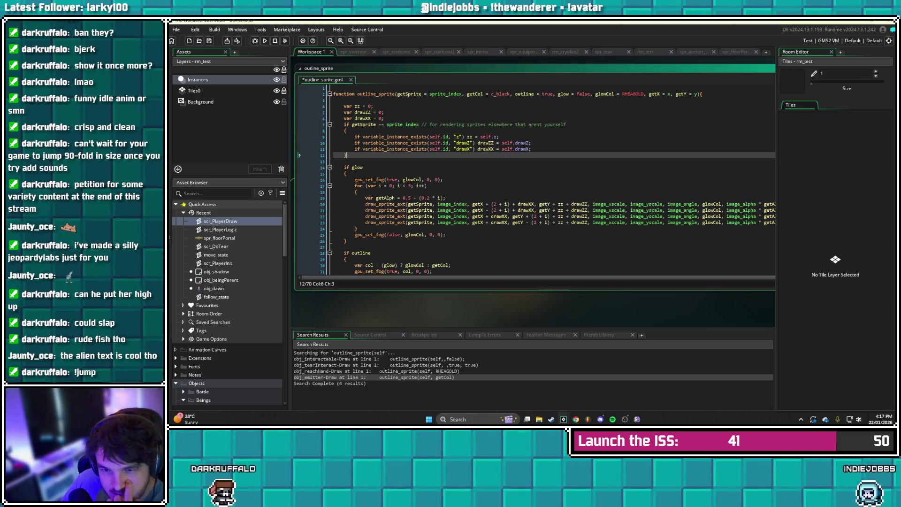
{"action": "key", "text": "ctrl+s"}
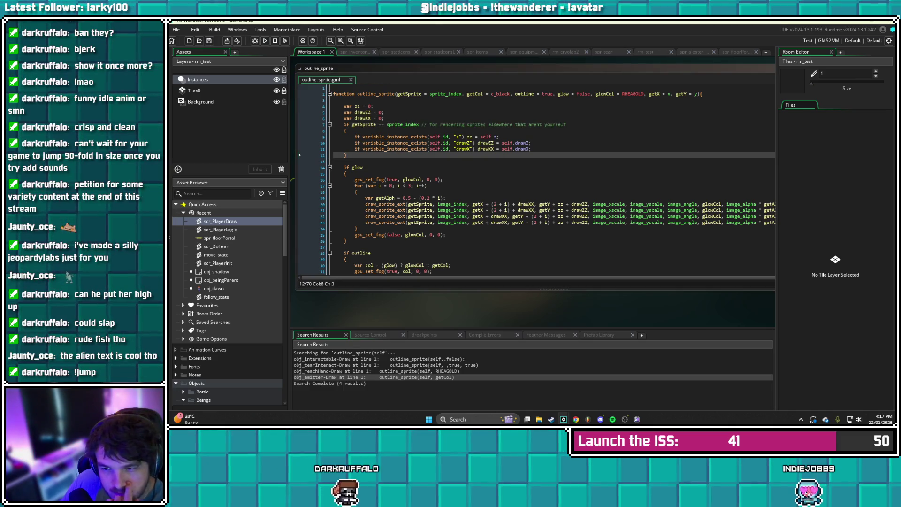
Replace the line 7 comment with 'for rendering self only', and save
{"action": "left_click_drag", "start_coordinate": [566, 124], "coordinate": [429, 124]}
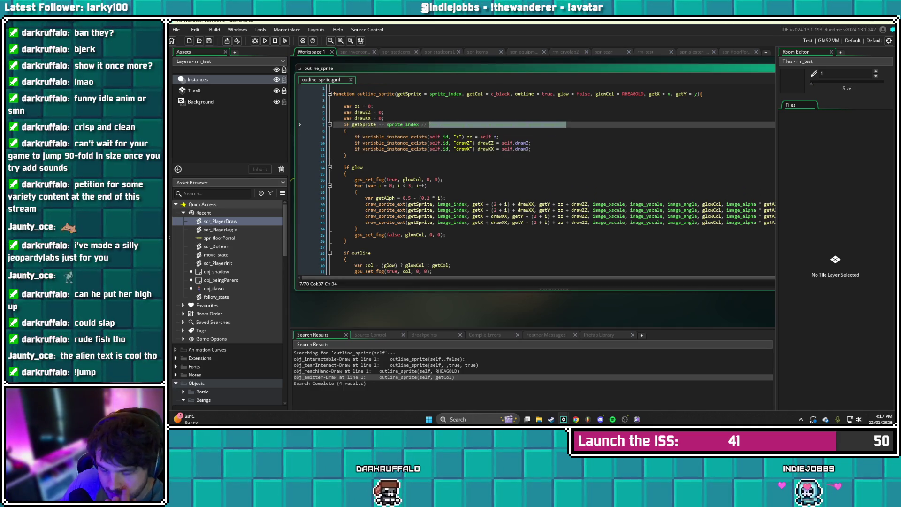
{"action": "key", "text": "BackSpace"}
{"action": "type", "text": "or r"}
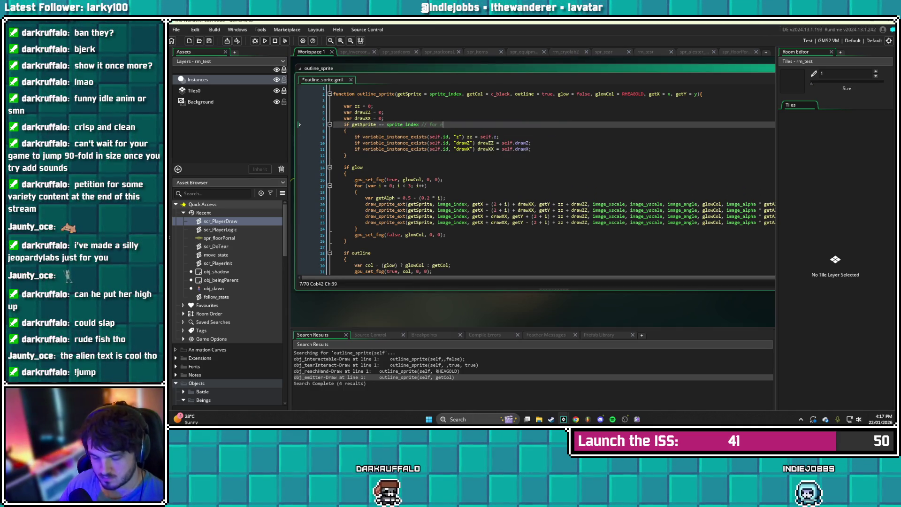
{"action": "type", "text": "endering self only"}
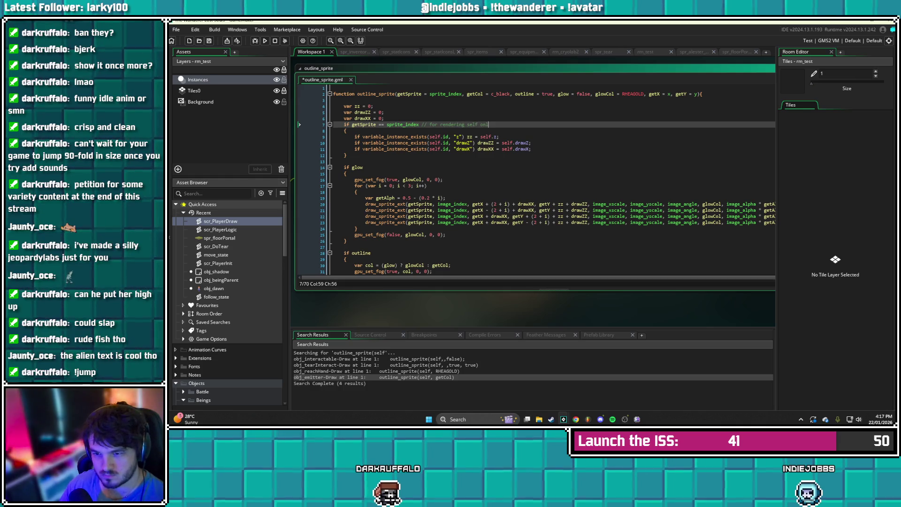
{"action": "key", "text": "ctrl+s"}
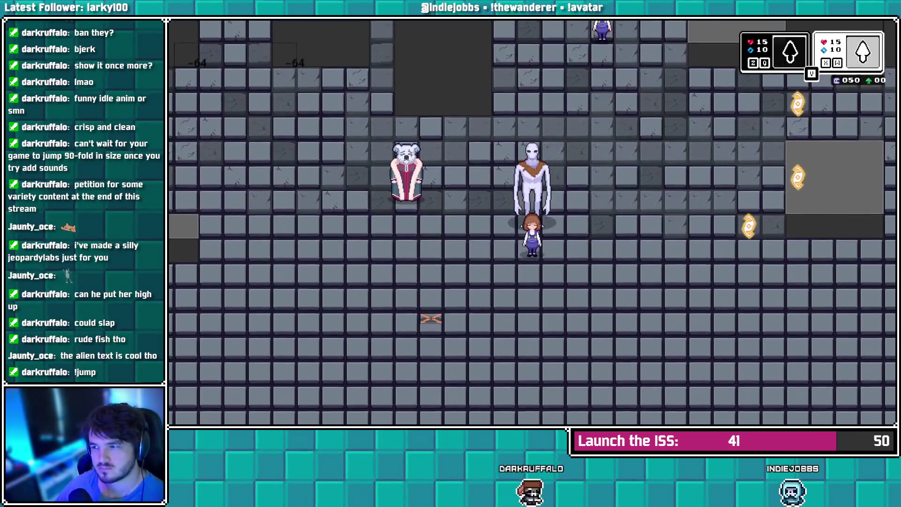
Walk the alien around the room and grab the girl, sinking into a yellow disc
{"action": "key", "text": "Down"}
{"action": "key", "text": "Right"}
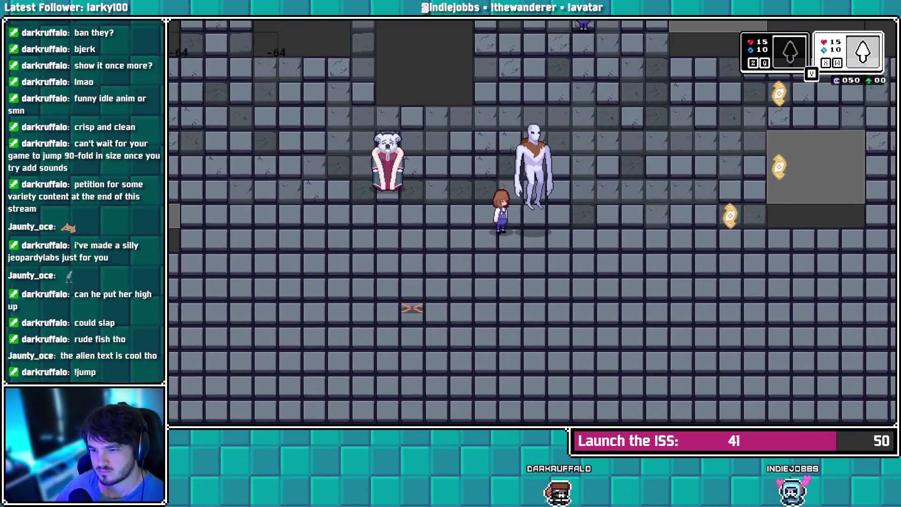
{"action": "key", "text": "Up"}
{"action": "key", "text": "Left"}
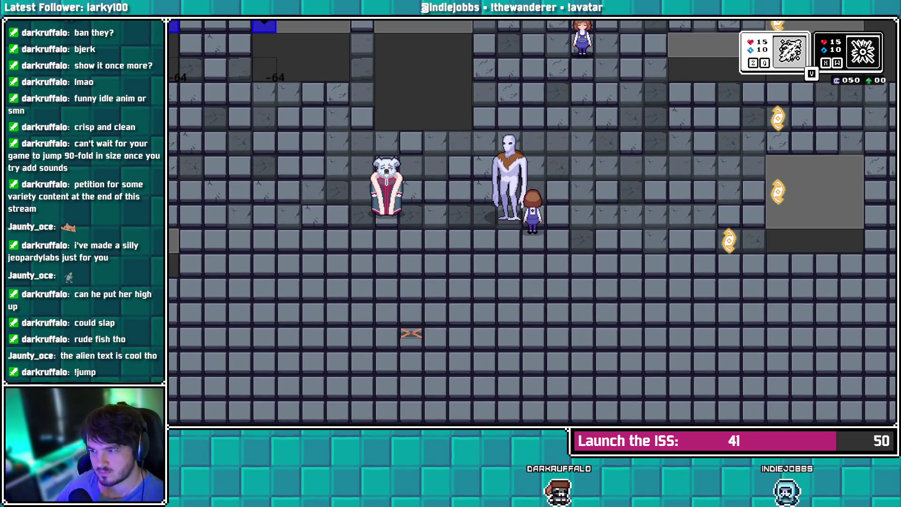
{"action": "key", "text": "Right"}
{"action": "key", "text": "Down"}
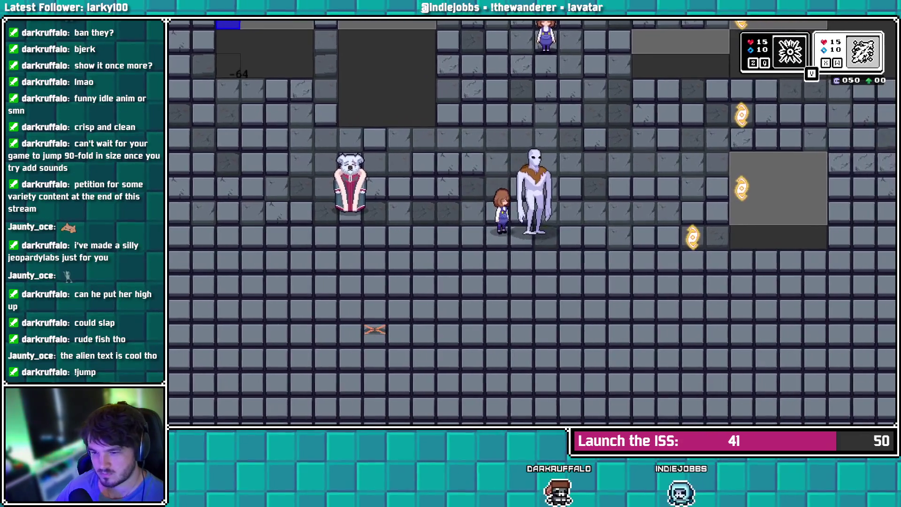
{"action": "key", "text": "x"}
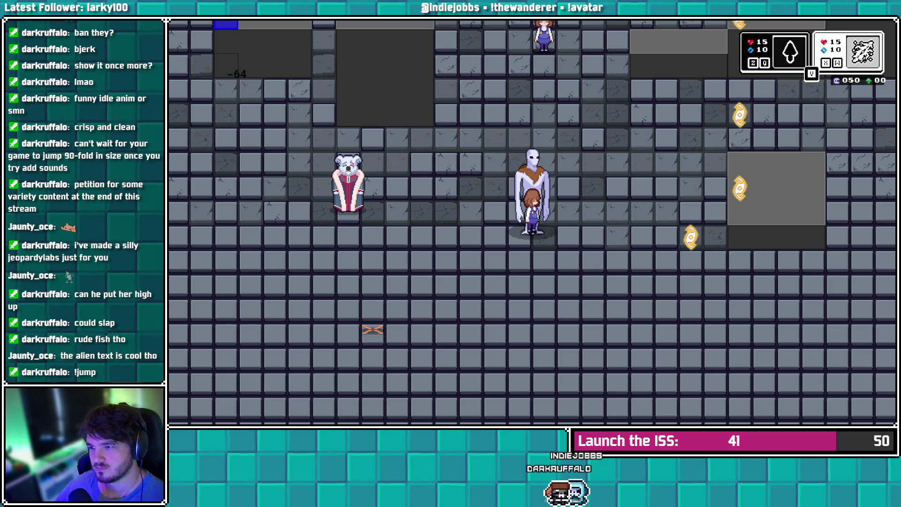
{"action": "key", "text": "Right"}
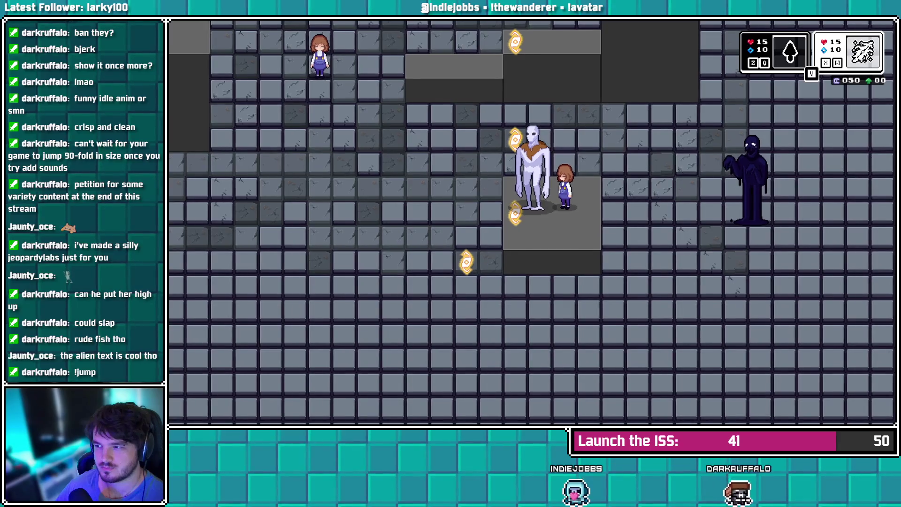
{"action": "key", "text": "x"}
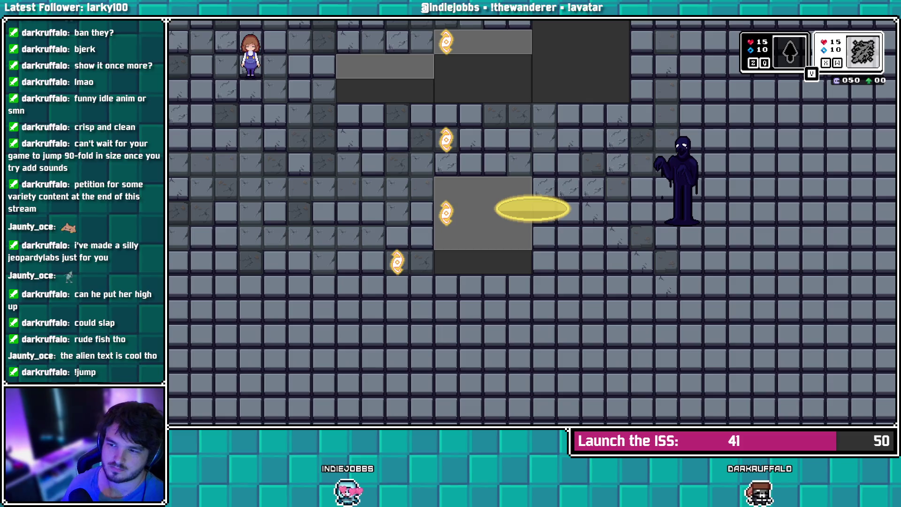
Walk onto the raised ledge, grab the girl again, and bring the alien back carrying her
{"action": "key", "text": "Left"}
{"action": "key", "text": "Up"}
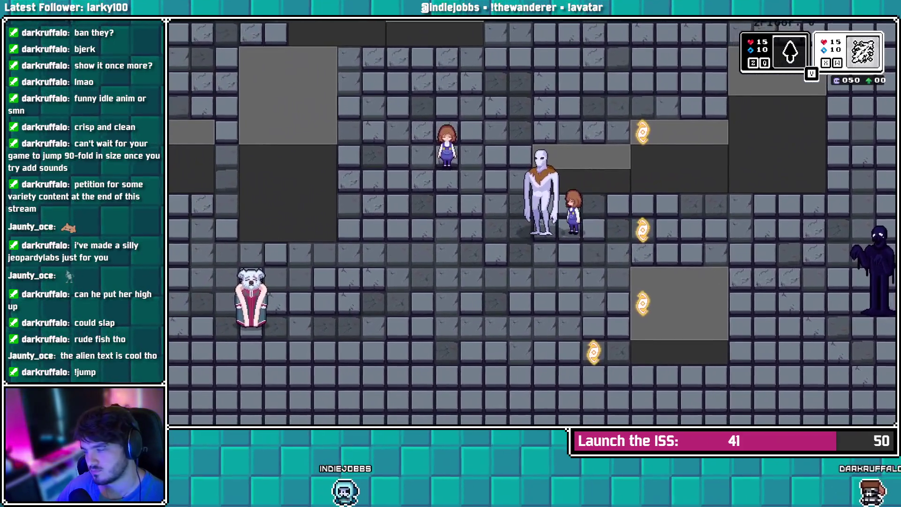
{"action": "key", "text": "Up"}
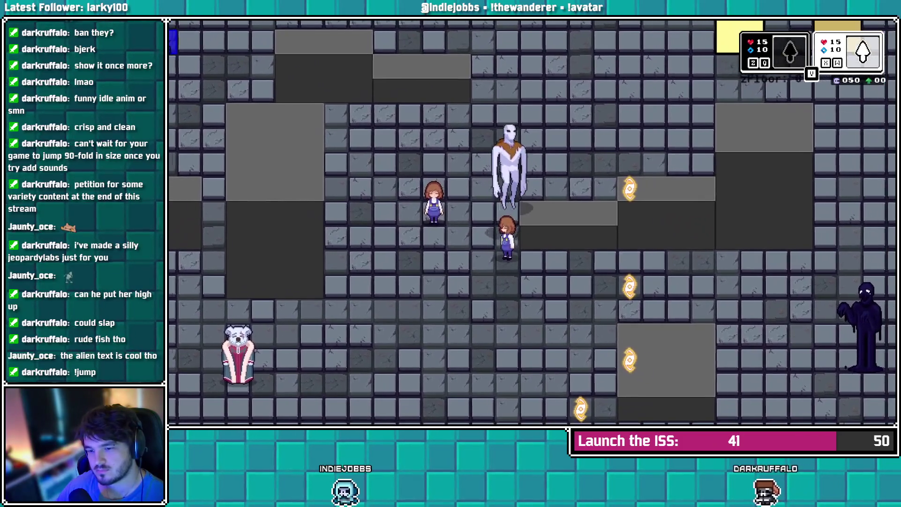
{"action": "key", "text": "Right"}
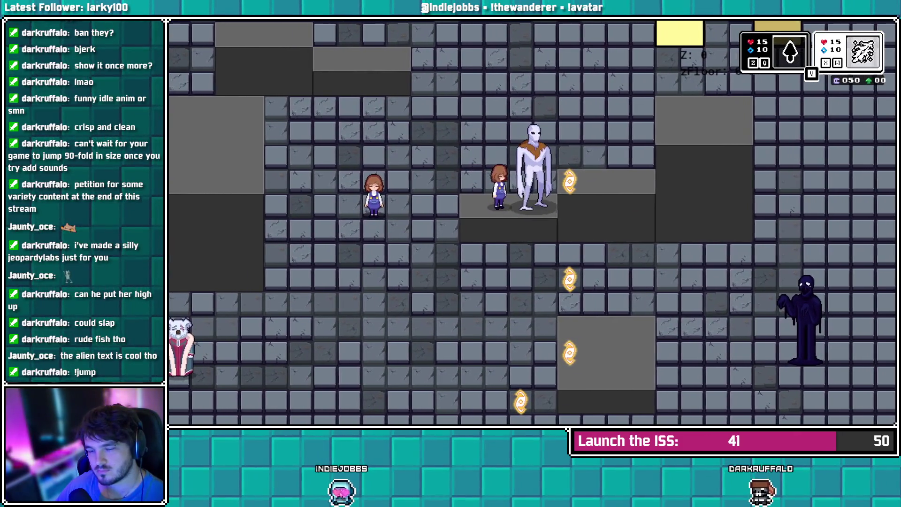
{"action": "key", "text": "space"}
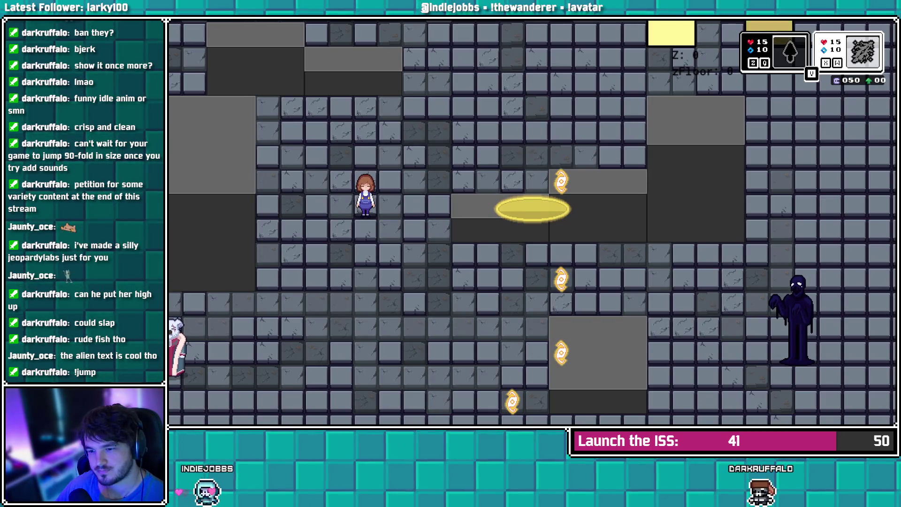
{"action": "key", "text": "Left"}
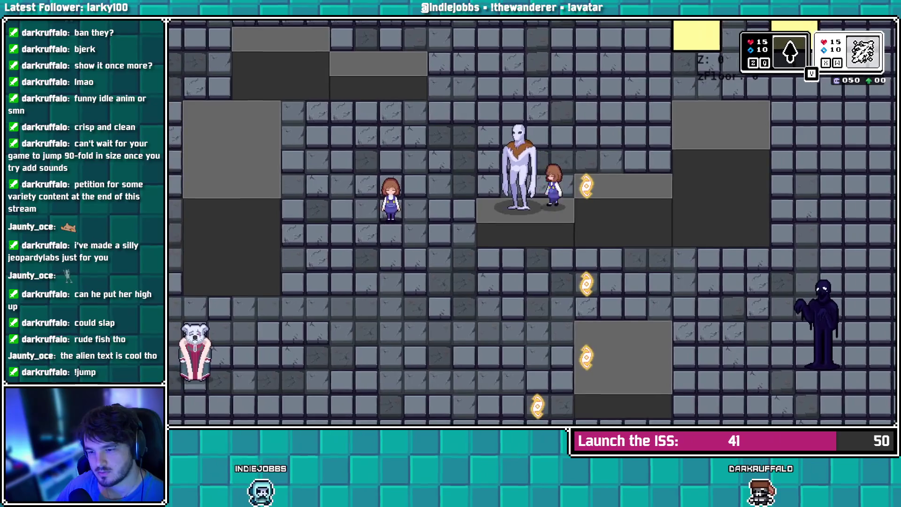
{"action": "key", "text": "Right"}
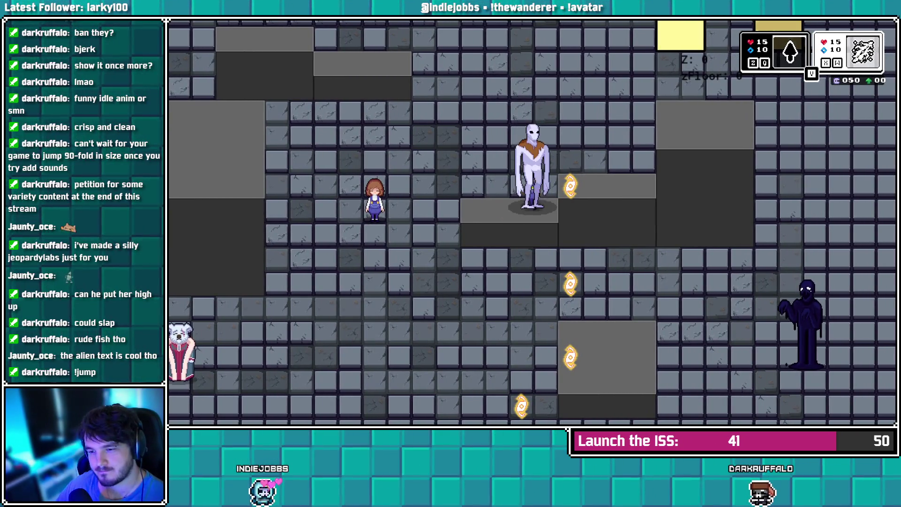
{"action": "key", "text": "Right"}
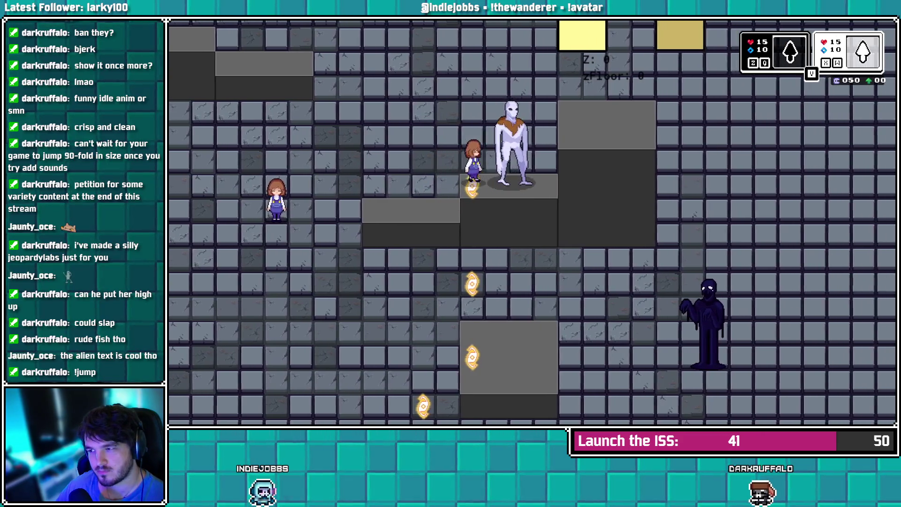
{"action": "key", "text": "x"}
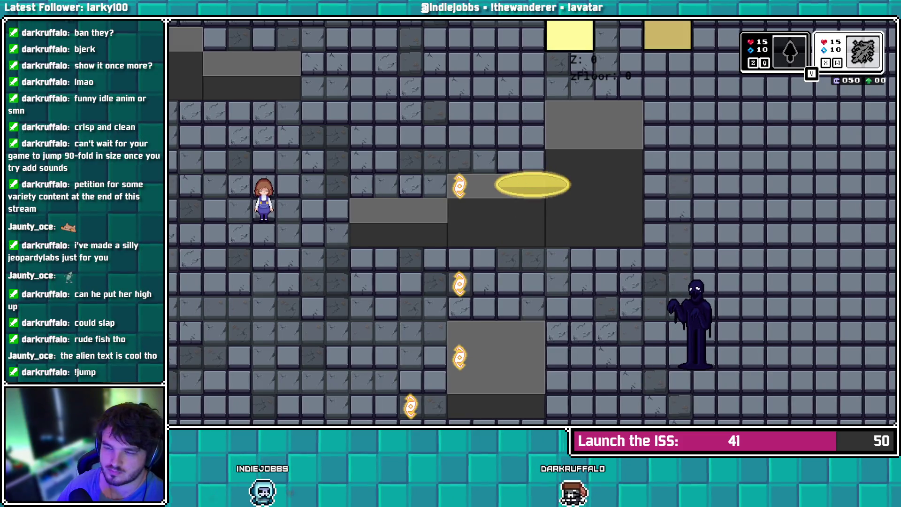
{"action": "key", "text": "Left"}
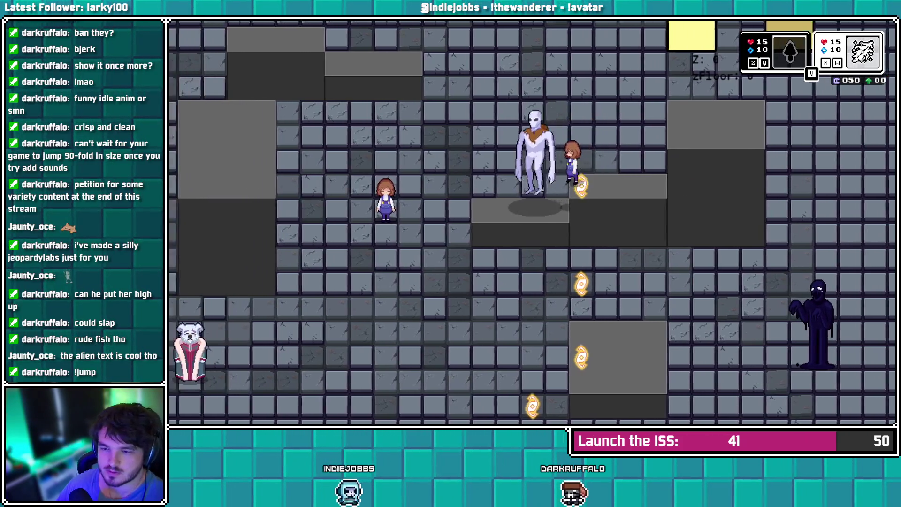
{"action": "key", "text": "Down"}
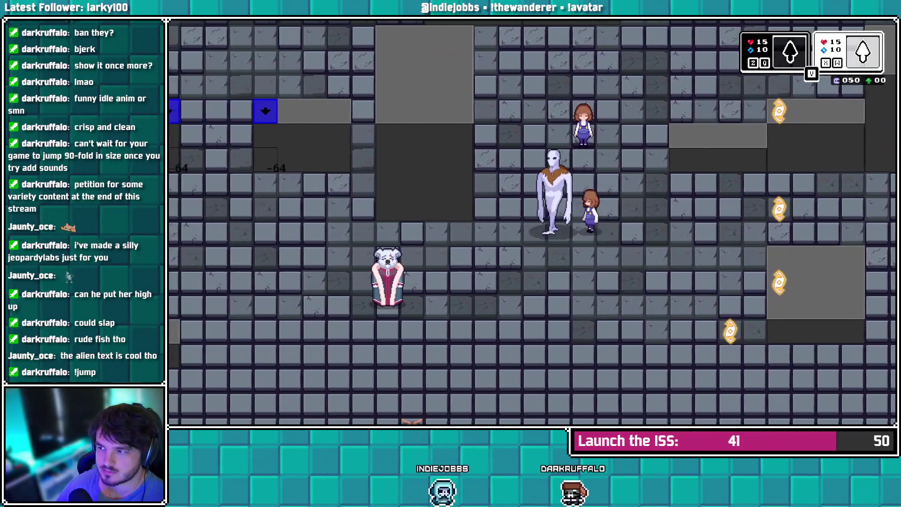
{"action": "key", "text": "Right"}
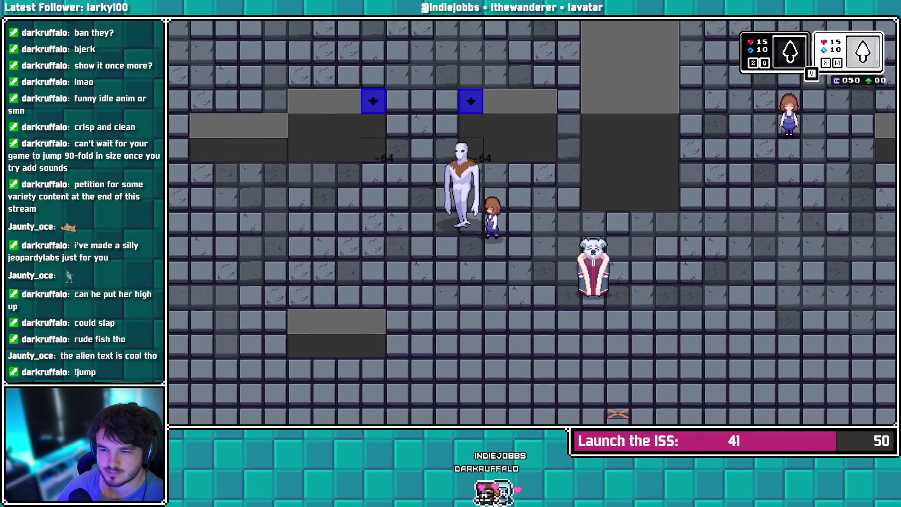
Walk the alien carrying the girl through yellow discs and onto the blue arrow tile
{"action": "key", "text": "Left"}
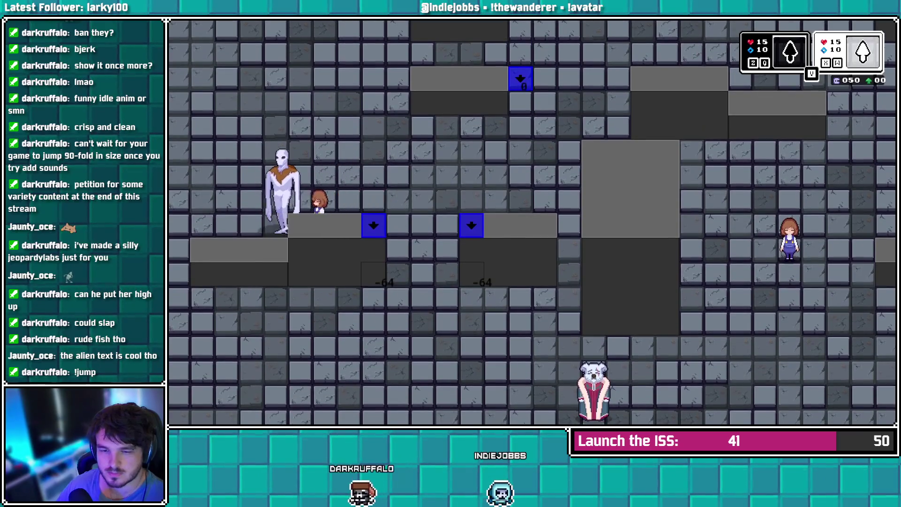
{"action": "key", "text": "Right"}
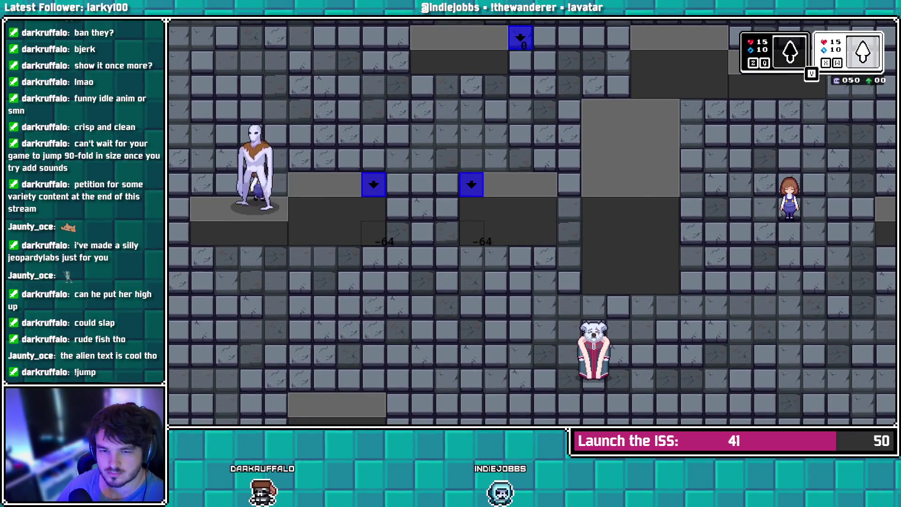
{"action": "key", "text": "Right"}
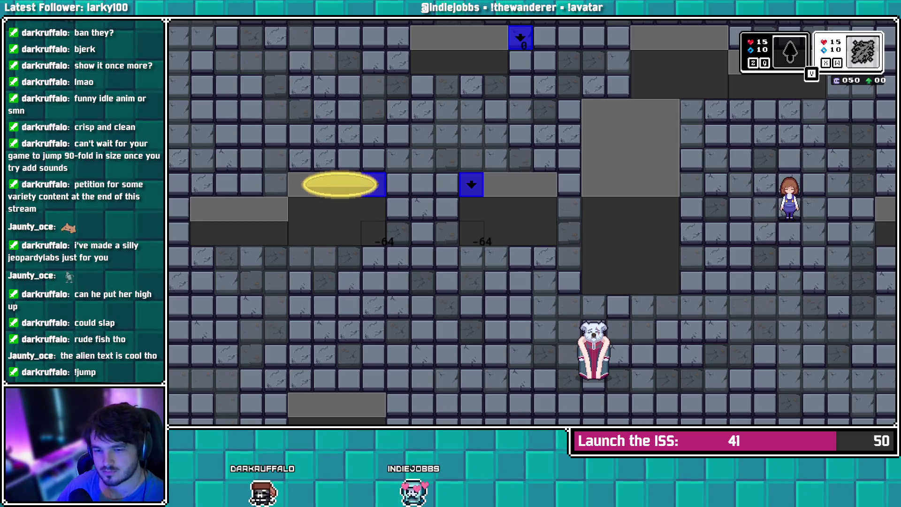
{"action": "key", "text": "Right"}
{"action": "key", "text": "Down"}
{"action": "key", "text": "Right"}
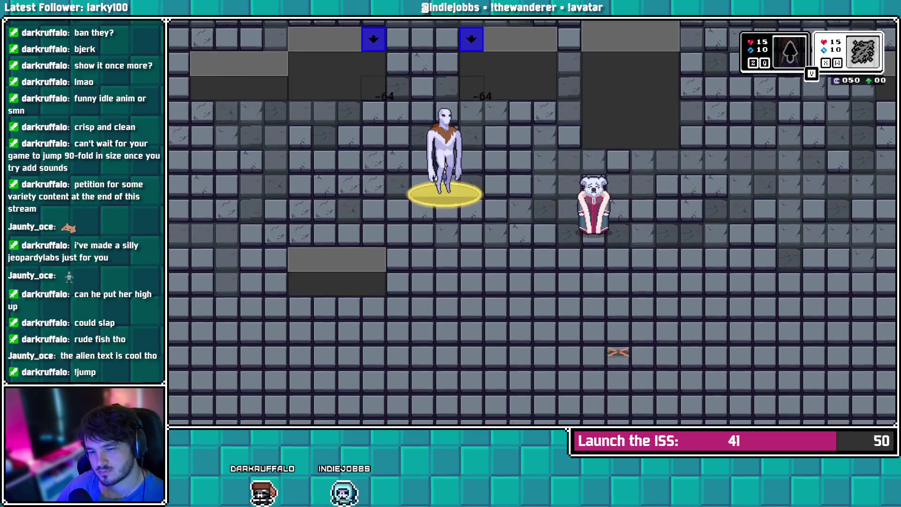
{"action": "key", "text": "Up"}
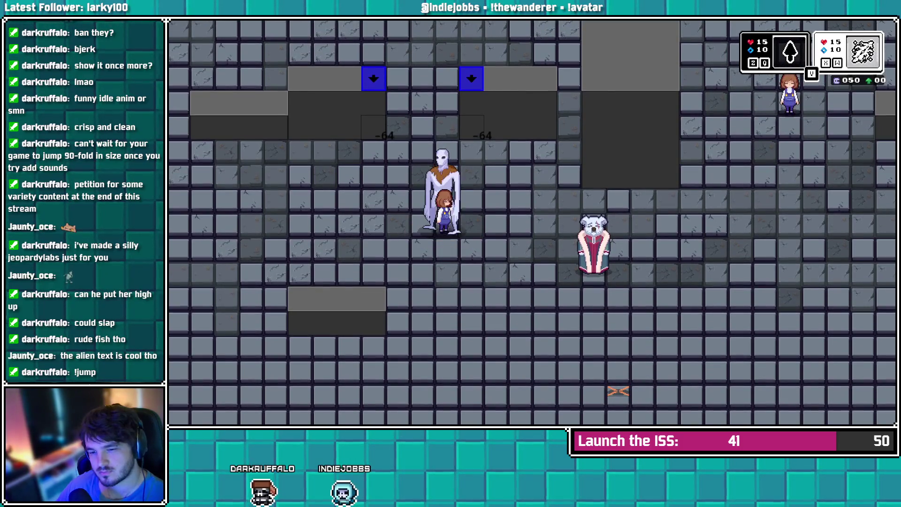
{"action": "key", "text": "Left"}
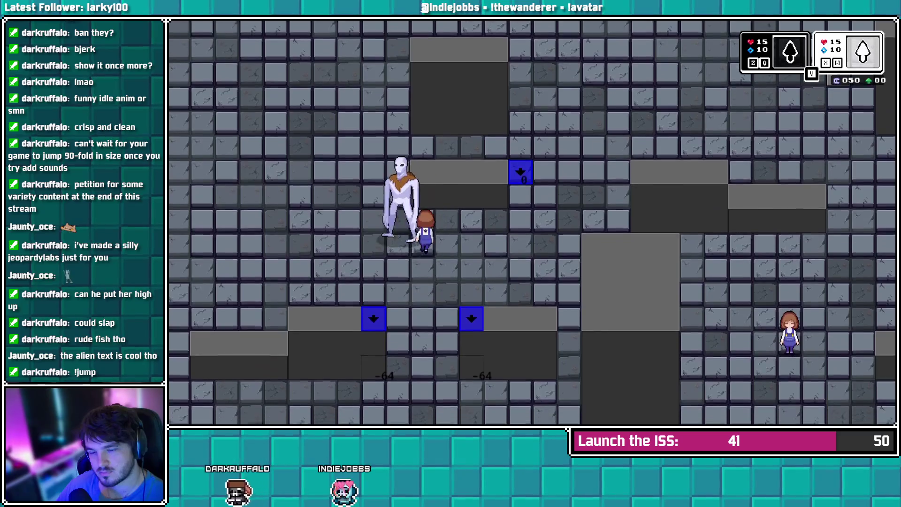
{"action": "key", "text": "Right"}
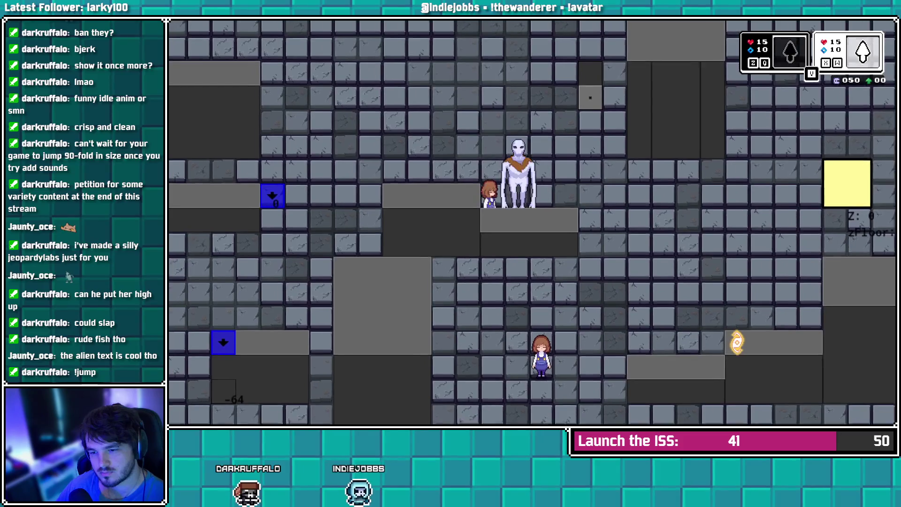
Keep walking the alien down the room, then quit the game with Escape
{"action": "key", "text": "Left"}
{"action": "key", "text": "Right"}
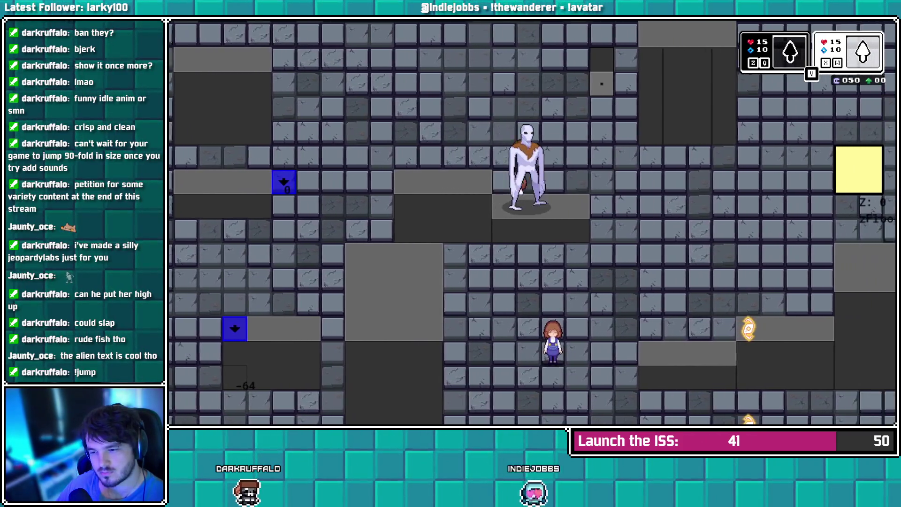
{"action": "key", "text": "Right"}
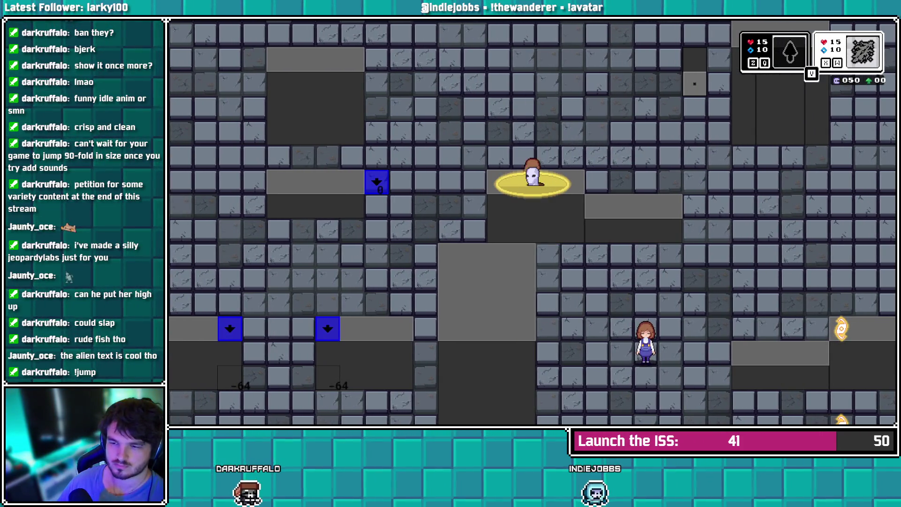
{"action": "key", "text": "Right"}
{"action": "key", "text": "Down"}
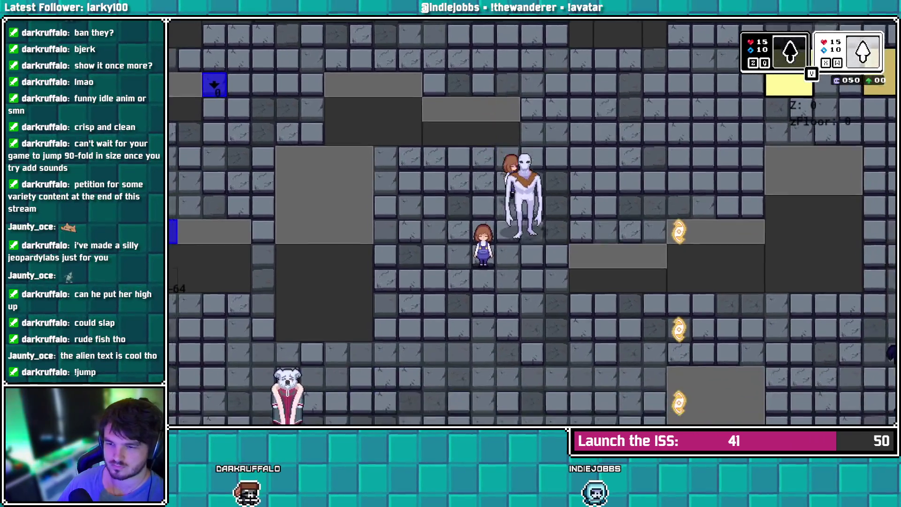
{"action": "key", "text": "Down"}
{"action": "key", "text": "Left"}
{"action": "key", "text": "Right"}
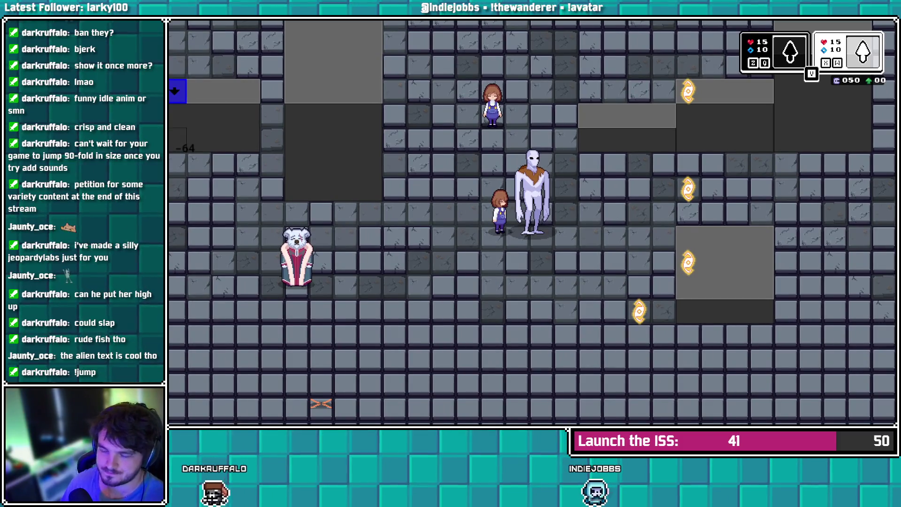
{"action": "key", "text": "Escape"}
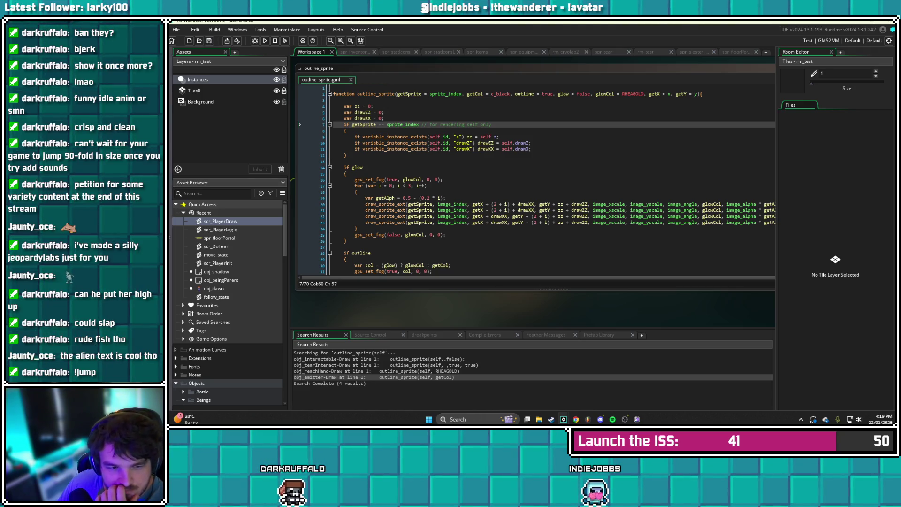
{"action": "scroll", "coordinate": [227, 302], "scroll_direction": "down", "scroll_amount": 10}
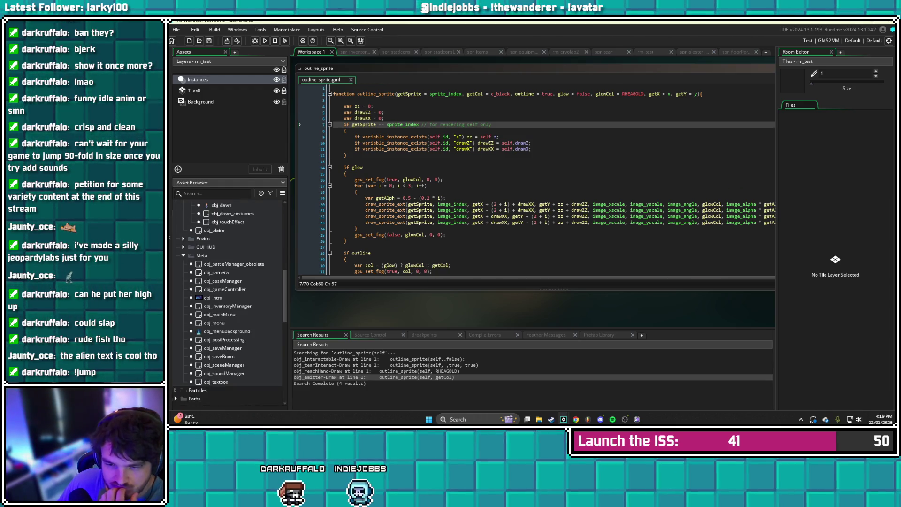
{"action": "scroll", "coordinate": [535, 180], "scroll_direction": "down", "scroll_amount": 12}
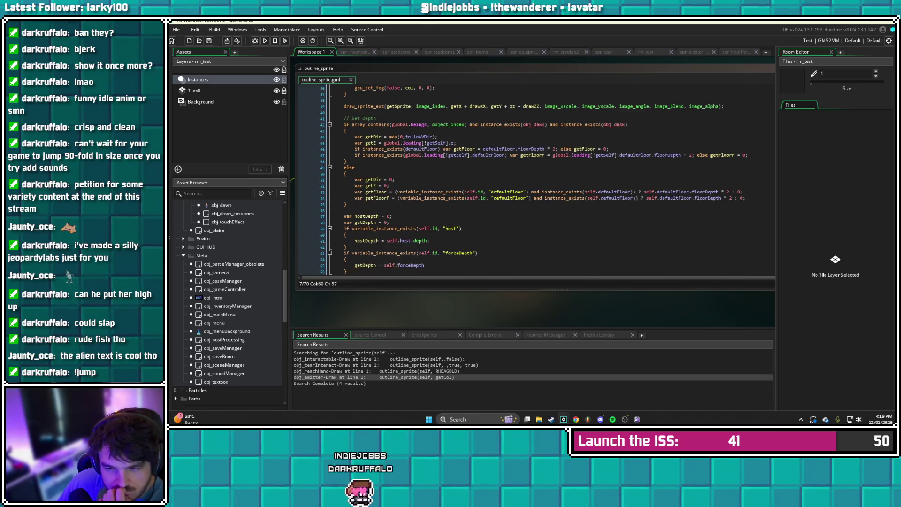
{"action": "scroll", "coordinate": [228, 303], "scroll_direction": "down", "scroll_amount": 5}
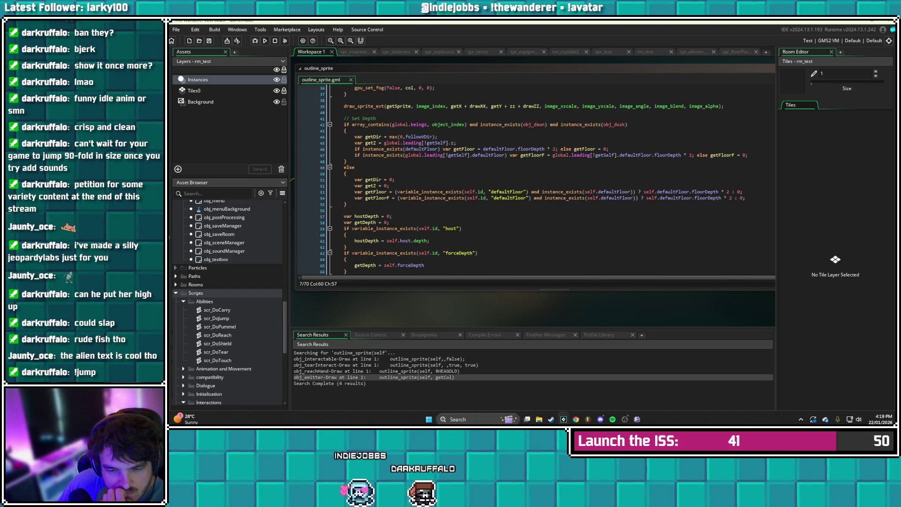
{"action": "scroll", "coordinate": [229, 303], "scroll_direction": "up", "scroll_amount": 10}
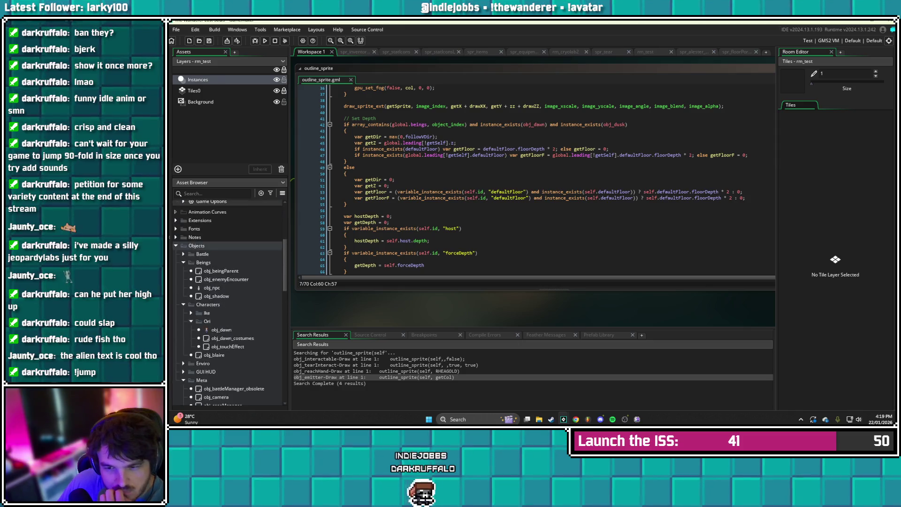
{"action": "scroll", "coordinate": [229, 303], "scroll_direction": "up", "scroll_amount": 3}
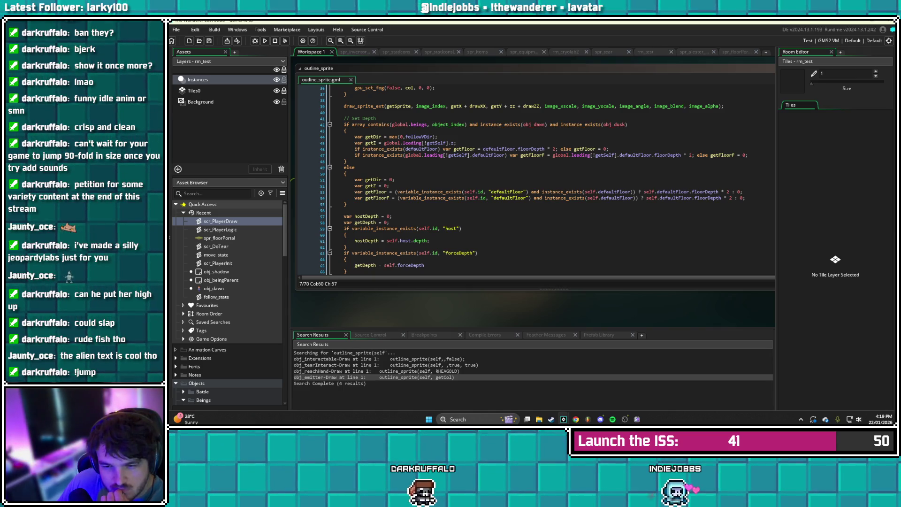
{"action": "scroll", "coordinate": [532, 180], "scroll_direction": "down", "scroll_amount": 3}
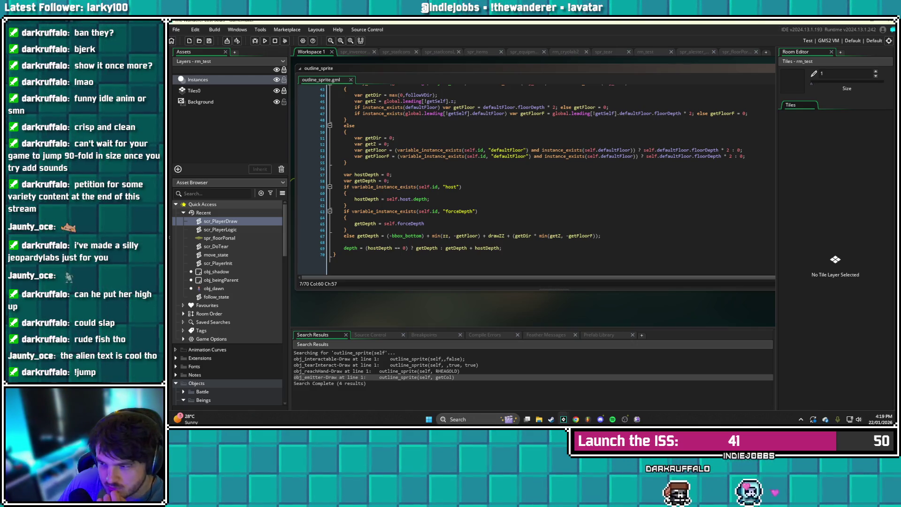
{"action": "scroll", "coordinate": [535, 178], "scroll_direction": "up", "scroll_amount": 3}
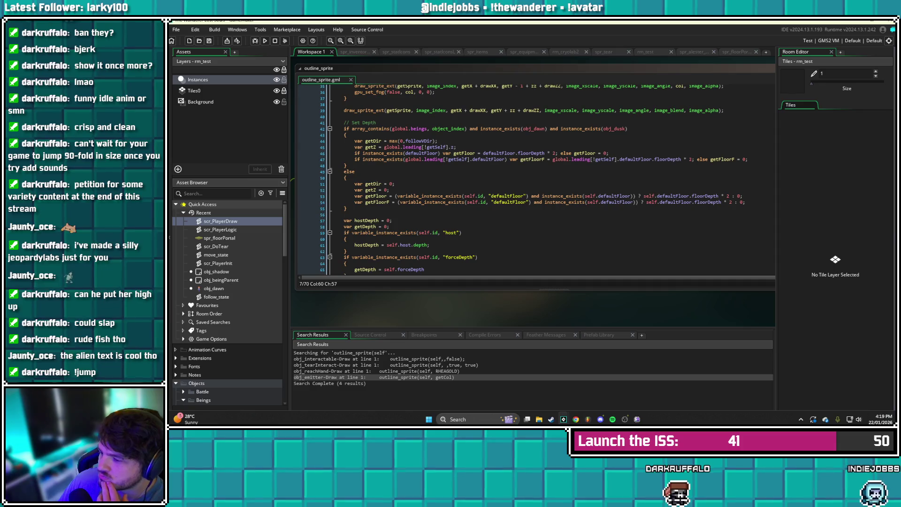
{"action": "scroll", "coordinate": [538, 182], "scroll_direction": "up", "scroll_amount": 2}
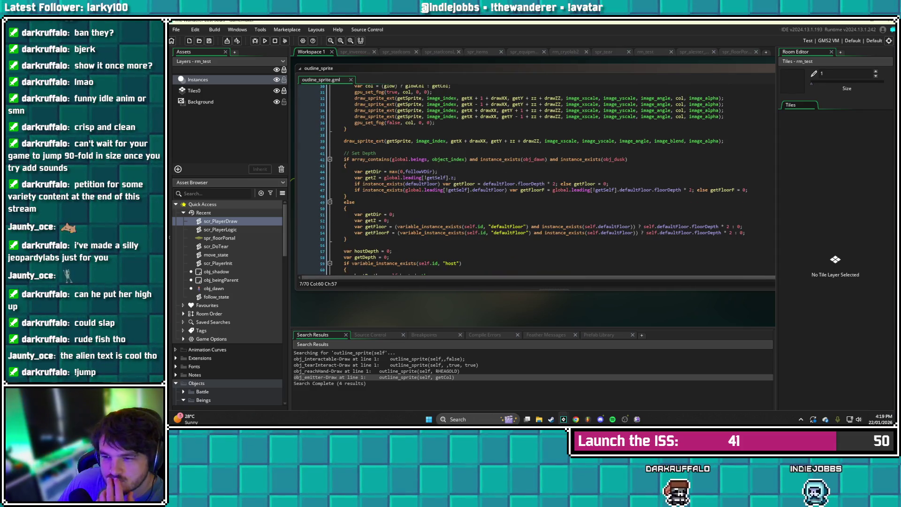
{"action": "scroll", "coordinate": [587, 235], "scroll_direction": "up", "scroll_amount": 4}
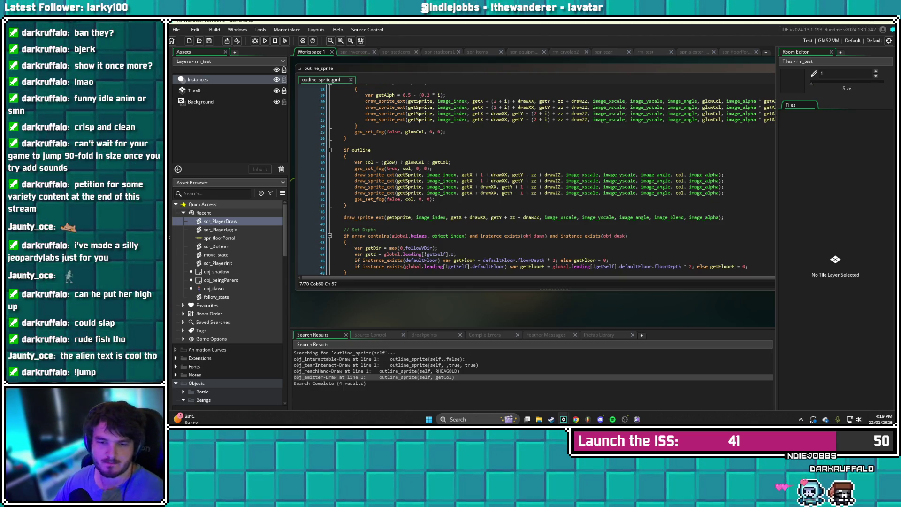
{"action": "scroll", "coordinate": [229, 302], "scroll_direction": "down", "scroll_amount": 1}
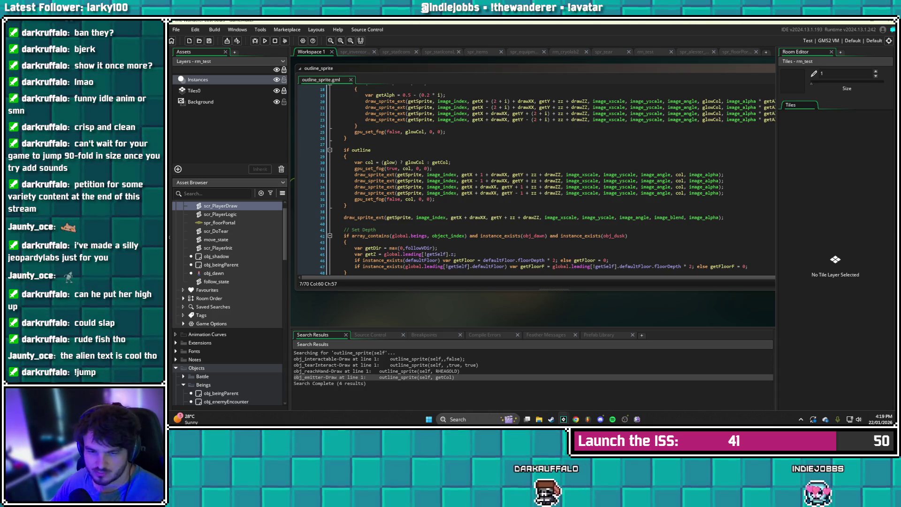
{"action": "scroll", "coordinate": [229, 303], "scroll_direction": "up", "scroll_amount": 1}
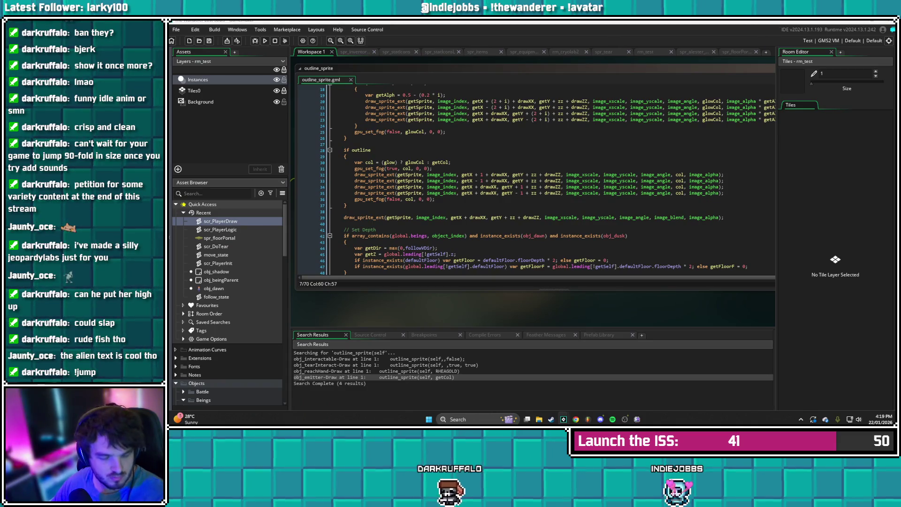
{"action": "key", "text": "super+d"}
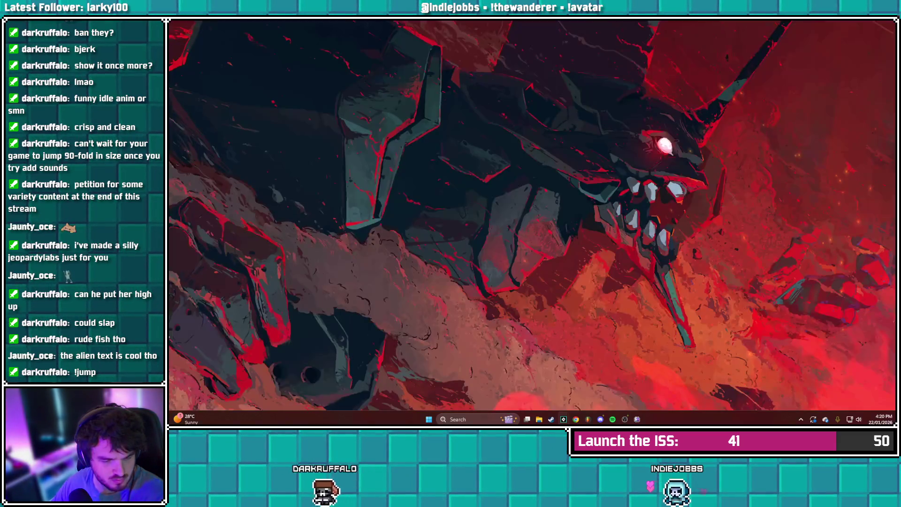
{"action": "key", "text": "super+d"}
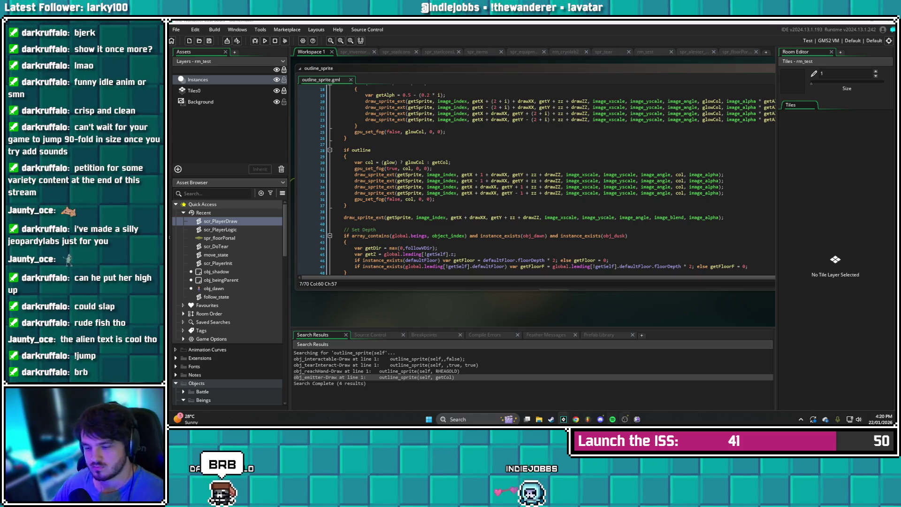
{"action": "left_click", "coordinate": [624, 419]}
{"action": "left_click", "coordinate": [625, 419]}
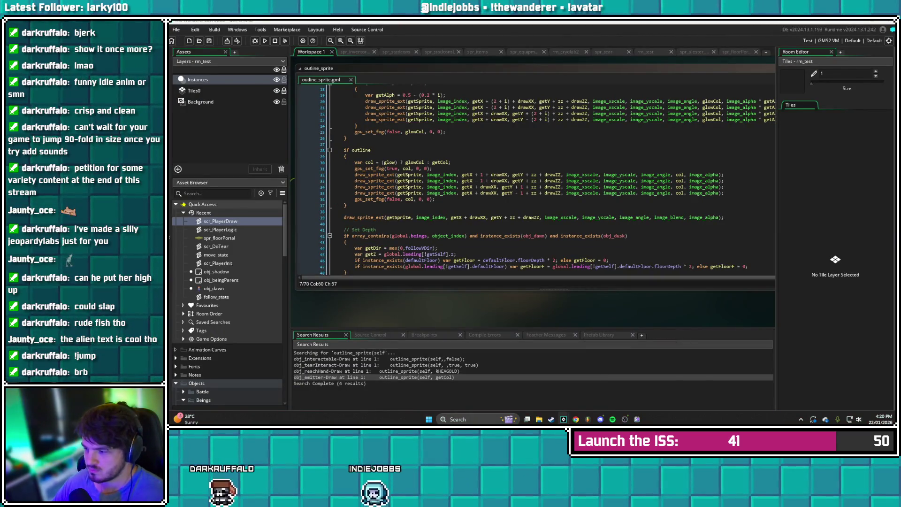
{"action": "left_click", "coordinate": [569, 217], "text": "shift"}
{"action": "left_click", "coordinate": [467, 187]}
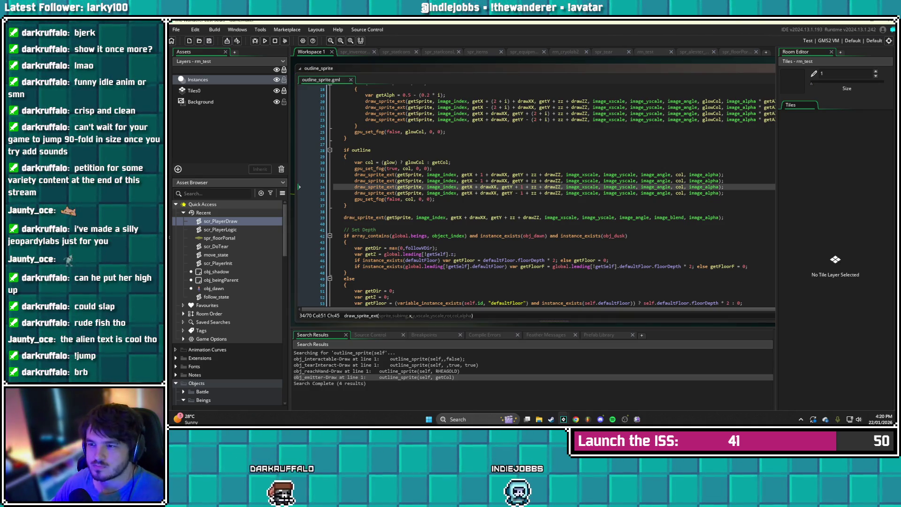
{"action": "left_click", "coordinate": [645, 52]}
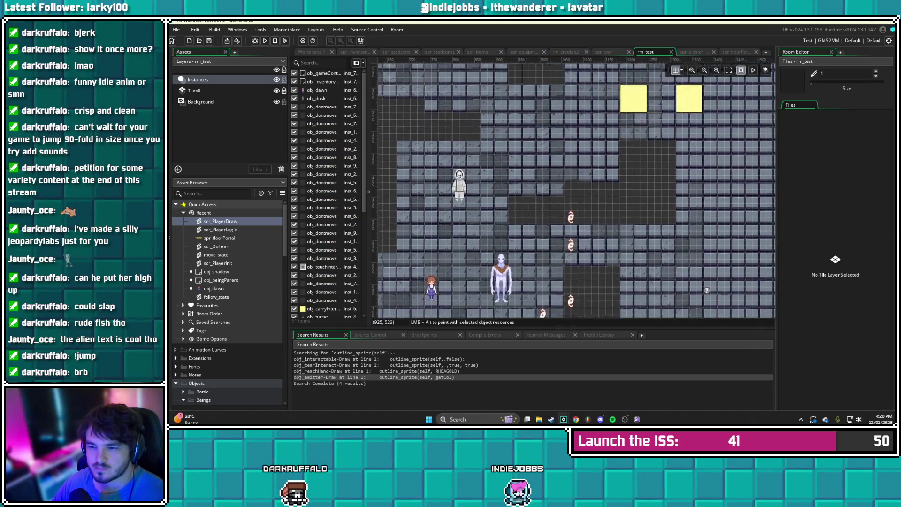
View the creation code of the invisible obj_dontmove instance at 960,192, then close its windows
{"action": "left_click", "coordinate": [570, 186]}
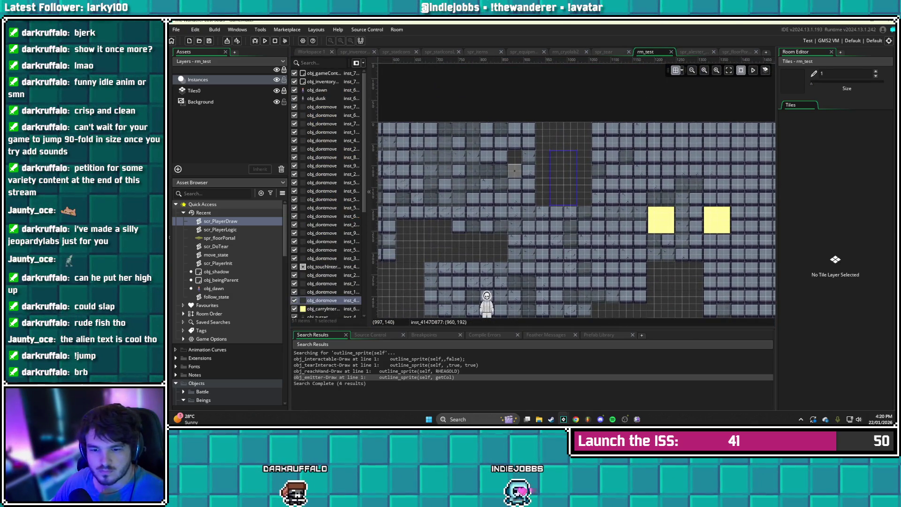
{"action": "double_click", "coordinate": [565, 178]}
{"action": "left_click", "coordinate": [633, 174]}
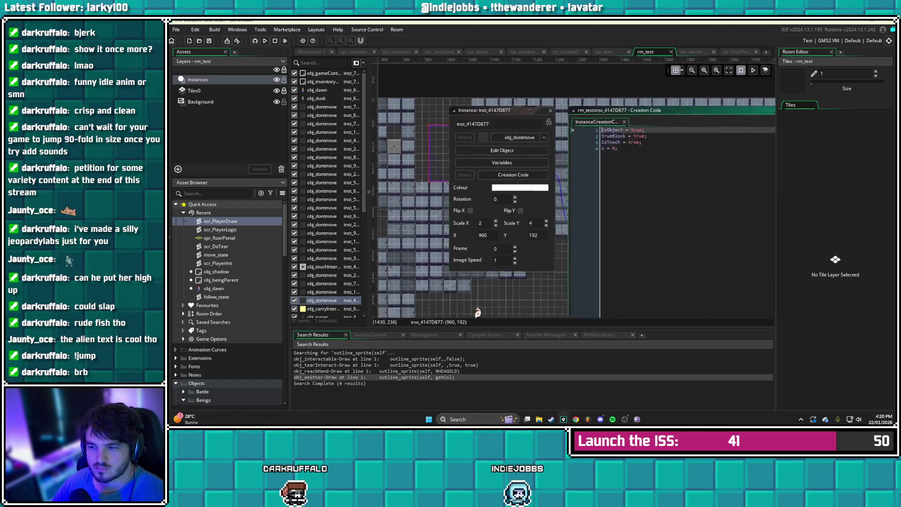
{"action": "left_click_drag", "start_coordinate": [469, 188], "coordinate": [601, 216]}
{"action": "left_click_drag", "start_coordinate": [435, 308], "coordinate": [476, 322]}
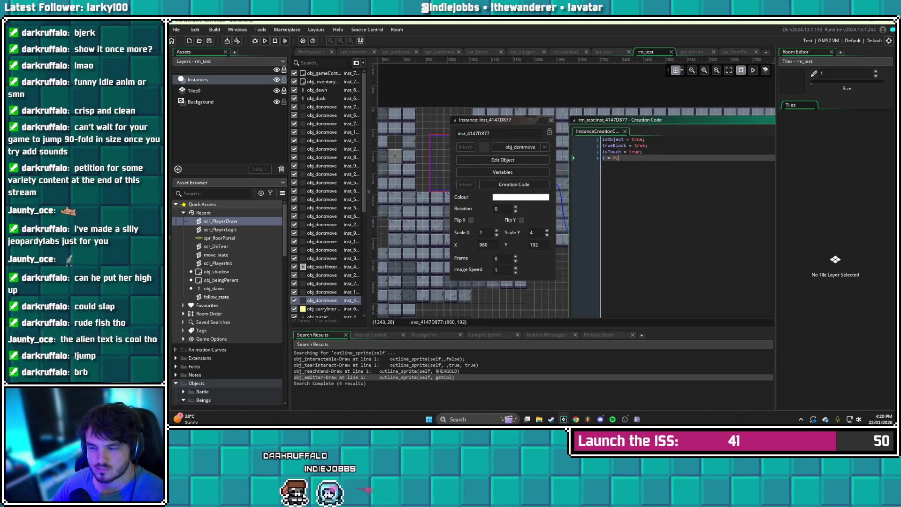
{"action": "key", "text": "Escape"}
{"action": "left_click", "coordinate": [551, 120]}
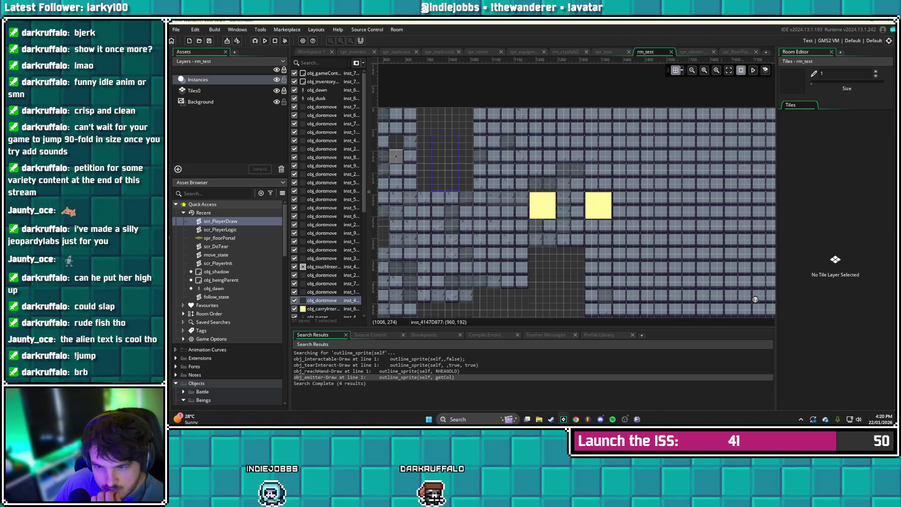
Pan to the obj_touchInteract instance at 464,240 and check its properties
{"action": "left_click_drag", "start_coordinate": [456, 230], "coordinate": [521, 235]}
{"action": "mouse_move", "coordinate": [517, 188]}
{"action": "left_mouse_down"}
{"action": "mouse_move", "coordinate": [575, 174]}
{"action": "mouse_move", "coordinate": [581, 154]}
{"action": "mouse_move", "coordinate": [675, 150]}
{"action": "left_mouse_up"}
{"action": "left_click", "coordinate": [438, 179]}
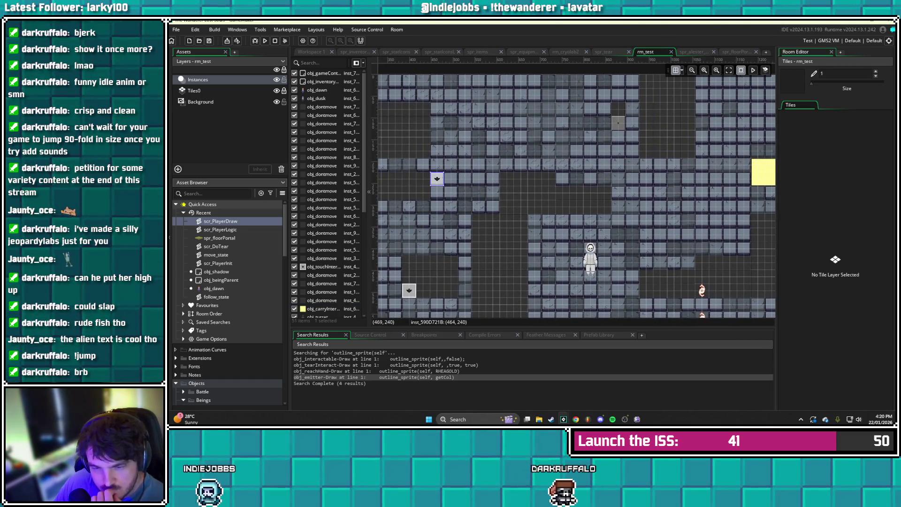
{"action": "double_click", "coordinate": [438, 179]}
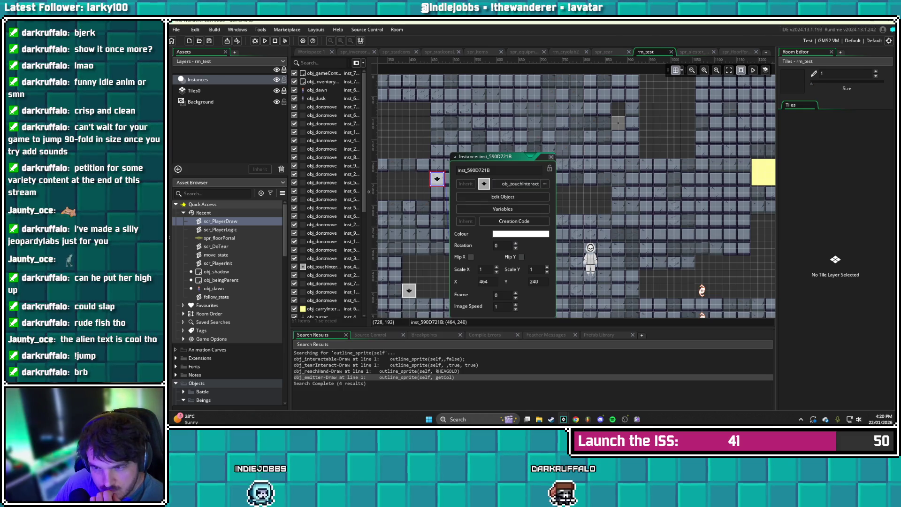
{"action": "left_click", "coordinate": [551, 157]}
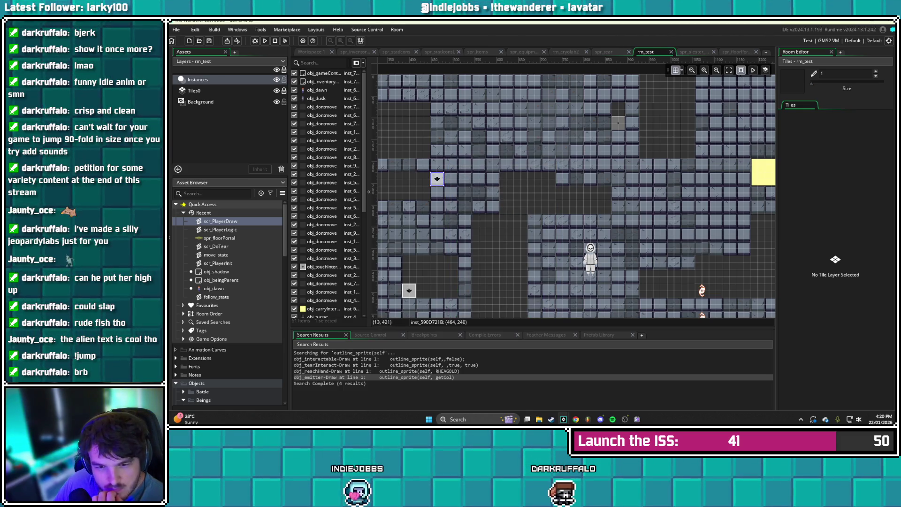
Open the scr_DoTouch script from the Asset Browser
{"action": "scroll", "coordinate": [229, 300], "scroll_direction": "down", "scroll_amount": 5}
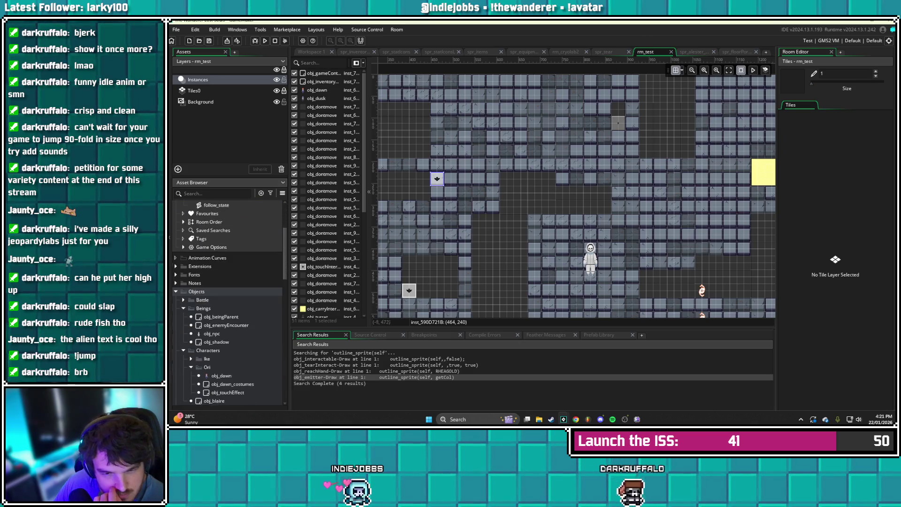
{"action": "scroll", "coordinate": [229, 300], "scroll_direction": "down", "scroll_amount": 2}
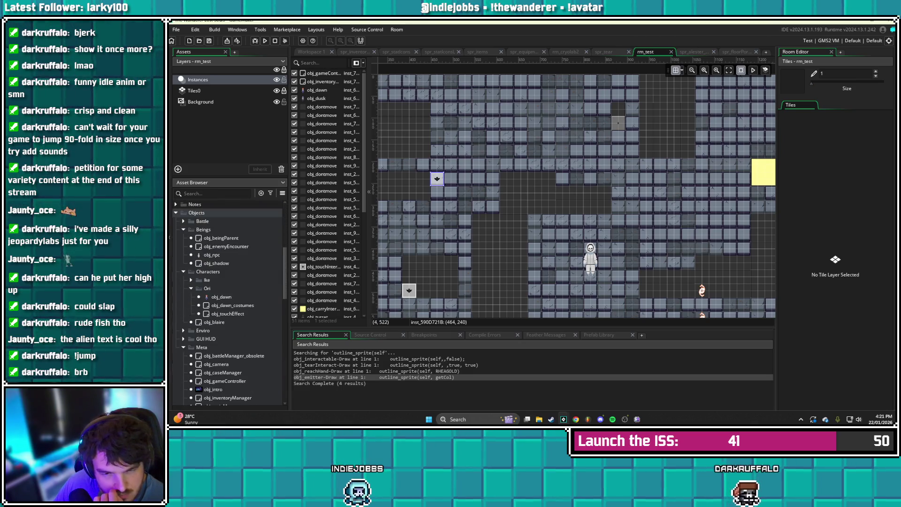
{"action": "scroll", "coordinate": [228, 303], "scroll_direction": "down", "scroll_amount": 12}
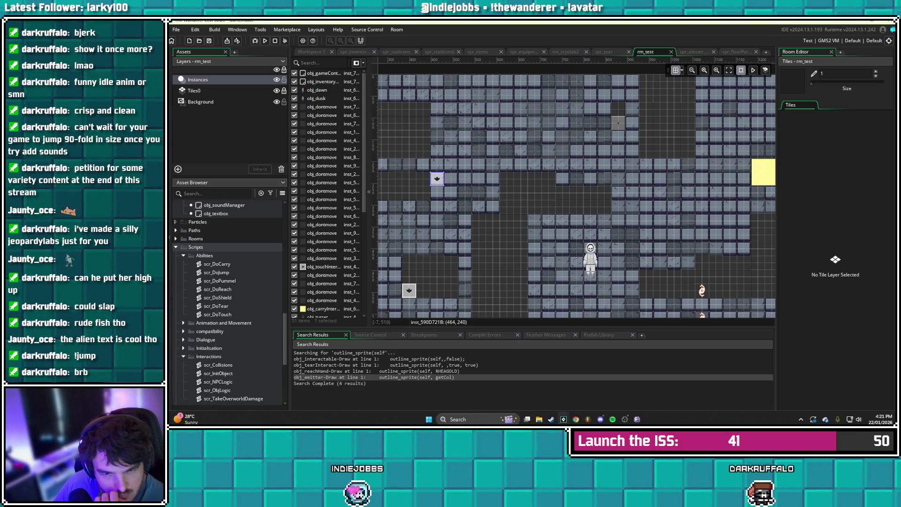
{"action": "double_click", "coordinate": [218, 315]}
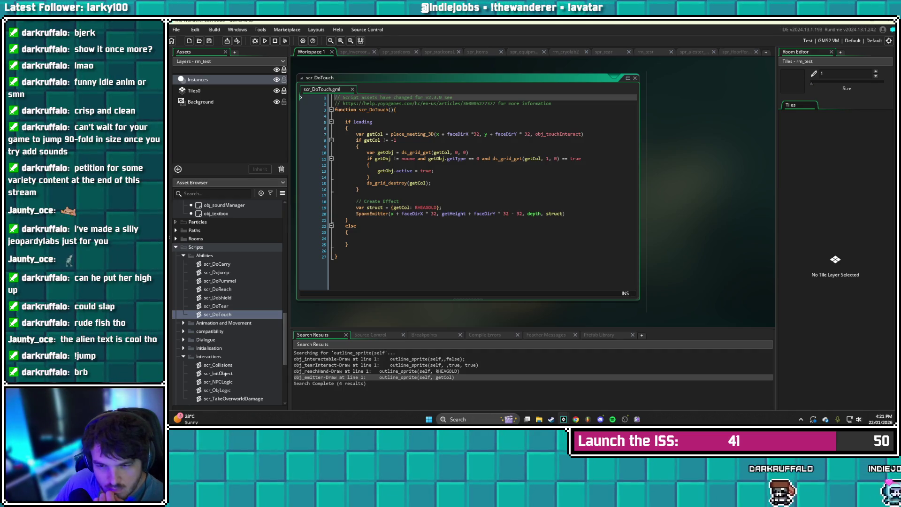
Scroll through the Asset Browser's Objects tree and expand the Enviro folder
{"action": "scroll", "coordinate": [229, 303], "scroll_direction": "down", "scroll_amount": 6}
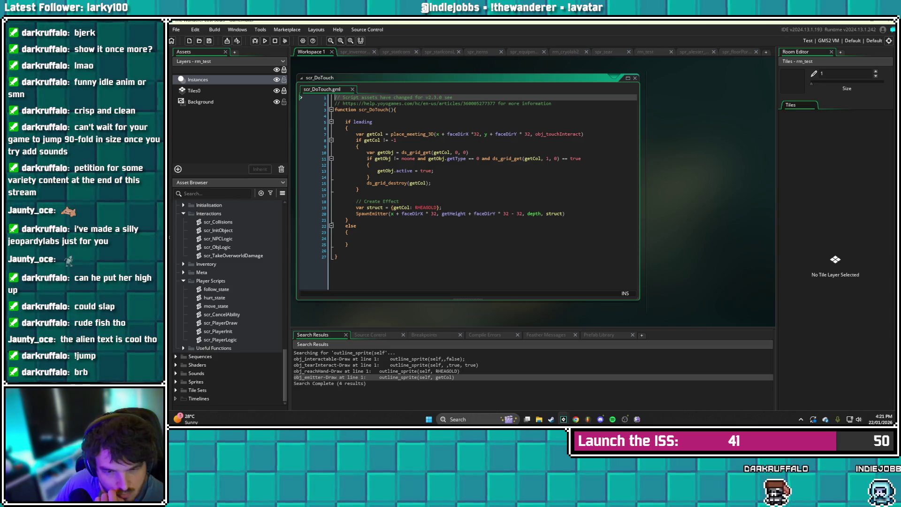
{"action": "scroll", "coordinate": [230, 303], "scroll_direction": "up", "scroll_amount": 3}
{"action": "scroll", "coordinate": [230, 303], "scroll_direction": "up", "scroll_amount": 7}
{"action": "scroll", "coordinate": [230, 303], "scroll_direction": "up", "scroll_amount": 3}
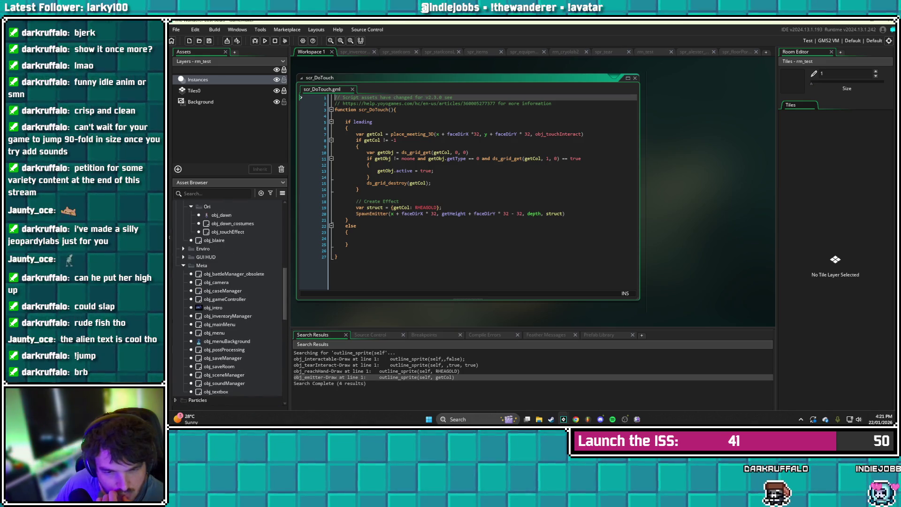
{"action": "scroll", "coordinate": [229, 303], "scroll_direction": "up", "scroll_amount": 4}
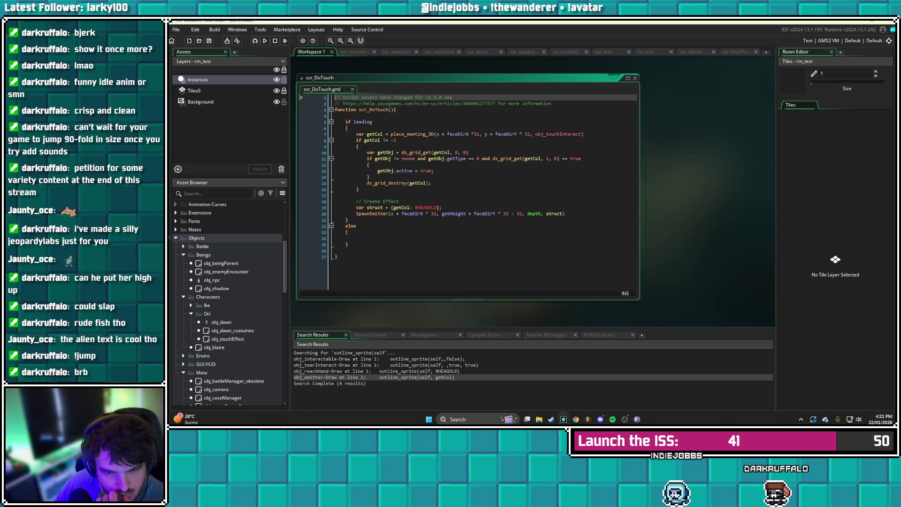
{"action": "scroll", "coordinate": [230, 302], "scroll_direction": "down", "scroll_amount": 1}
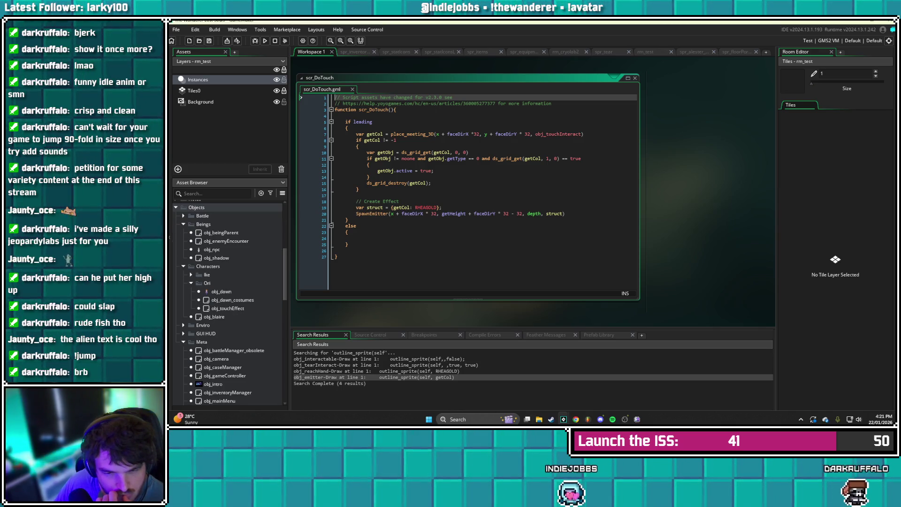
{"action": "scroll", "coordinate": [230, 303], "scroll_direction": "down", "scroll_amount": 2}
{"action": "left_click", "coordinate": [183, 264]}
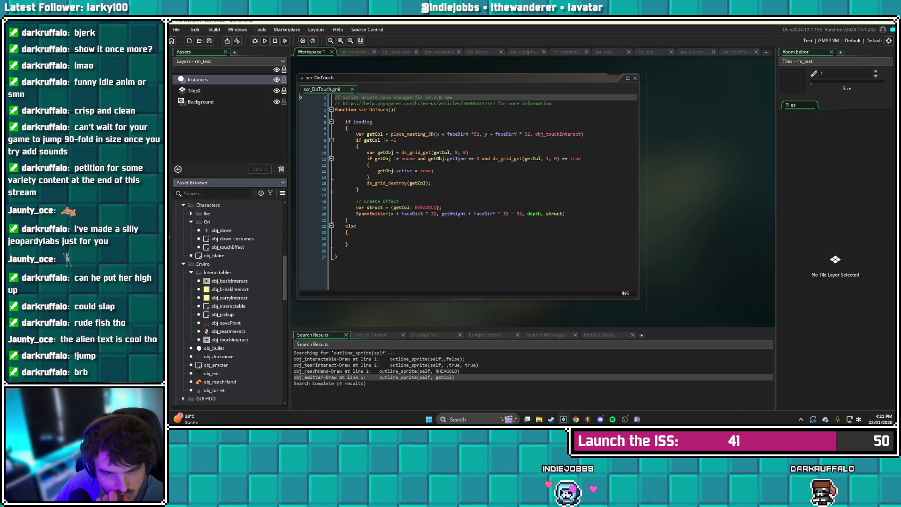
Open obj_dontmove, check the isTouch line in its Create code, and jump to scr_InitObject
{"action": "double_click", "coordinate": [219, 356]}
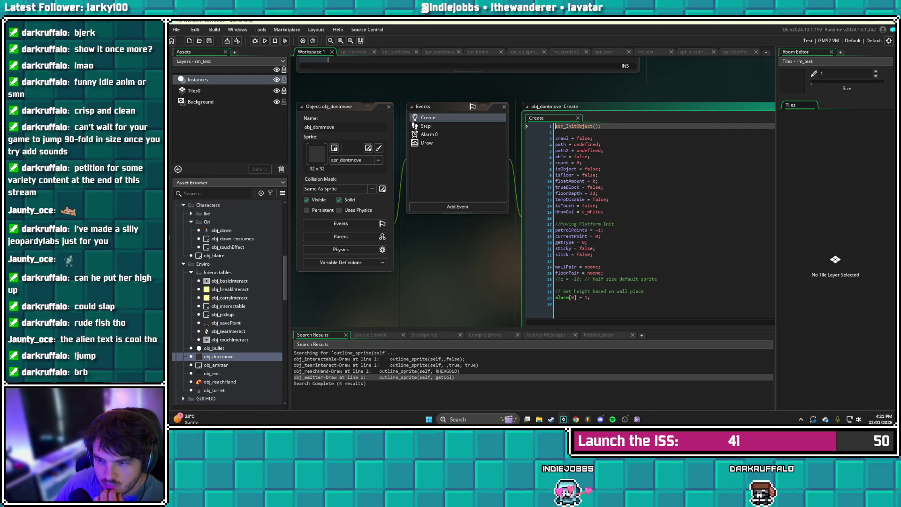
{"action": "left_click", "coordinate": [587, 205]}
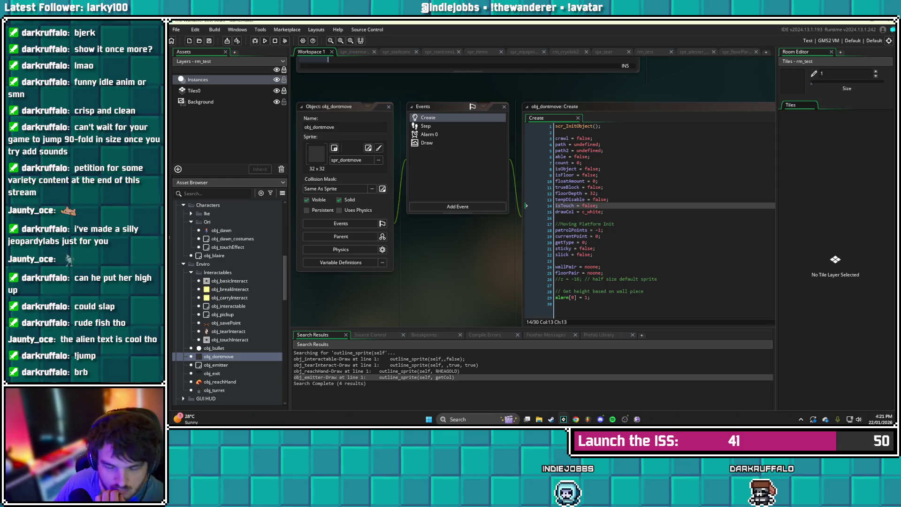
{"action": "scroll", "coordinate": [230, 300], "scroll_direction": "up", "scroll_amount": 5}
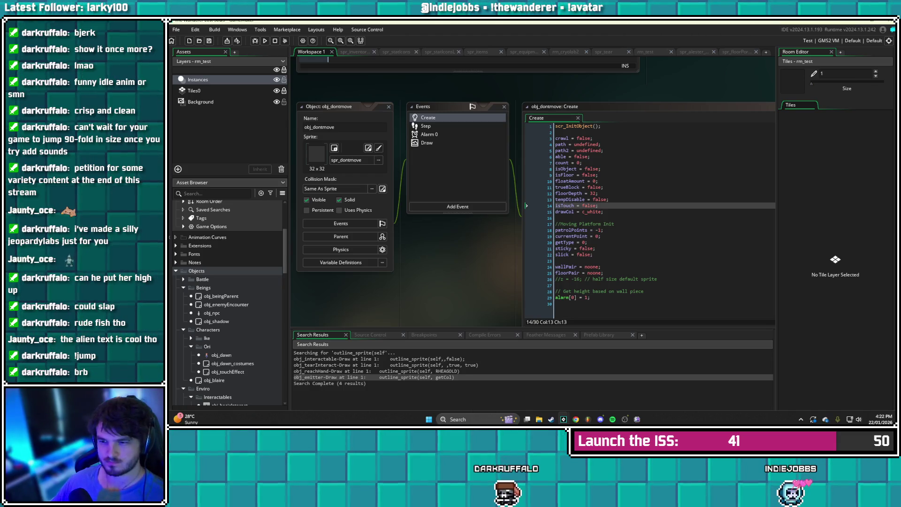
{"action": "middle_click", "coordinate": [571, 126]}
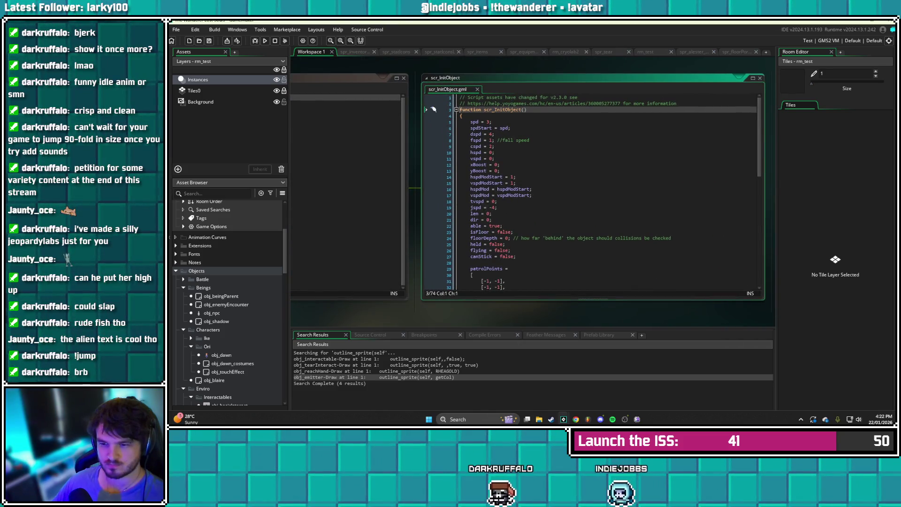
Scroll through scr_InitObject's variable setup
{"action": "scroll", "coordinate": [433, 109], "scroll_direction": "down", "scroll_amount": 4}
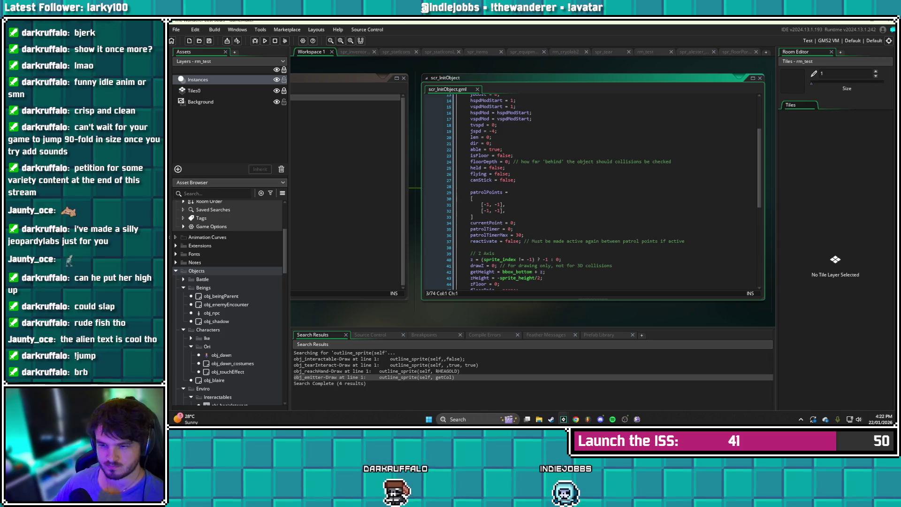
{"action": "scroll", "coordinate": [604, 192], "scroll_direction": "down", "scroll_amount": 2}
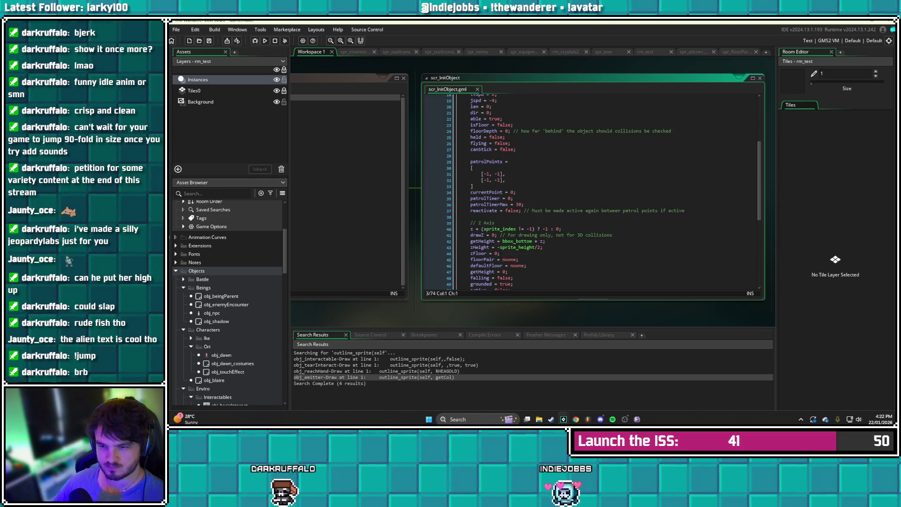
{"action": "scroll", "coordinate": [604, 193], "scroll_direction": "down", "scroll_amount": 2}
{"action": "scroll", "coordinate": [604, 192], "scroll_direction": "down", "scroll_amount": 1}
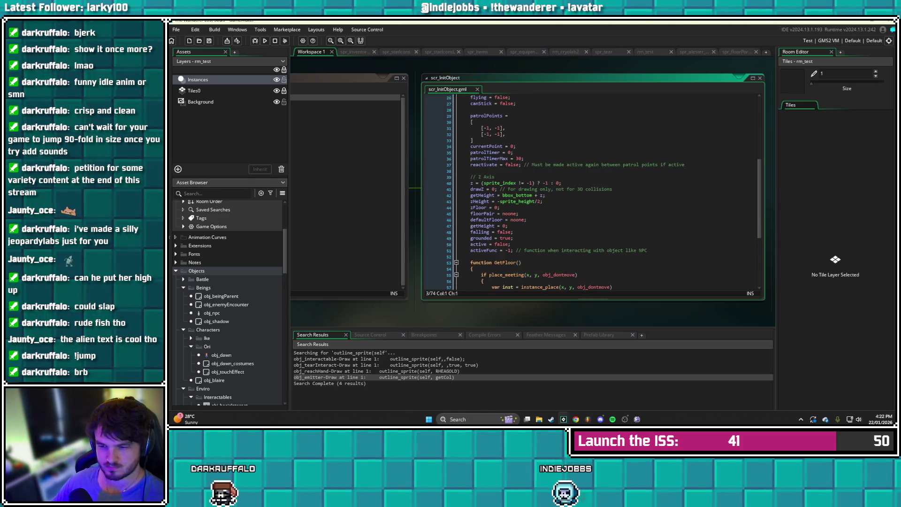
{"action": "scroll", "coordinate": [533, 188], "scroll_direction": "left", "scroll_amount": 3}
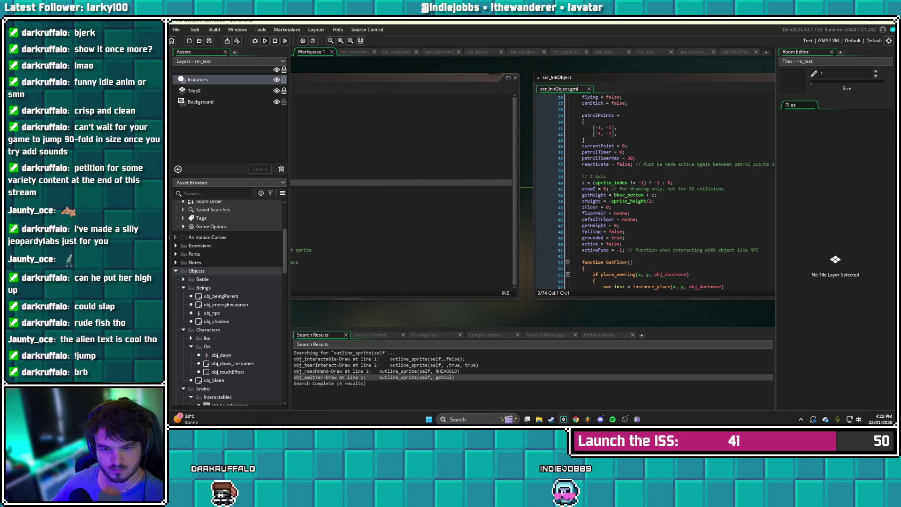
Reopen the scr_DoTouch script from the Recent assets
{"action": "scroll", "coordinate": [229, 300], "scroll_direction": "up", "scroll_amount": 4}
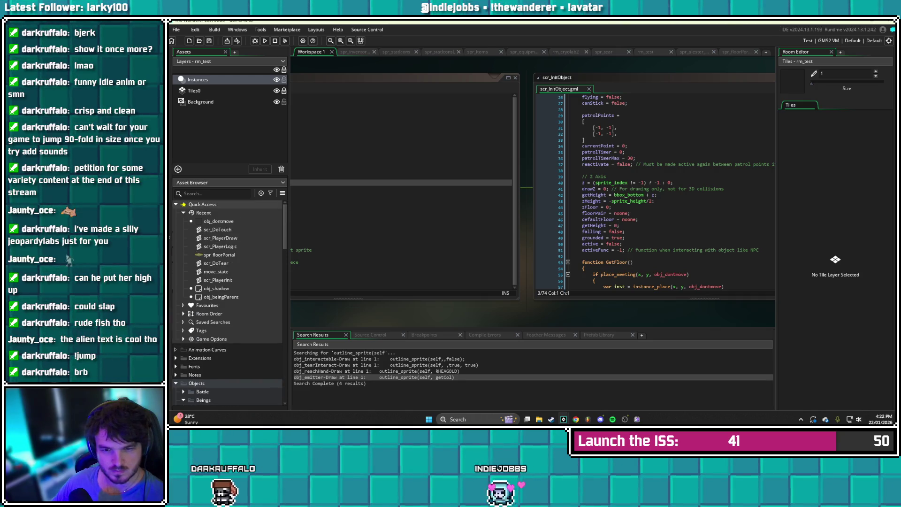
{"action": "left_click", "coordinate": [219, 221]}
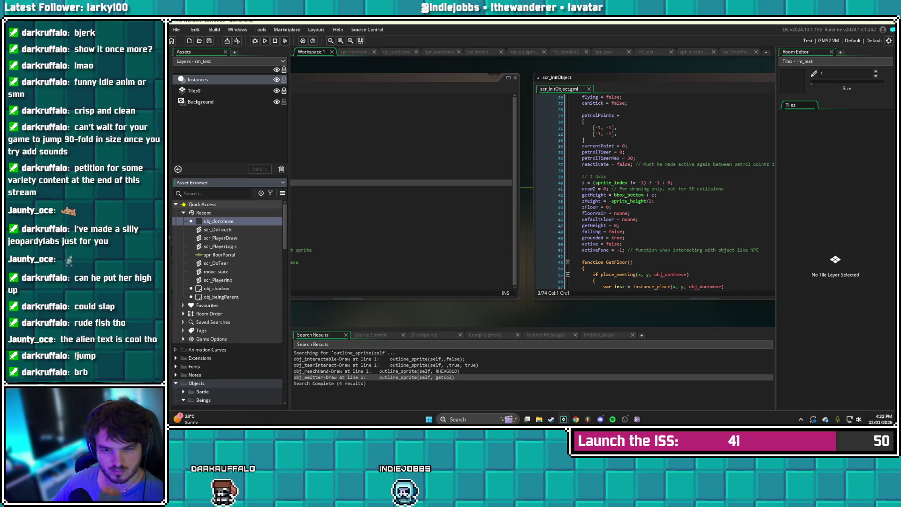
{"action": "double_click", "coordinate": [218, 229]}
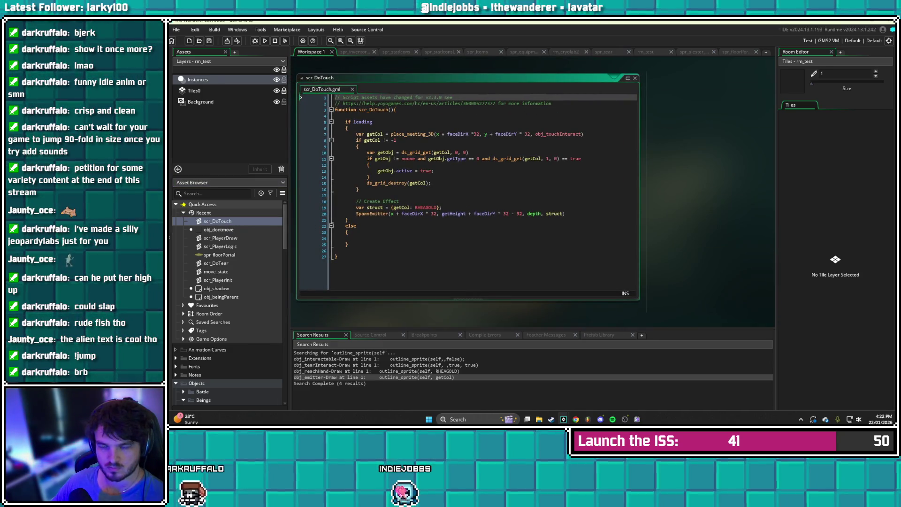
Add 'var touchables = [obj_touchInteract, obj_dontmove]' at the top of scr_DoTouch and save
{"action": "left_click", "coordinate": [348, 127]}
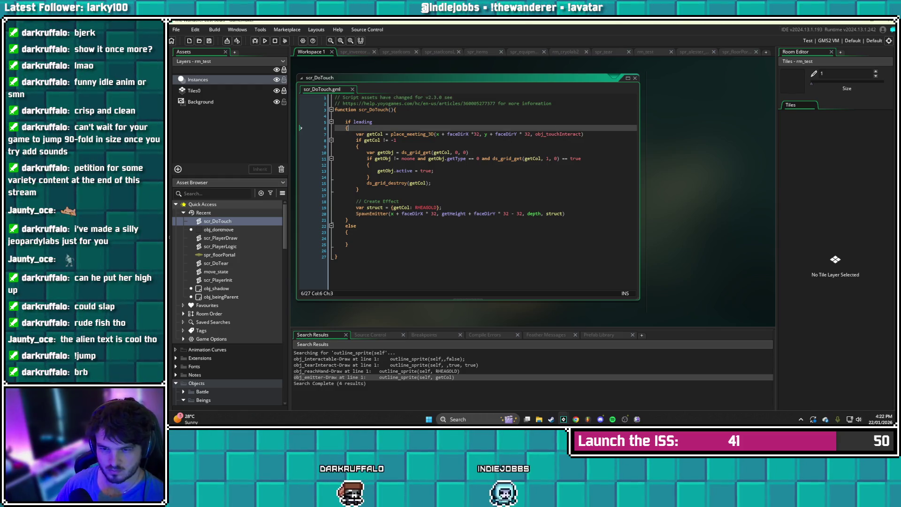
{"action": "key", "text": "Return"}
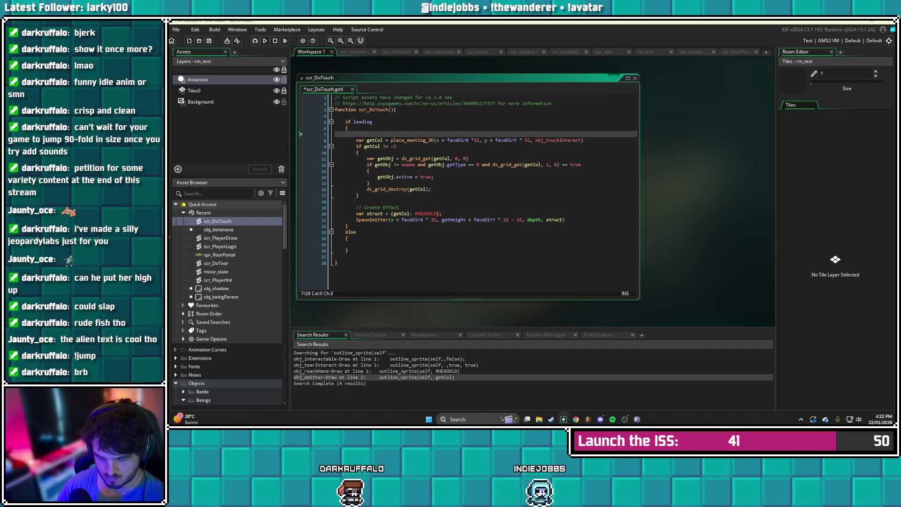
{"action": "type", "text": "var touchable"}
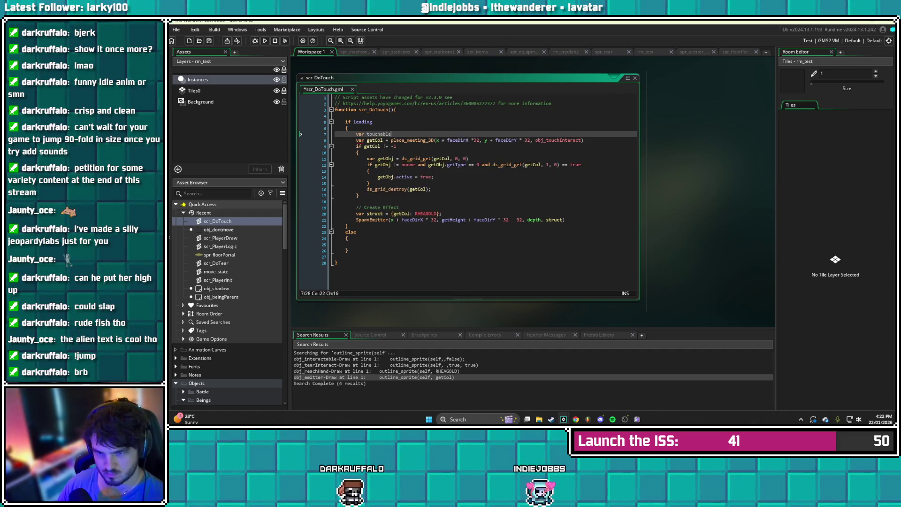
{"action": "type", "text": "s = []"}
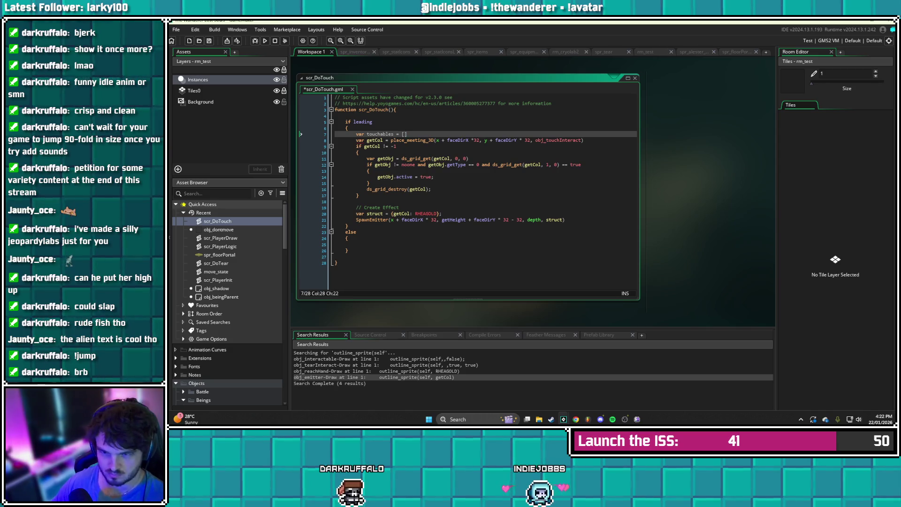
{"action": "type", "text": "obj_touch"}
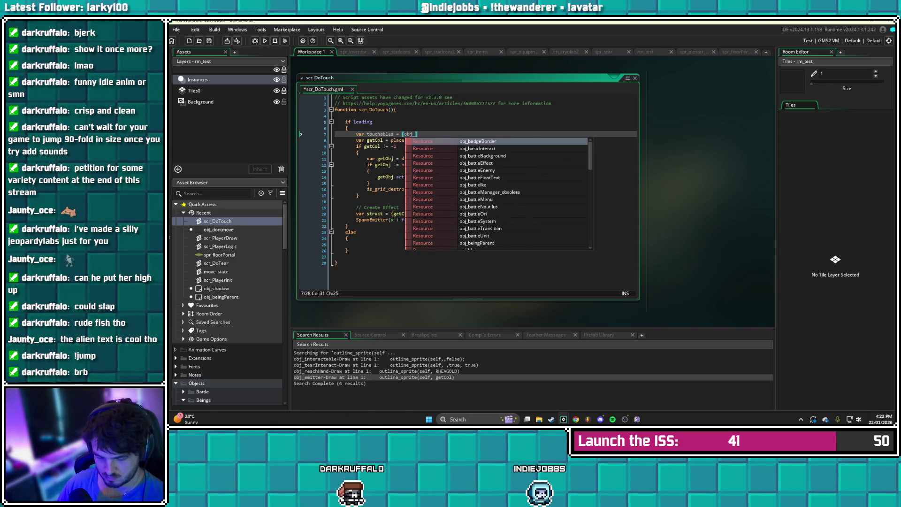
{"action": "type", "text": "Intera"}
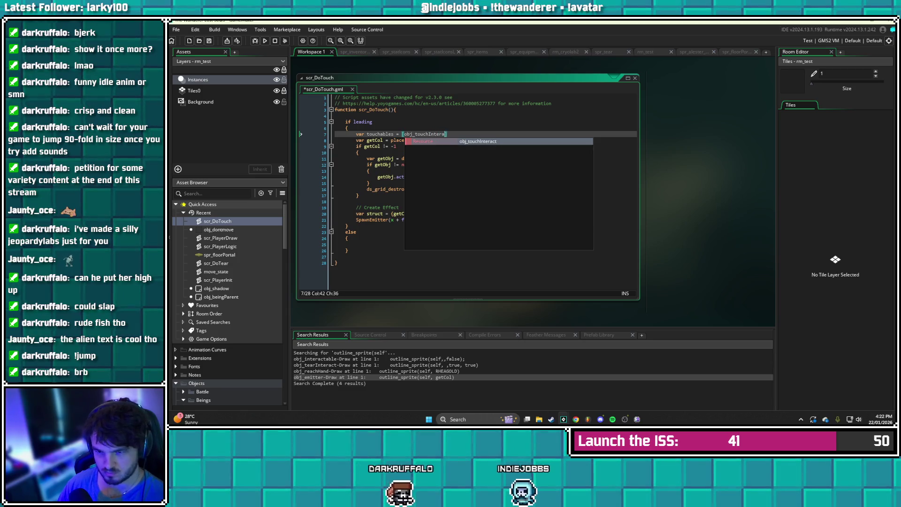
{"action": "type", "text": "ct, obj_do"}
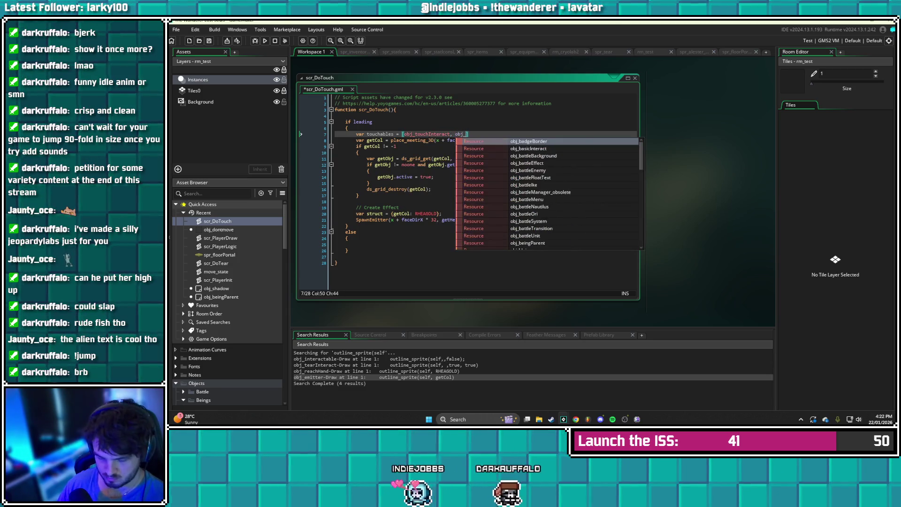
{"action": "type", "text": "ntmov"}
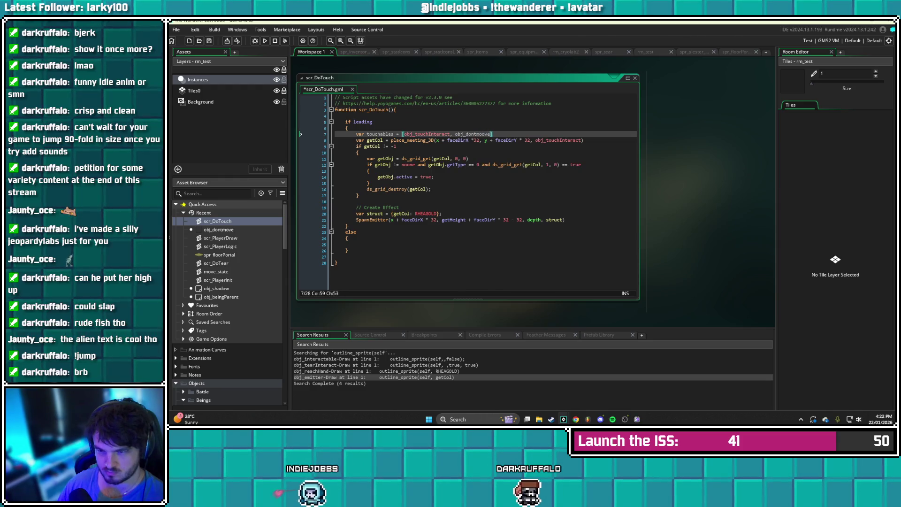
{"action": "type", "text": "e"}
{"action": "key", "text": "ctrl+s"}
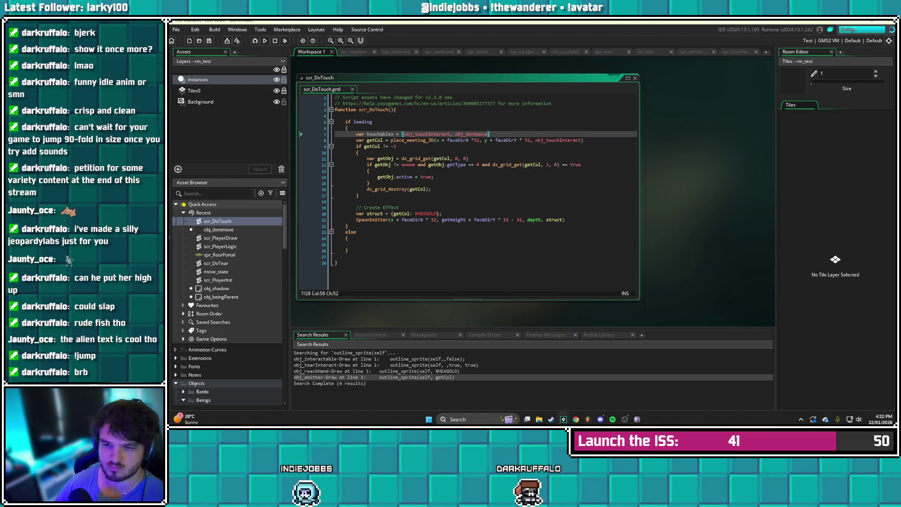
Replace obj_touchInteract in the place_meeting_3D check with touchables and save the script
{"action": "left_click", "coordinate": [397, 146]}
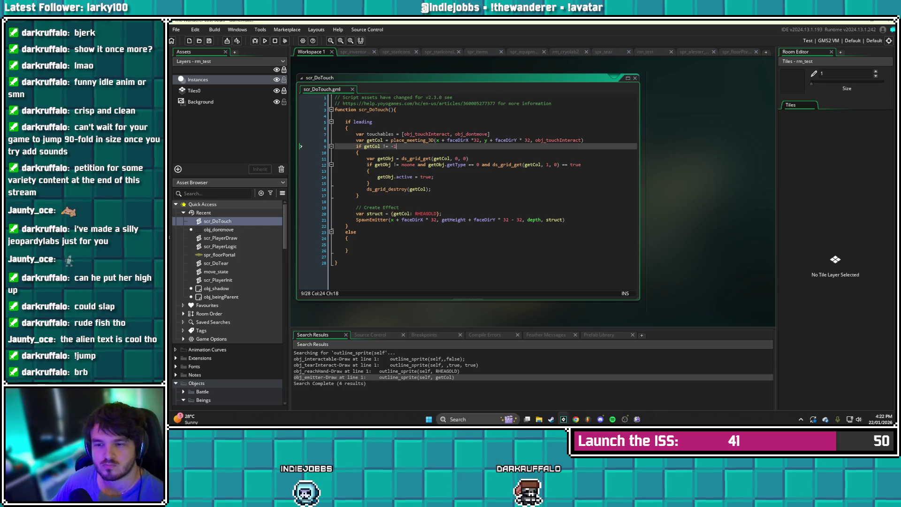
{"action": "left_click", "coordinate": [584, 140]}
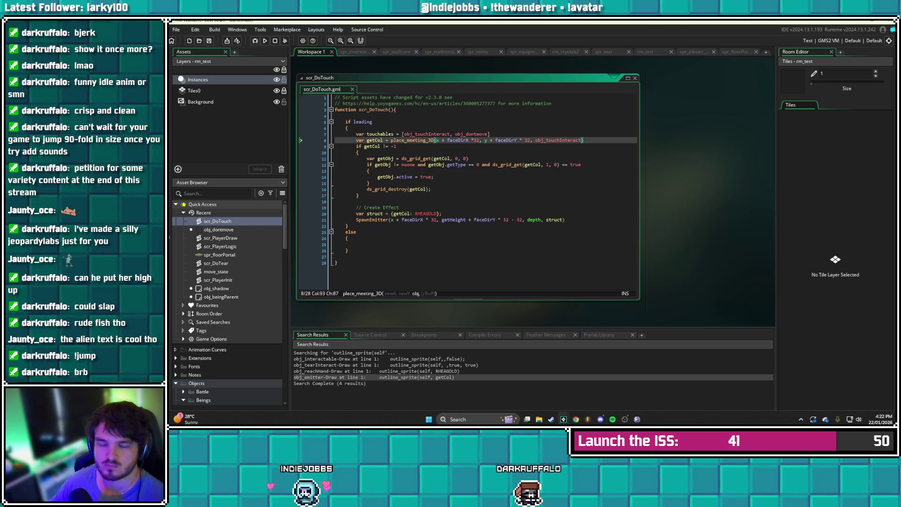
{"action": "key", "text": "ctrl+BackSpace"}
{"action": "type", "text": "o"}
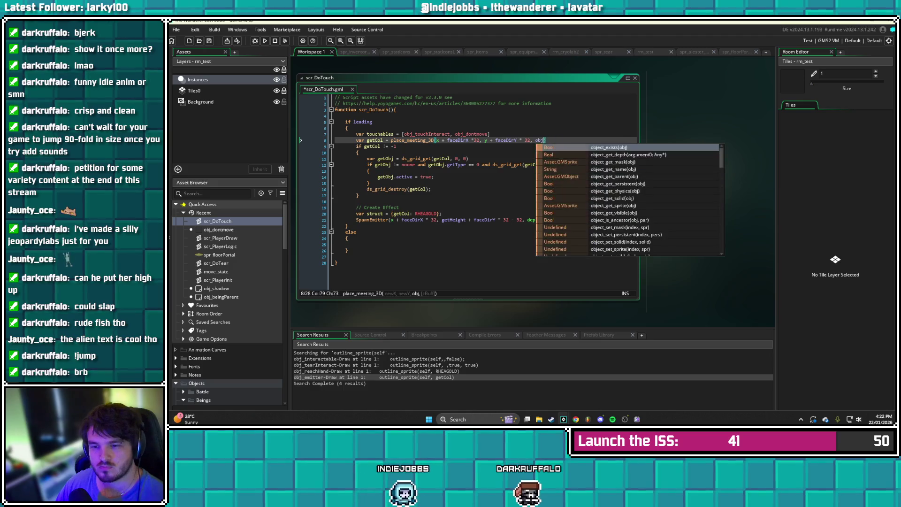
{"action": "key", "text": "BackSpace"}
{"action": "type", "text": "touch"}
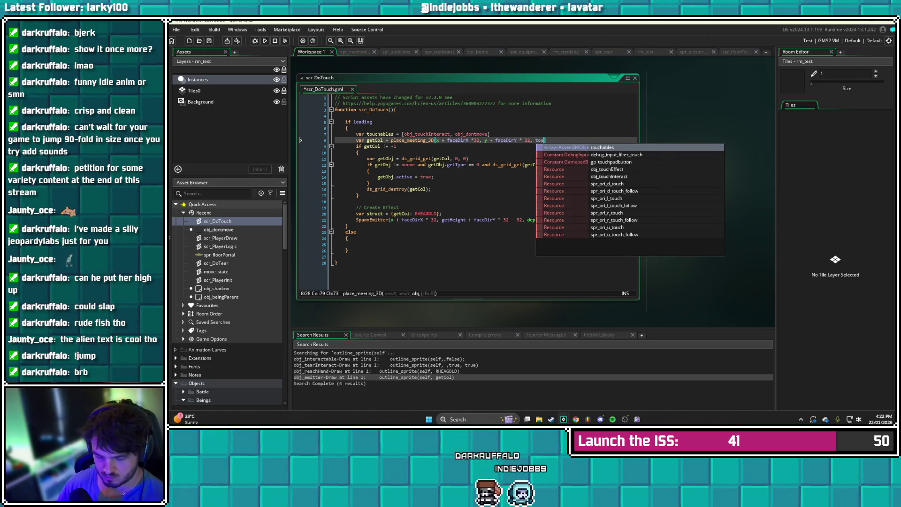
{"action": "key", "text": "Return"}
{"action": "key", "text": "ctrl+s"}
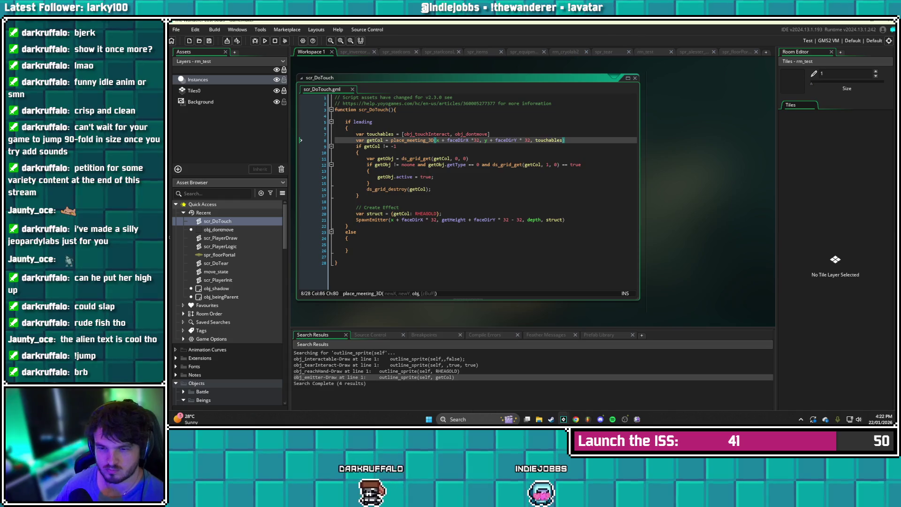
{"action": "left_click", "coordinate": [429, 189]}
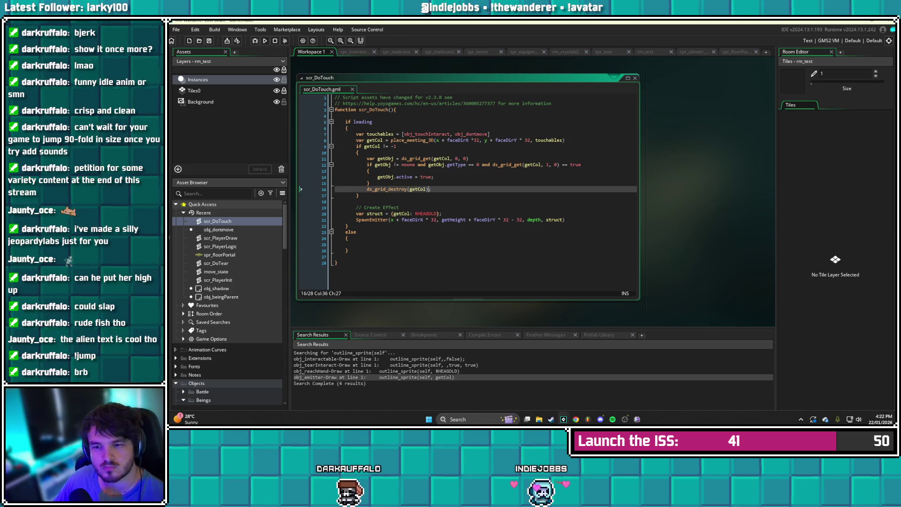
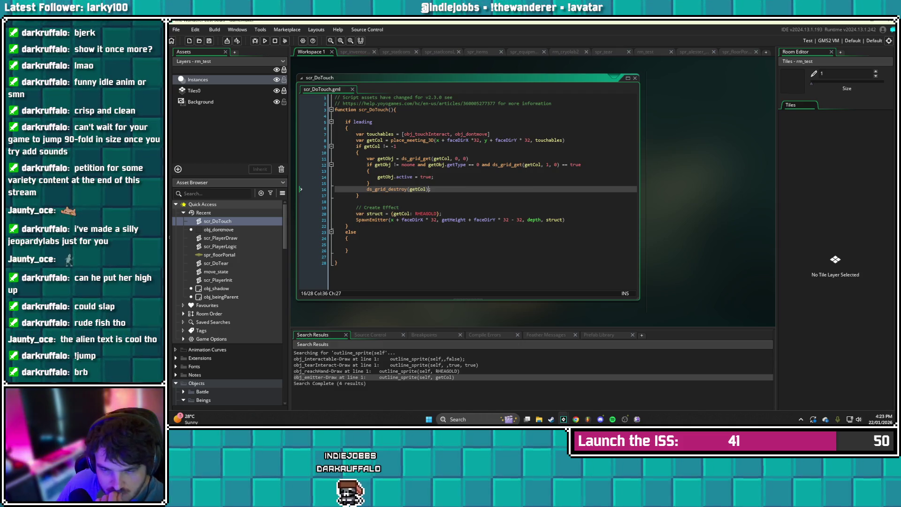
Test-run the game, walk the alien right, up and left through the dungeon, then leave the game
{"action": "key", "text": "F5"}
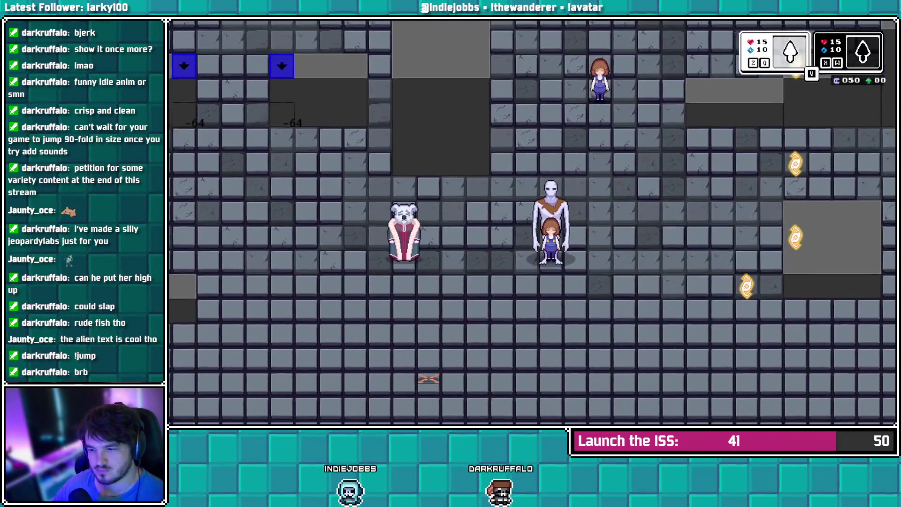
{"action": "key", "text": "Right"}
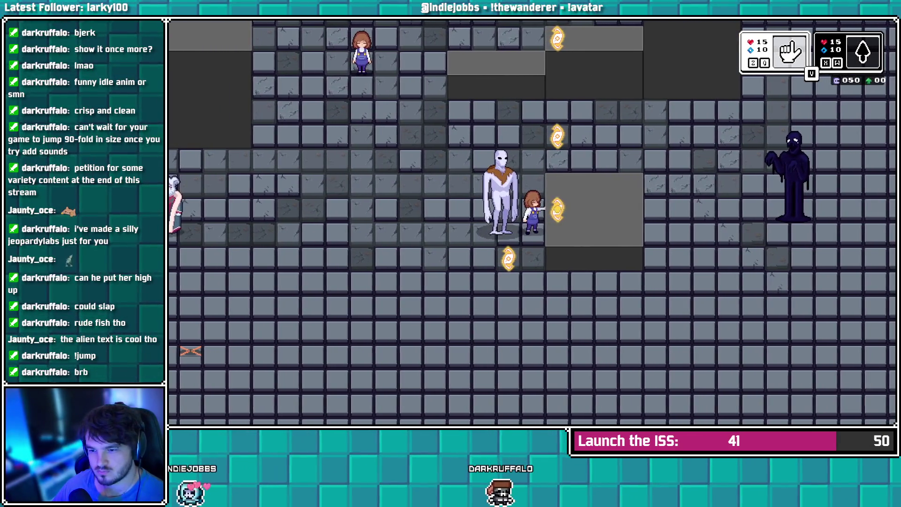
{"action": "key", "text": "Up"}
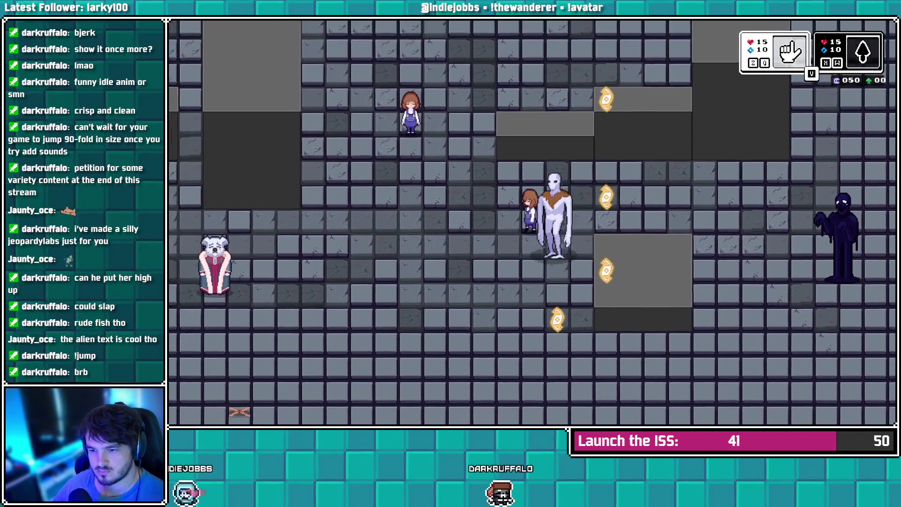
{"action": "key", "text": "Up"}
{"action": "key", "text": "Left"}
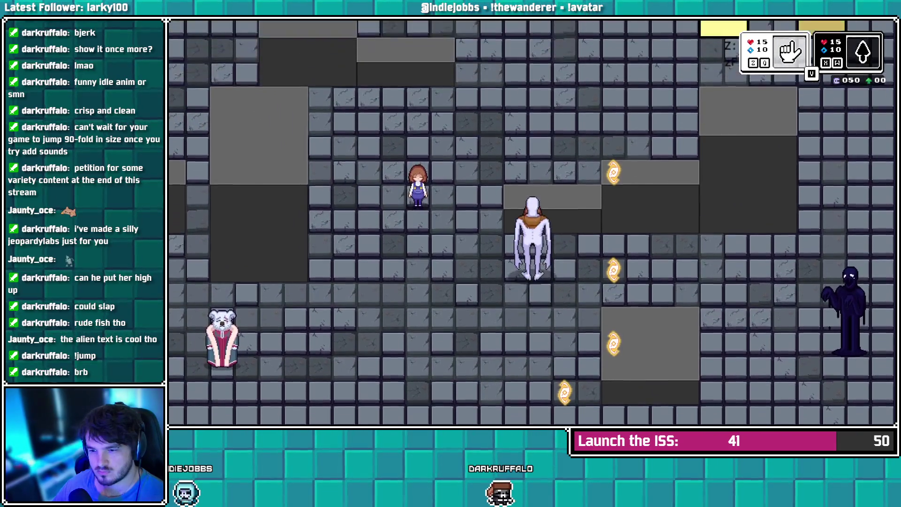
{"action": "key", "text": "Up"}
{"action": "key", "text": "Left"}
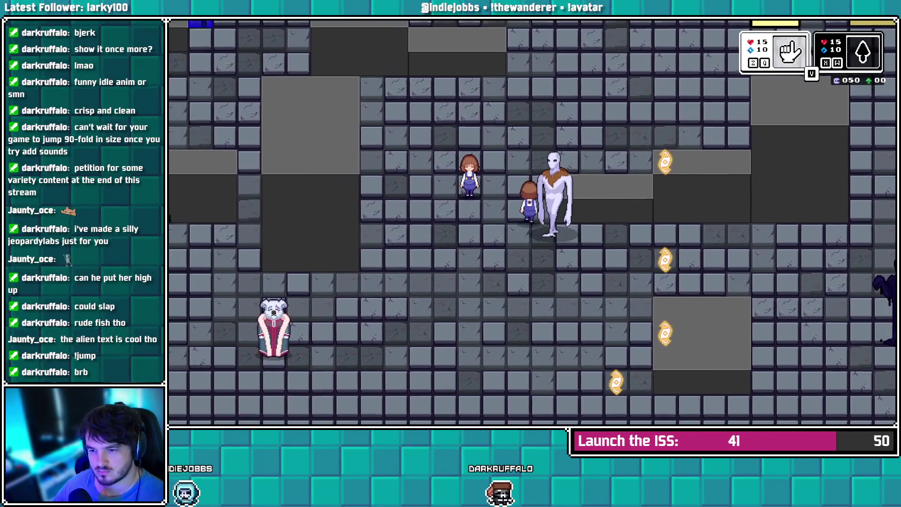
{"action": "key", "text": "Up"}
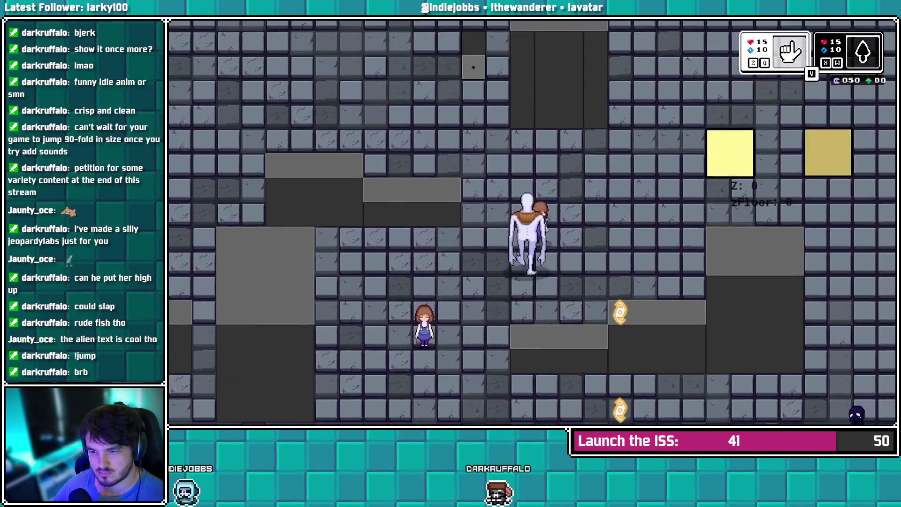
{"action": "key", "text": "Up"}
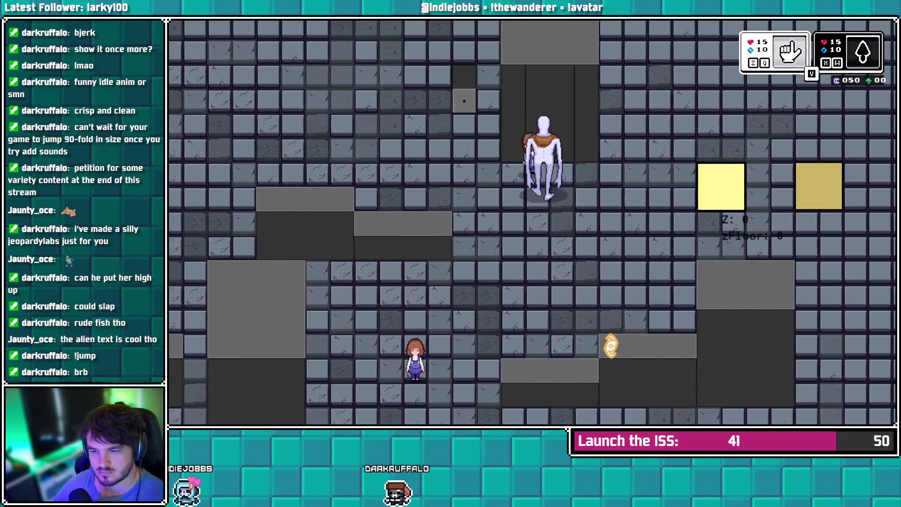
{"action": "key", "text": "Left"}
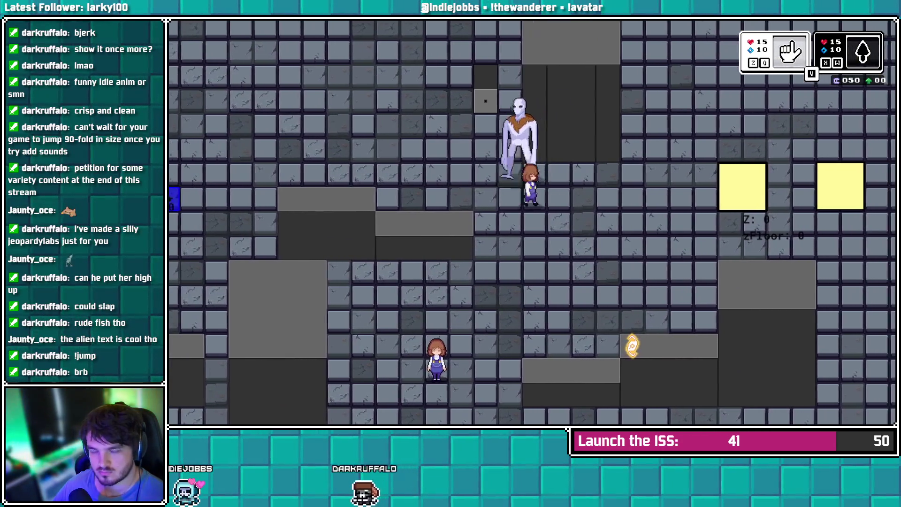
{"action": "key", "text": "Down"}
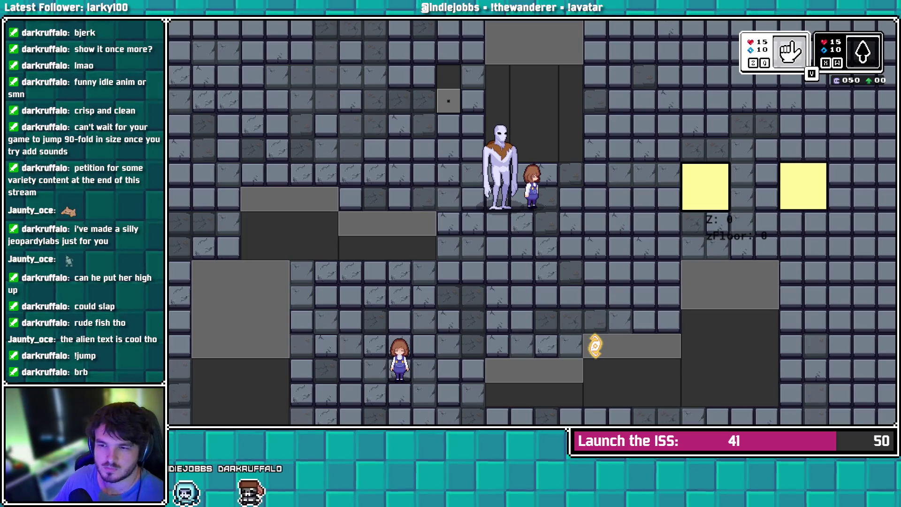
{"action": "key", "text": "alt+Tab"}
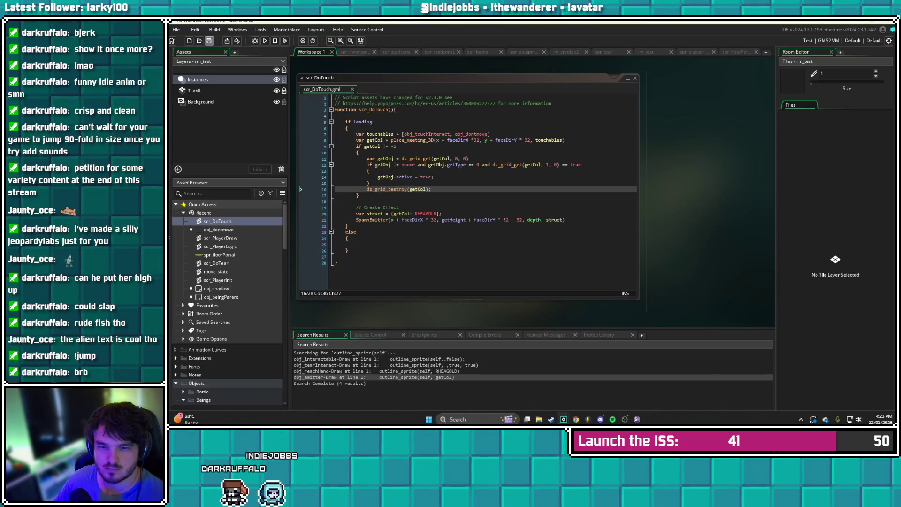
Open obj_dontmove and look over its Create and Step event code
{"action": "double_click", "coordinate": [218, 230]}
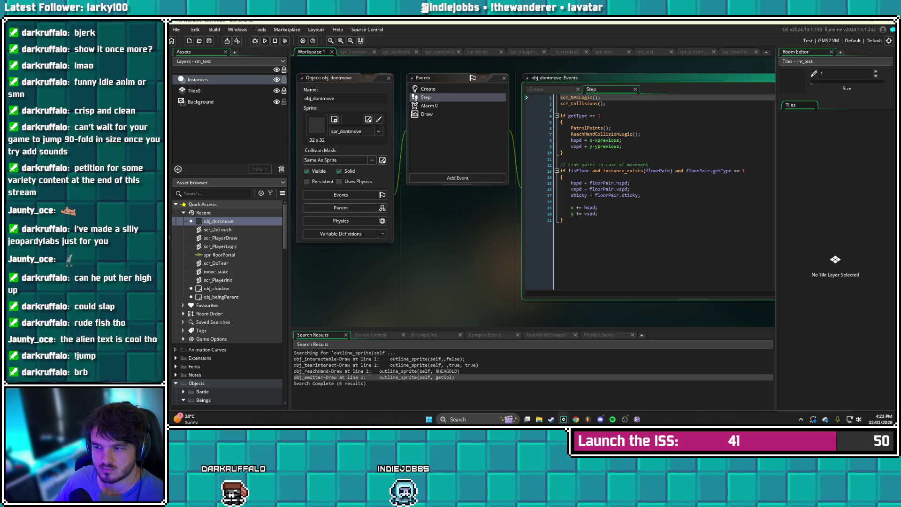
{"action": "left_click", "coordinate": [577, 202]}
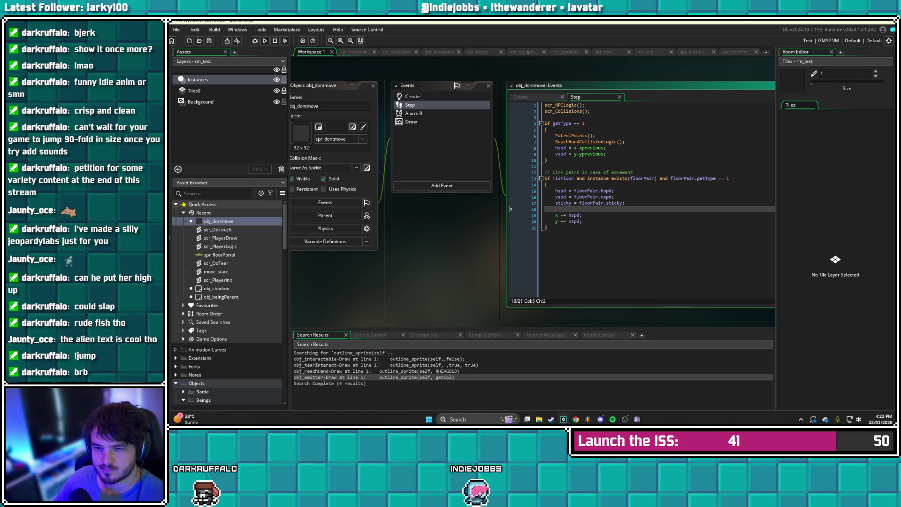
{"action": "left_click", "coordinate": [412, 96]}
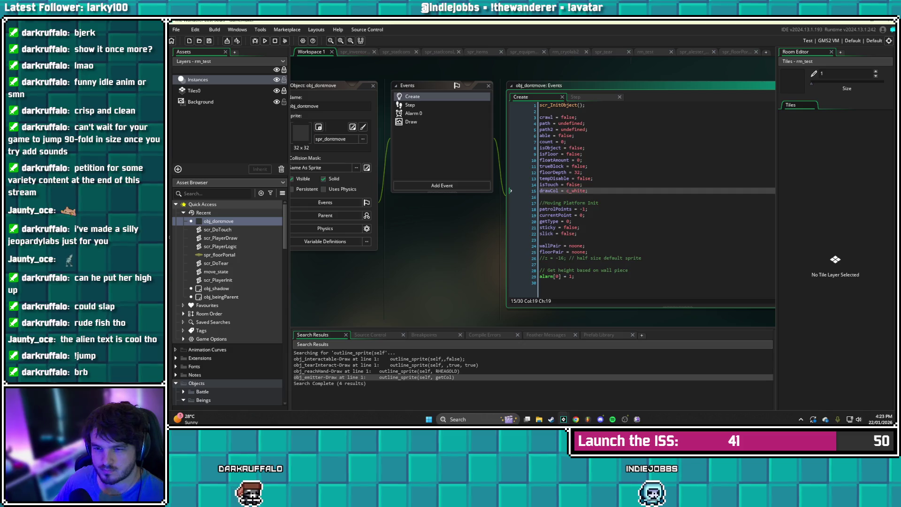
{"action": "left_click", "coordinate": [410, 104]}
{"action": "left_click", "coordinate": [546, 227]}
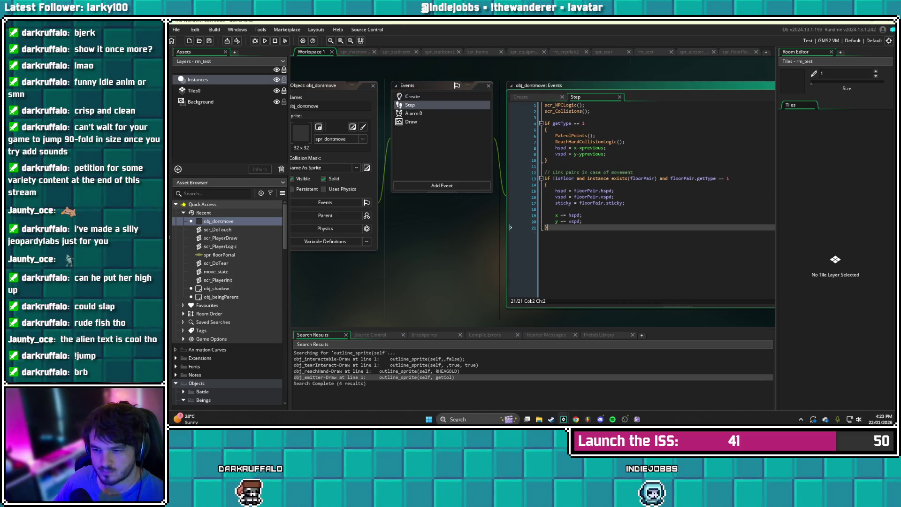
Append 'if active and activeFunc != -1' with an opening brace below the Step code
{"action": "key", "text": "Return"}
{"action": "key", "text": "Return"}
{"action": "type", "text": "if active"}
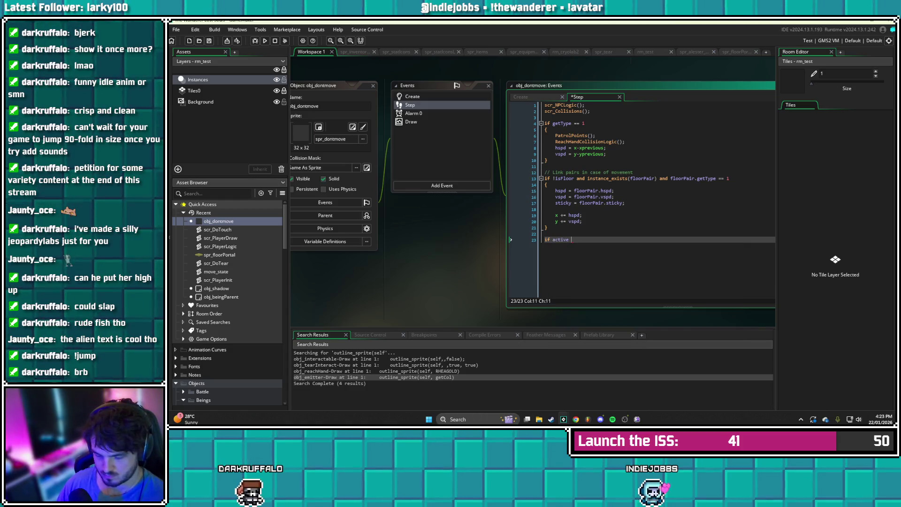
{"action": "type", "text": " and a"}
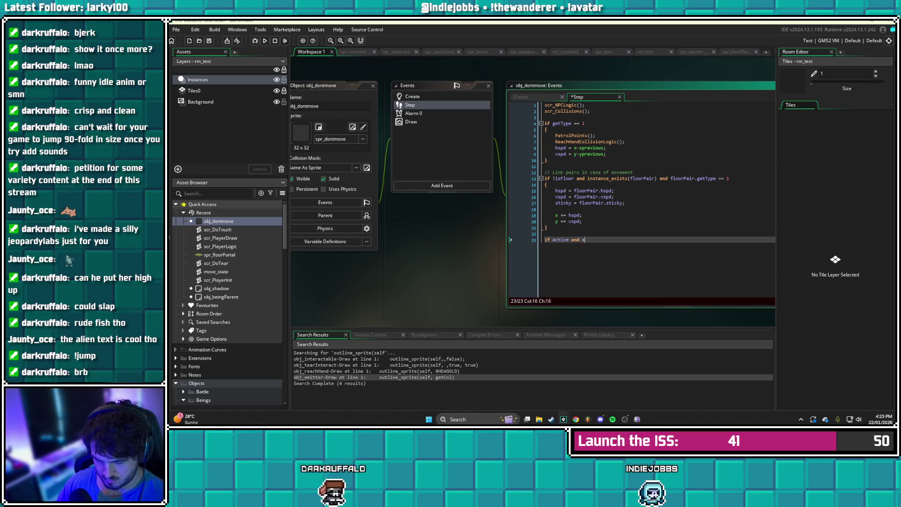
{"action": "type", "text": "ctiveFunc !"}
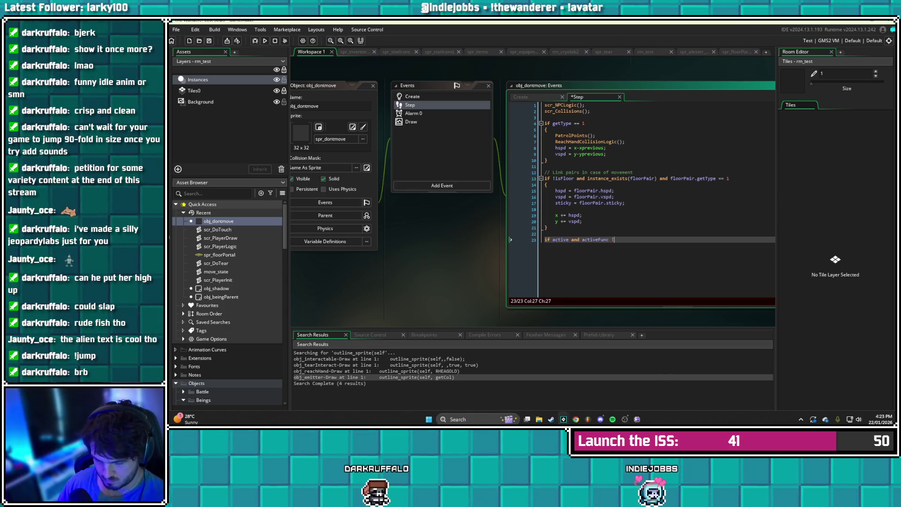
{"action": "type", "text": "= -1 scr"}
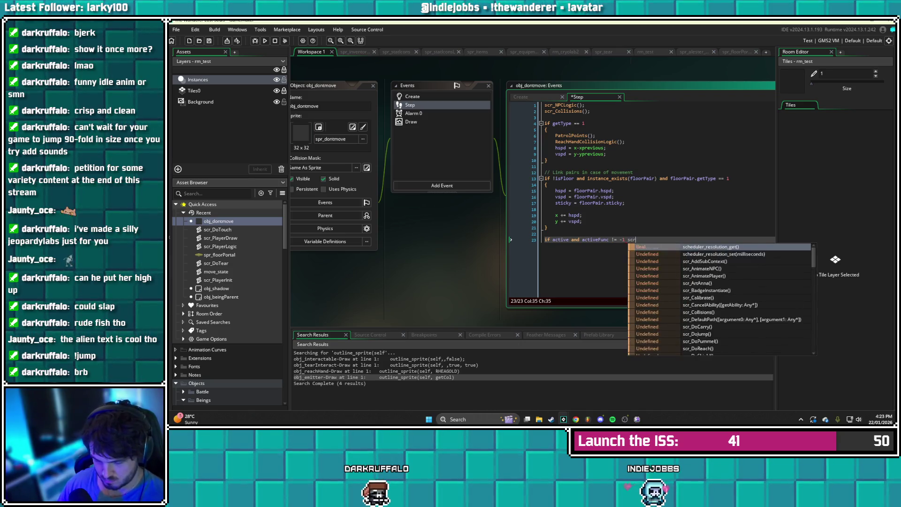
{"action": "key", "text": "BackSpace"}
{"action": "key", "text": "Return"}
{"action": "type", "text": "{"}
{"action": "key", "text": "Return"}
{"action": "key", "text": "Return"}
{"action": "left_click", "coordinate": [545, 252]}
Fill the if block with script_execute(activeFunc) and save the Step event
{"action": "type", "text": "cript_execute"}
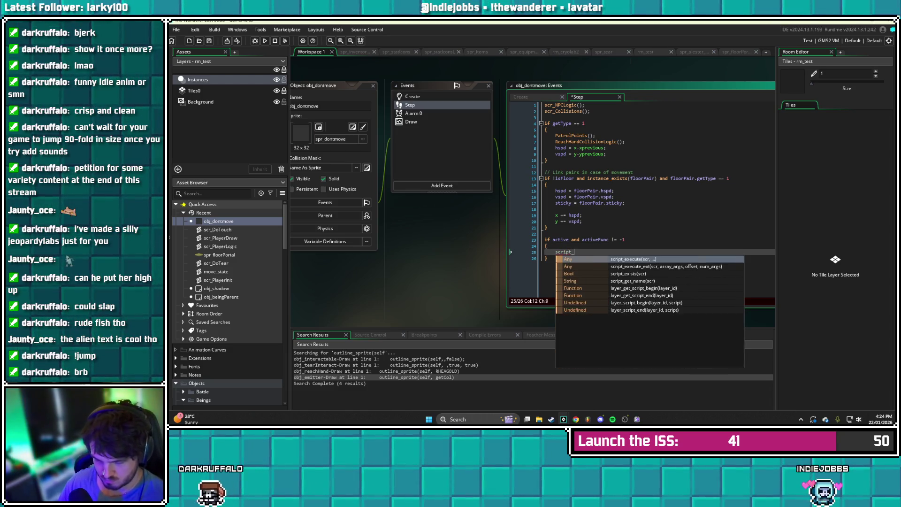
{"action": "key", "text": "BackSpace"}
{"action": "type", "text": "("}
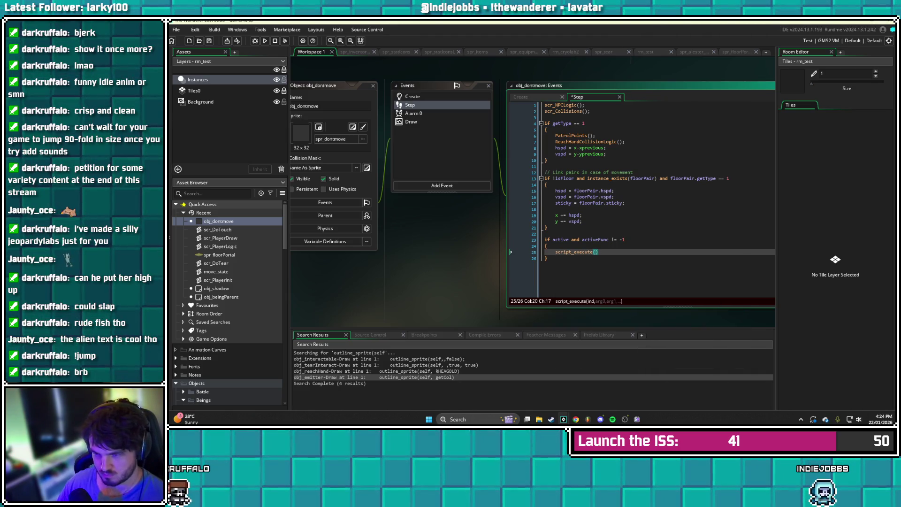
{"action": "type", "text": "activeFun"}
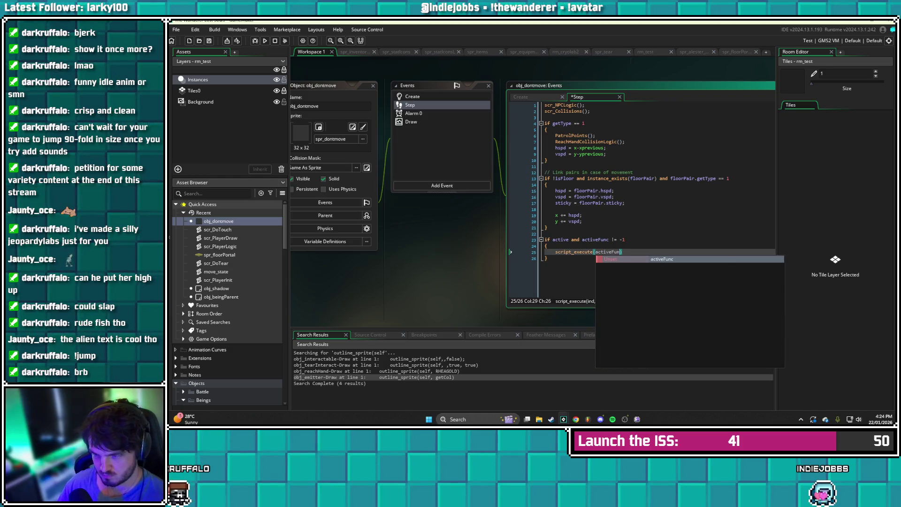
{"action": "key", "text": "Return"}
{"action": "type", "text": ")"}
{"action": "key", "text": "ctrl+s"}
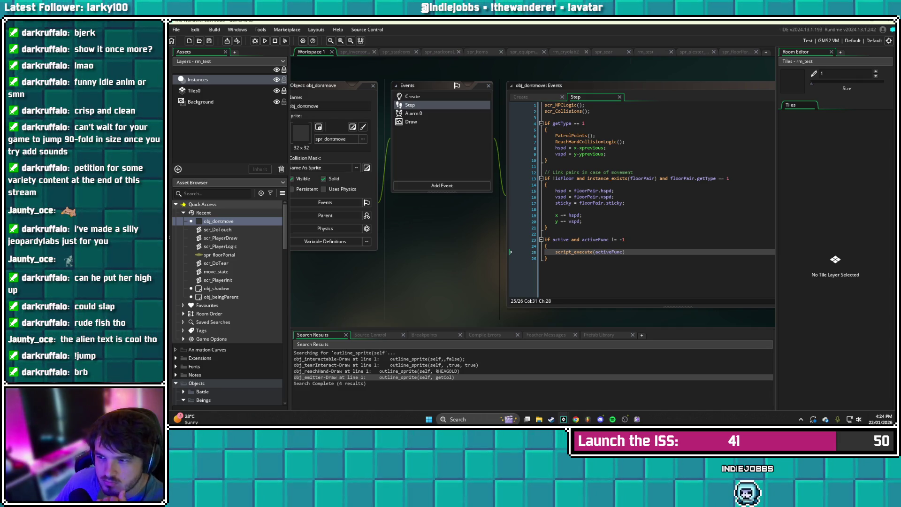
{"action": "left_click", "coordinate": [645, 51]}
Give one obj_dontmove instance the creation code 'activeFunc = function() { instance_destroy(); }', save, and start a test run
{"action": "left_click", "coordinate": [552, 188]}
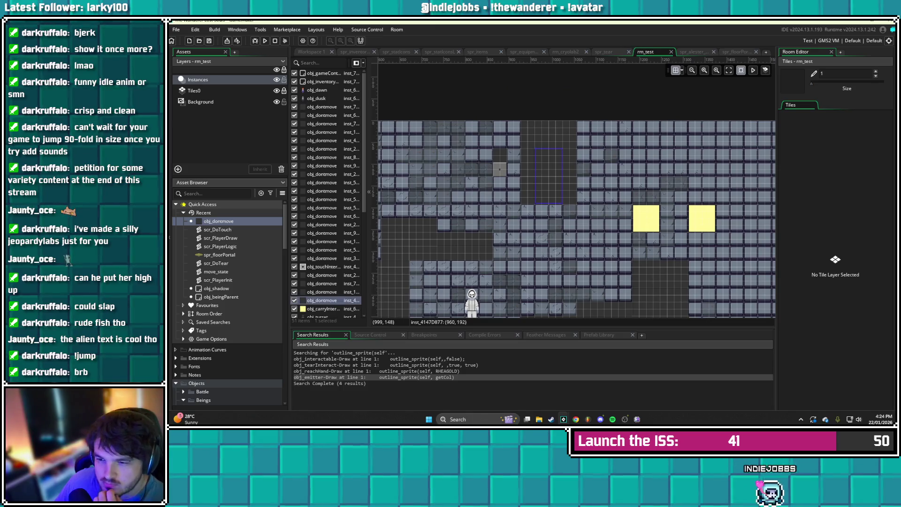
{"action": "double_click", "coordinate": [549, 176]}
{"action": "left_click", "coordinate": [618, 197]}
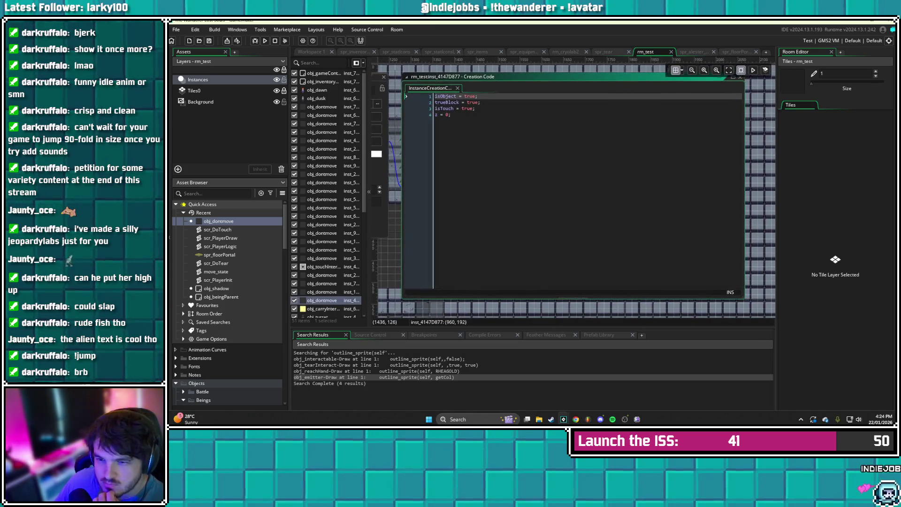
{"action": "left_click", "coordinate": [451, 115]}
{"action": "key", "text": "Return"}
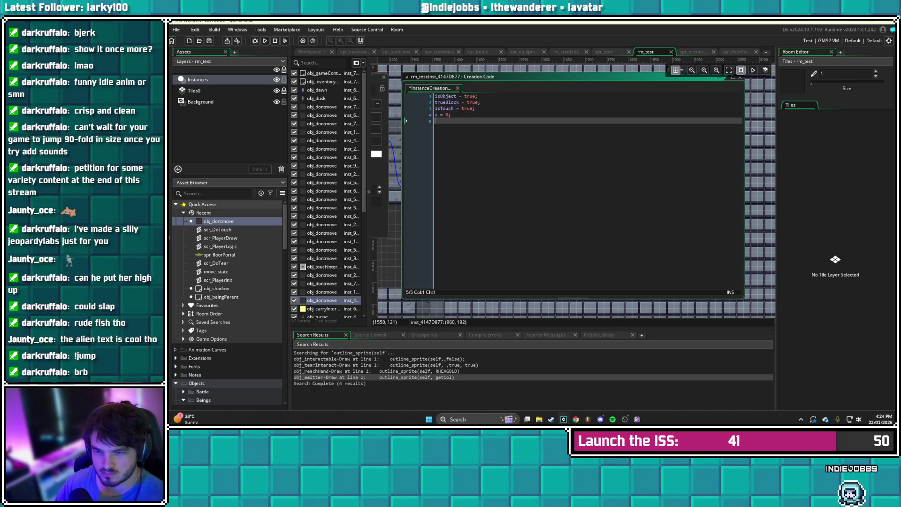
{"action": "type", "text": "activeFunc "}
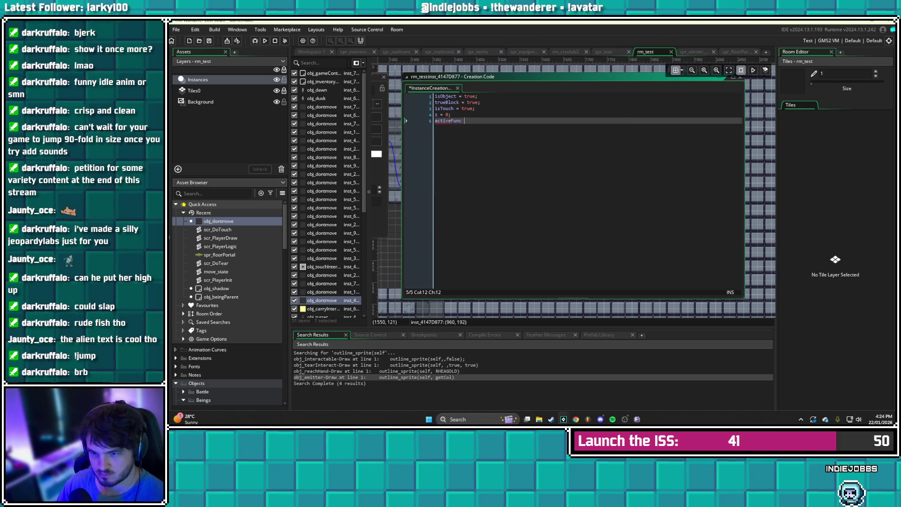
{"action": "type", "text": "= function"}
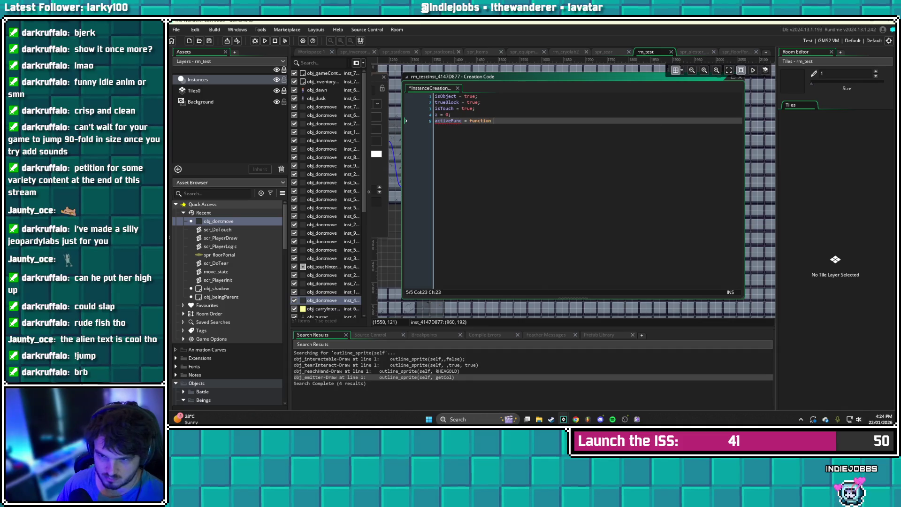
{"action": "type", "text": "() { ins"}
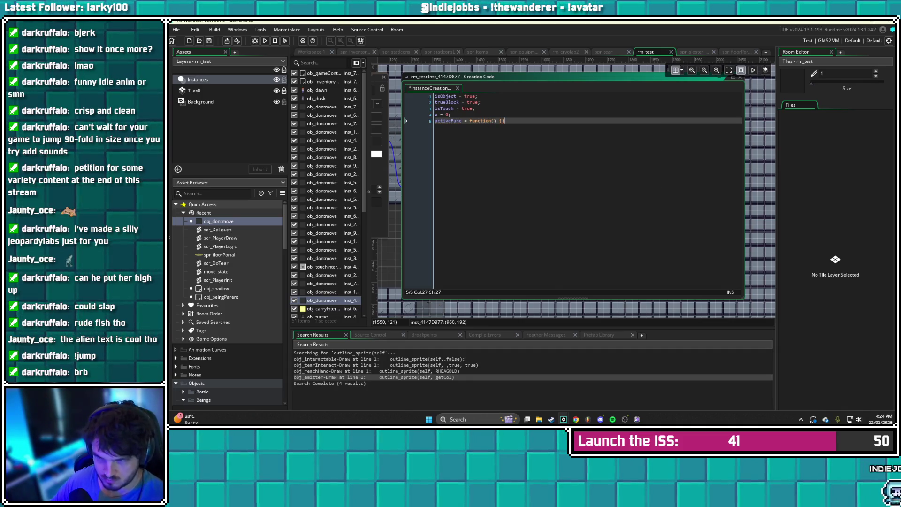
{"action": "type", "text": "tance_destroy"}
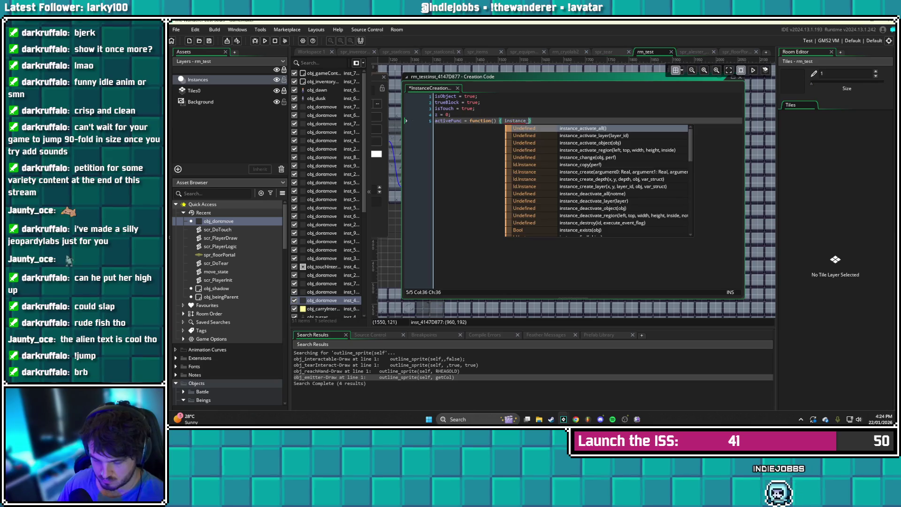
{"action": "type", "text": "() "}
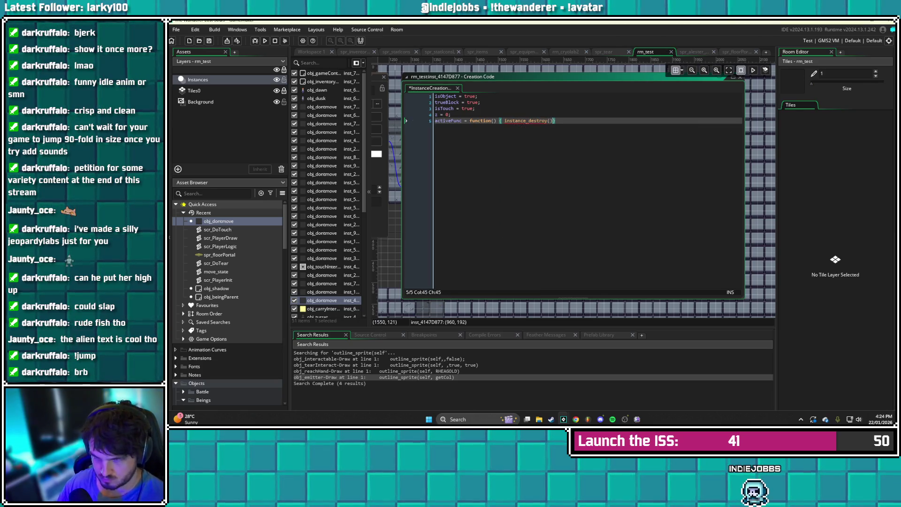
{"action": "type", "text": ";"}
{"action": "key", "text": "ctrl+s"}
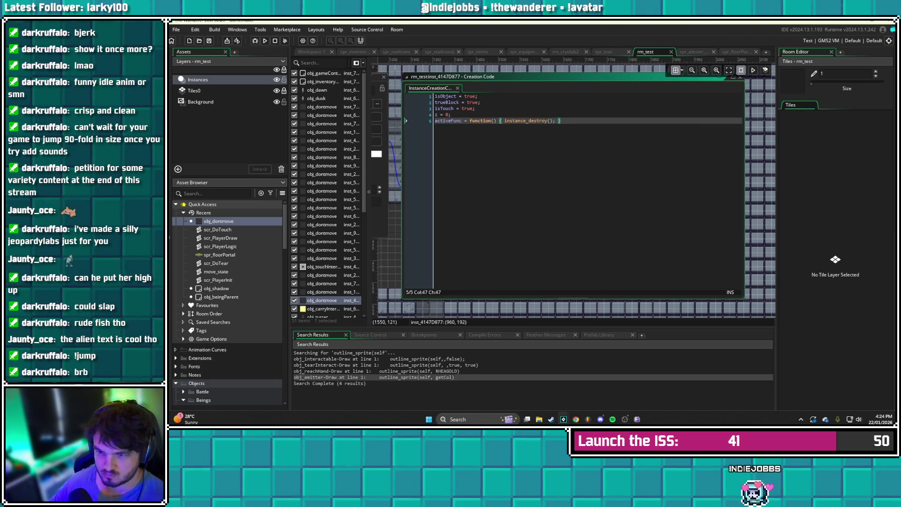
{"action": "key", "text": "Right"}
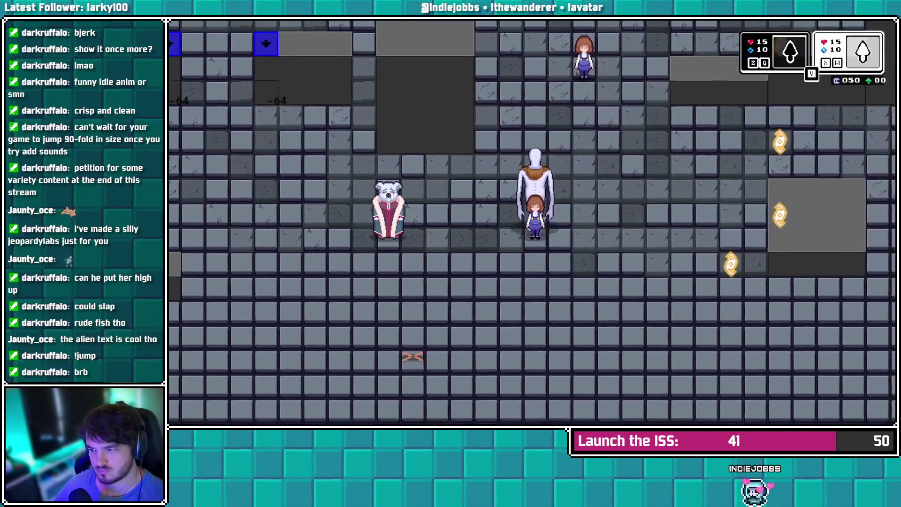
Walk up to the alien, pick it up and carry it right and up the corridor
{"action": "key", "text": "Up"}
{"action": "key", "text": "Up"}
{"action": "key", "text": "Up"}
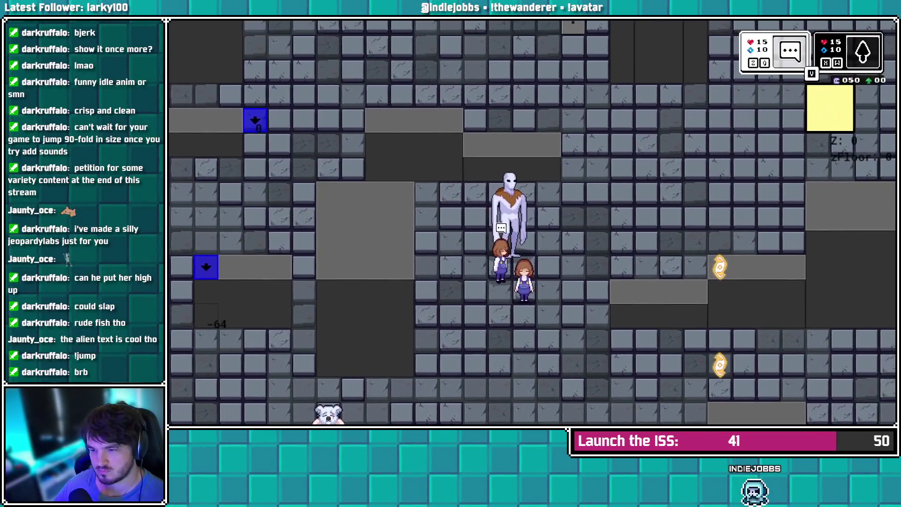
{"action": "key", "text": "Right"}
{"action": "key", "text": "Up"}
{"action": "key", "text": "Up"}
{"action": "key", "text": "Right"}
{"action": "key", "text": "Right"}
{"action": "key", "text": "Right"}
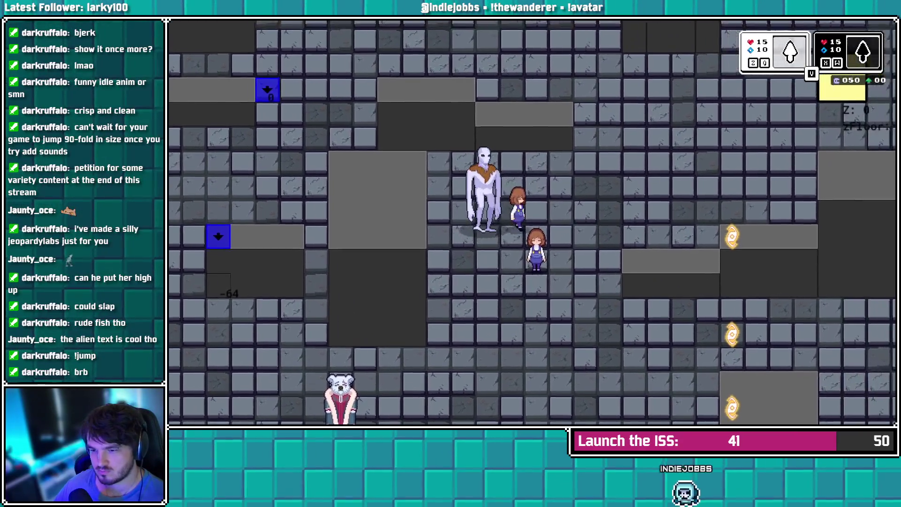
{"action": "key", "text": "Up"}
{"action": "key", "text": "Up"}
{"action": "key", "text": "Up"}
{"action": "key", "text": "Right"}
{"action": "key", "text": "Right"}
{"action": "key", "text": "Right"}
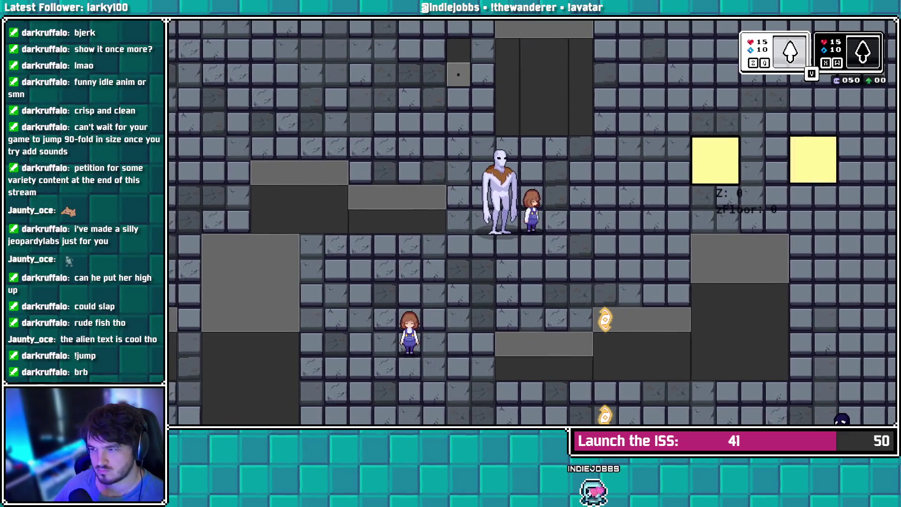
{"action": "key", "text": "Up"}
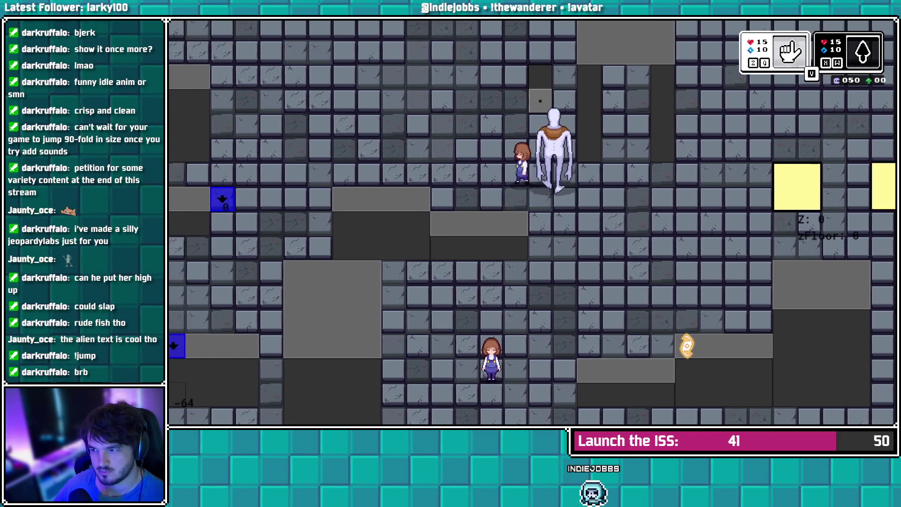
{"action": "key", "text": "Right"}
{"action": "key", "text": "Right"}
{"action": "key", "text": "Right"}
{"action": "key", "text": "Up"}
{"action": "key", "text": "Up"}
Carry the alien back down, set it down with Z, move around it, then quit with Escape
{"action": "key", "text": "Down"}
{"action": "key", "text": "Down"}
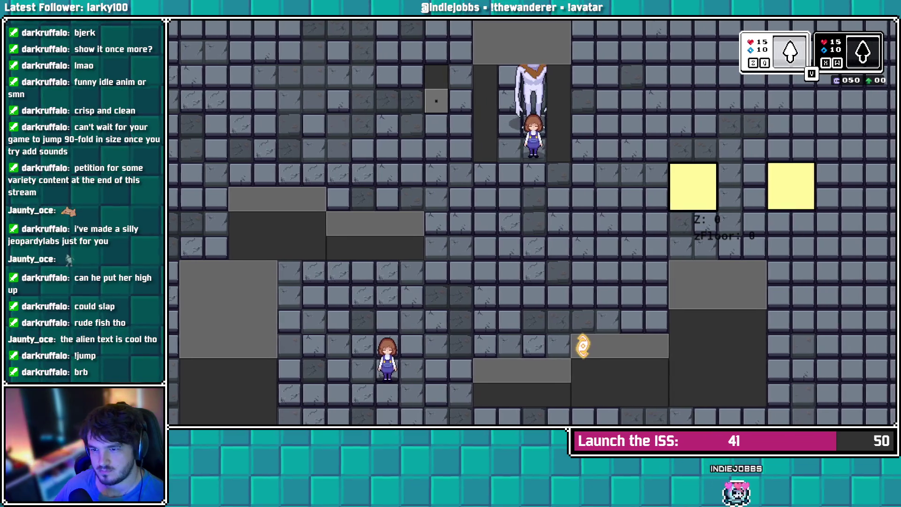
{"action": "key", "text": "Left"}
{"action": "key", "text": "Left"}
{"action": "key", "text": "Down"}
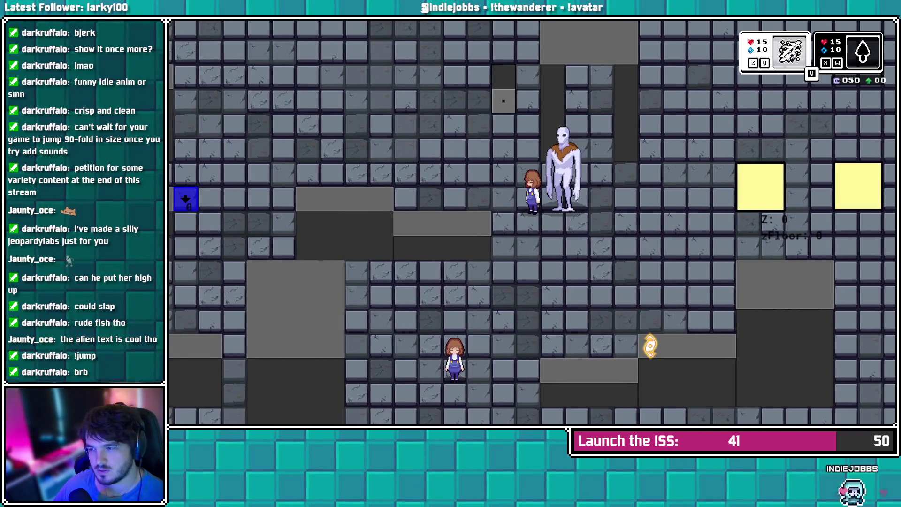
{"action": "key", "text": "z"}
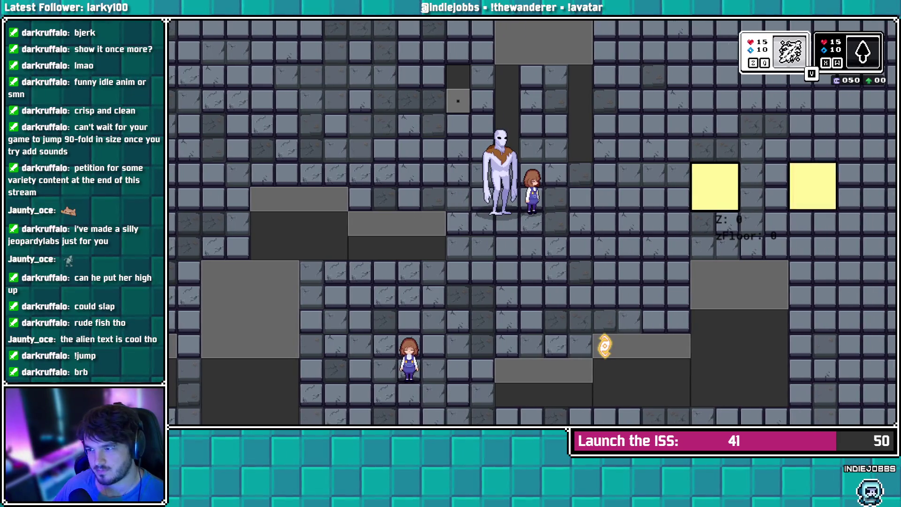
{"action": "key", "text": "a"}
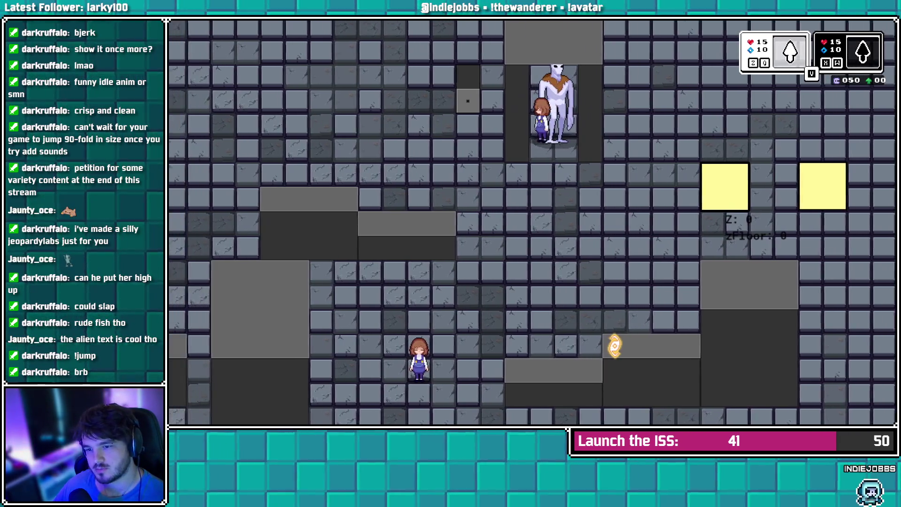
{"action": "key", "text": "w"}
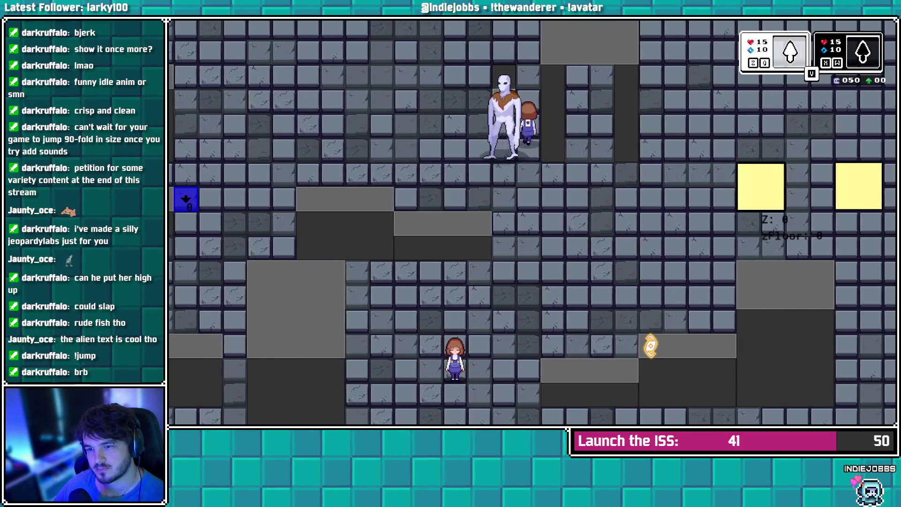
{"action": "key", "text": "s"}
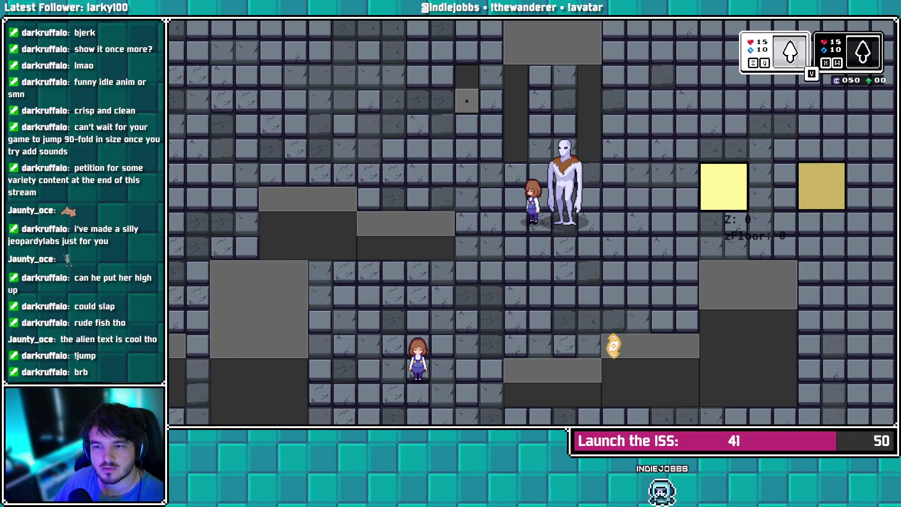
{"action": "key", "text": "Escape"}
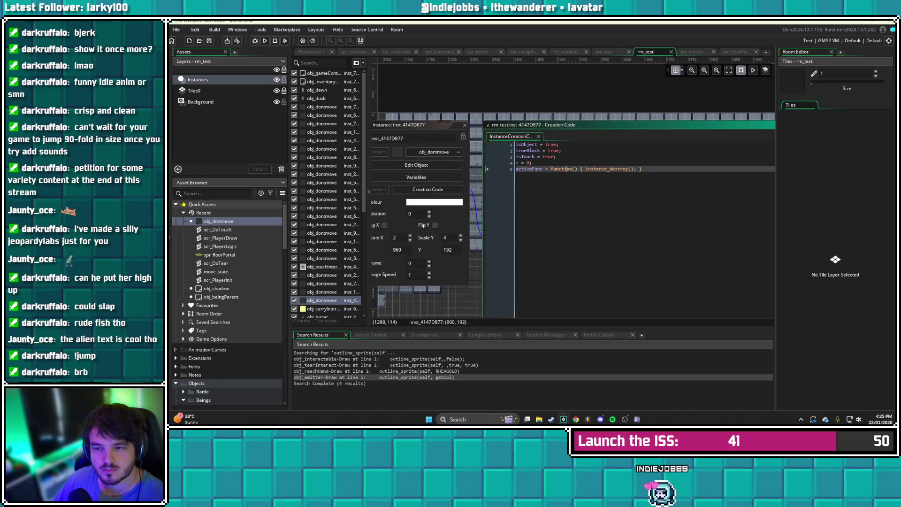
Open the properties of the obj_turret instance at X 880, Y 96, noting its Creation Code is empty
{"action": "left_click", "coordinate": [465, 125]}
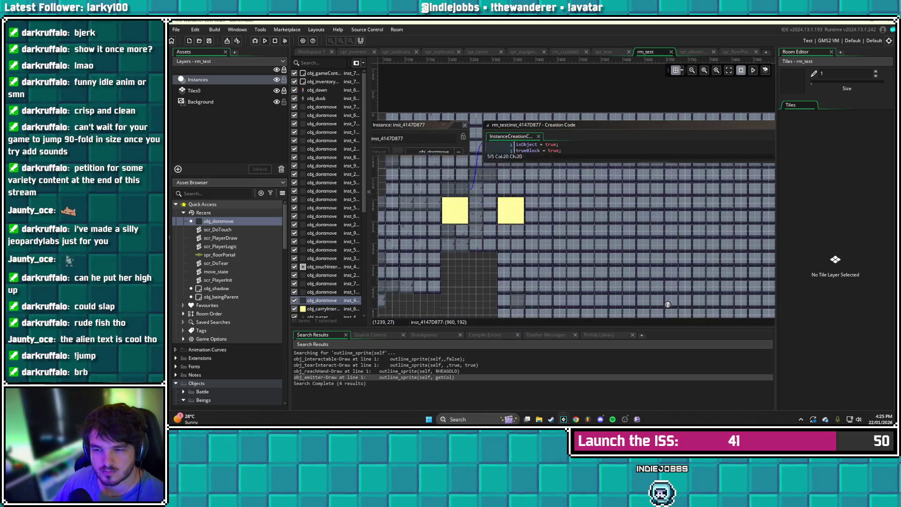
{"action": "scroll", "coordinate": [448, 182], "scroll_direction": "left", "scroll_amount": 10}
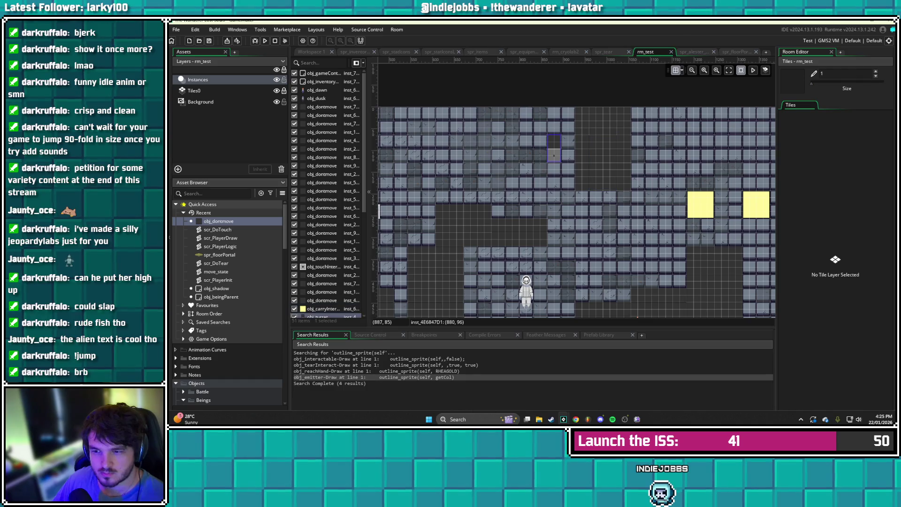
{"action": "double_click", "coordinate": [554, 150]}
{"action": "left_click", "coordinate": [632, 183]}
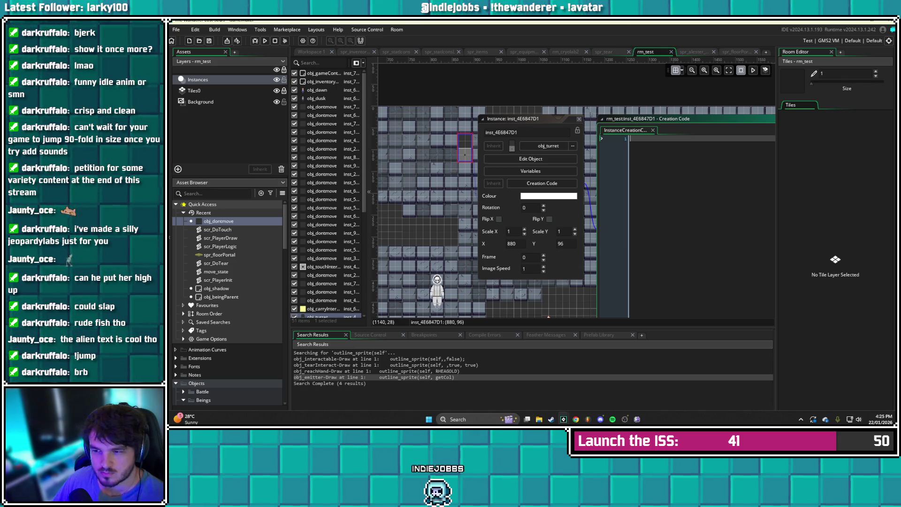
{"action": "key", "text": "Escape"}
{"action": "scroll", "coordinate": [339, 287], "scroll_direction": "down", "scroll_amount": 2}
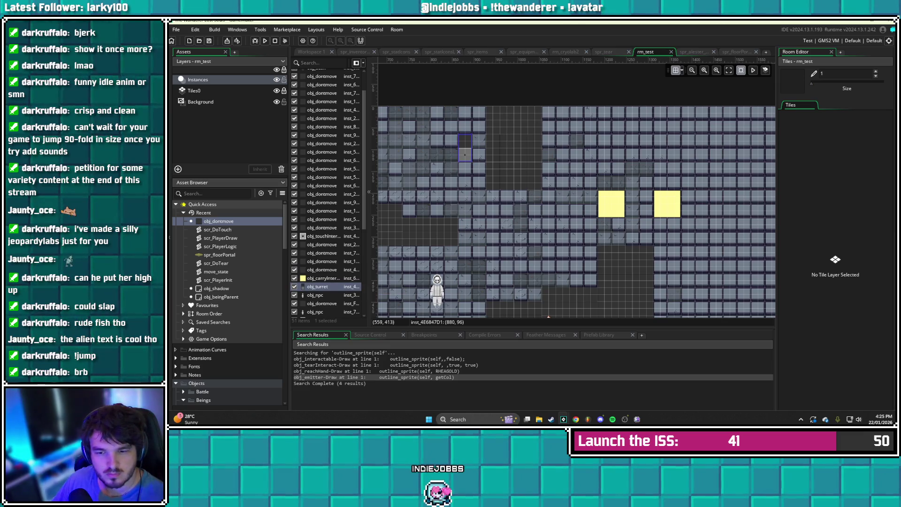
{"action": "double_click", "coordinate": [465, 155]}
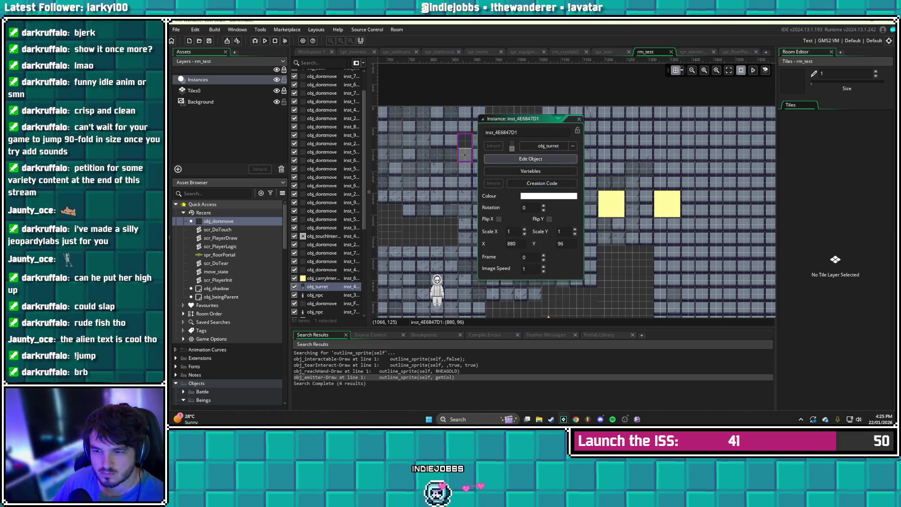
Open the obj_turret object and view its Create, Step and Alarm 0 code
{"action": "left_click", "coordinate": [531, 159]}
{"action": "double_click", "coordinate": [543, 145]}
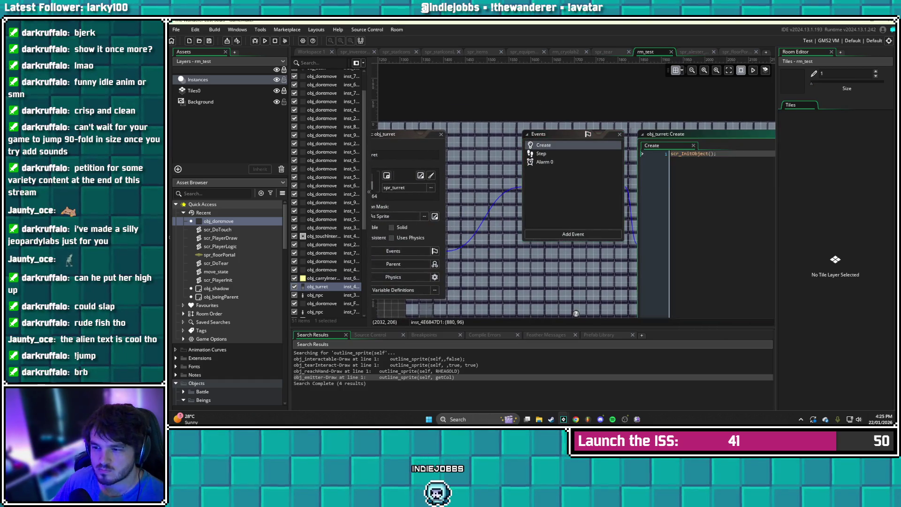
{"action": "left_click", "coordinate": [470, 151]}
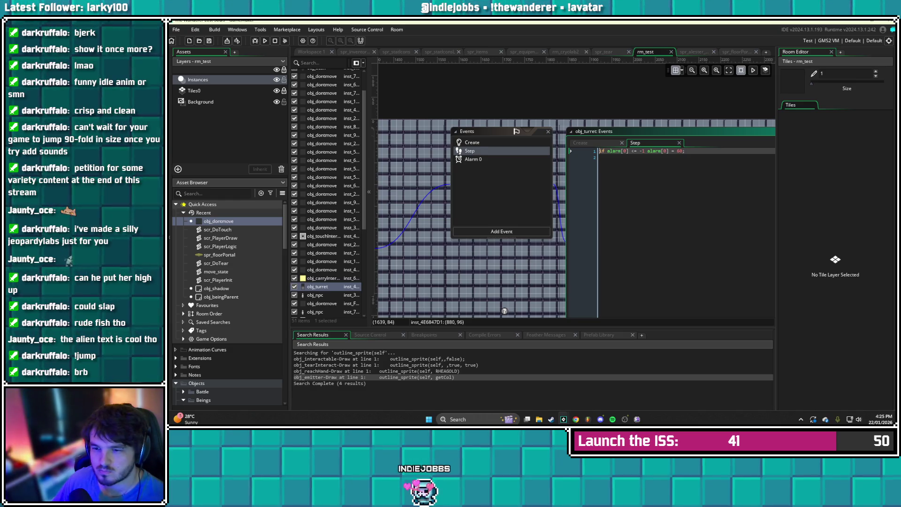
{"action": "left_click", "coordinate": [473, 159]}
Adjust the Alarm 0 lines around instance_create_depth and open obj_bullet from that line
{"action": "left_click", "coordinate": [658, 162]}
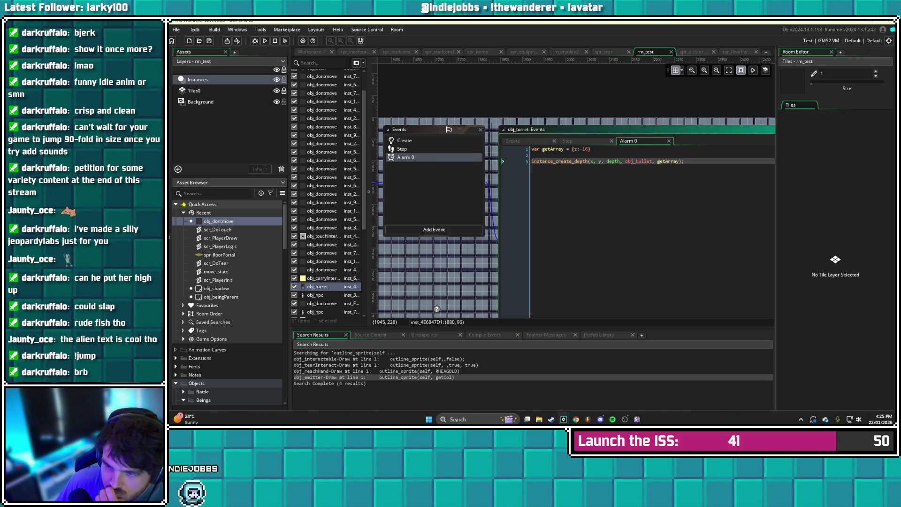
{"action": "left_click_drag", "start_coordinate": [437, 309], "coordinate": [472, 311]}
{"action": "key", "text": "Up"}
{"action": "key", "text": "Up"}
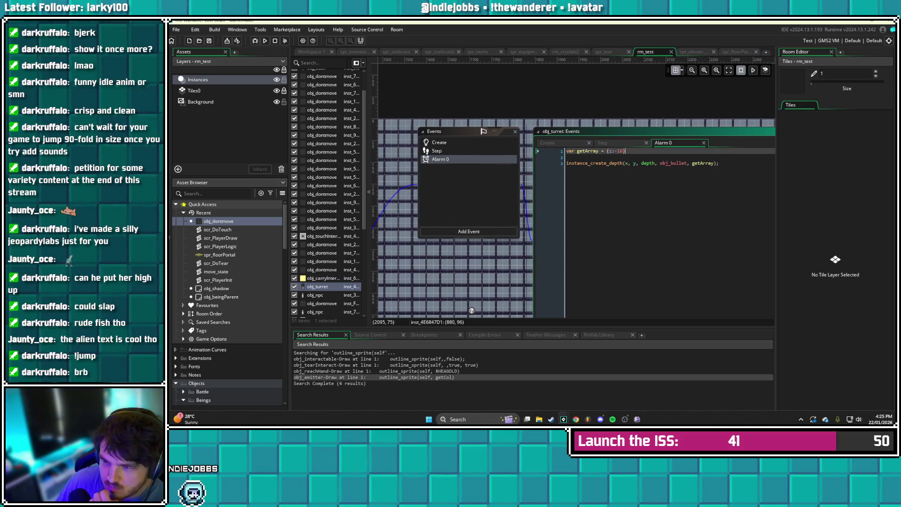
{"action": "key", "text": "Return"}
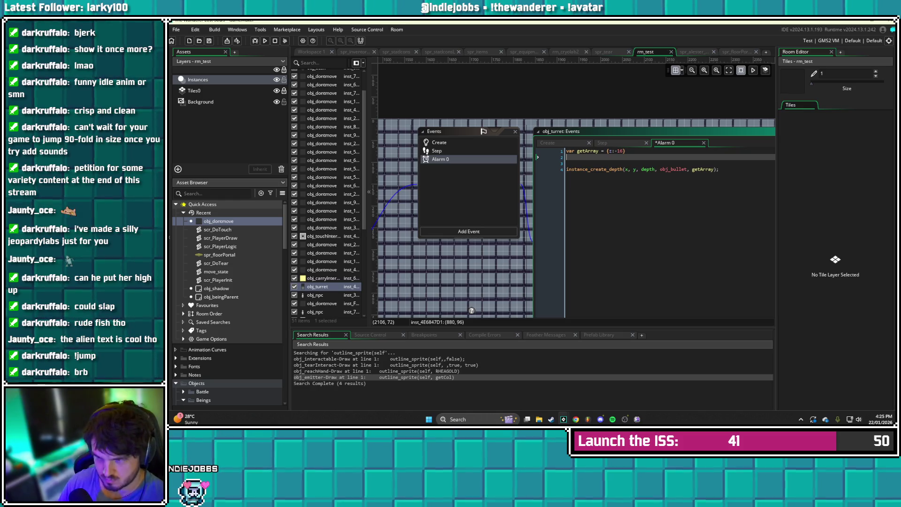
{"action": "key", "text": "BackSpace"}
{"action": "key", "text": "Down"}
{"action": "key", "text": "Down"}
{"action": "key", "text": "End"}
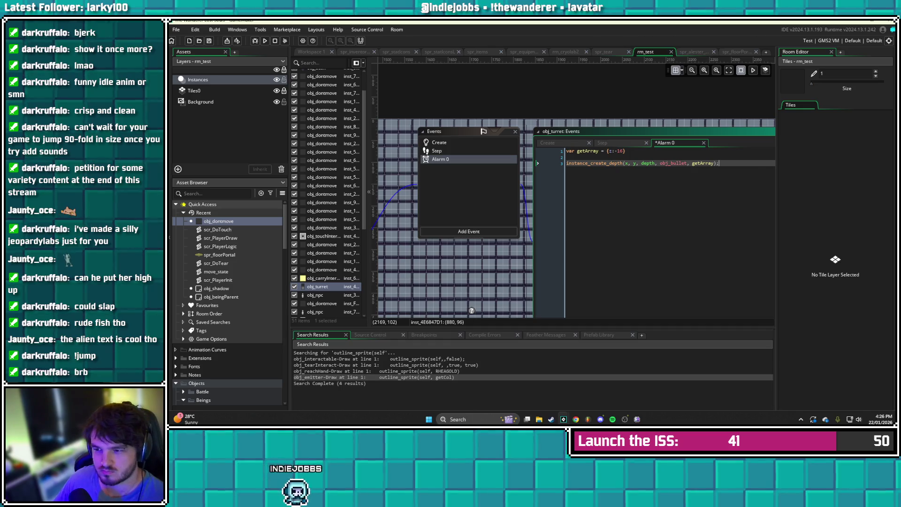
{"action": "middle_click", "coordinate": [669, 163]}
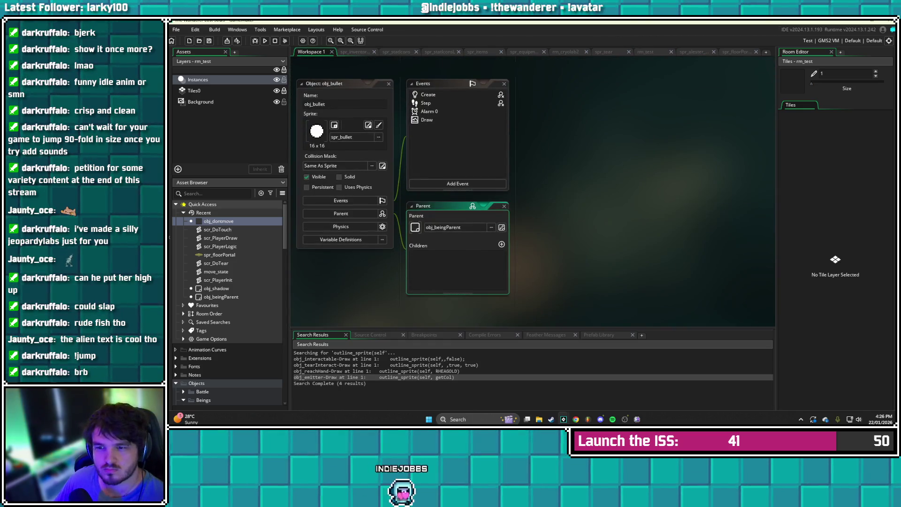
View obj_bullet's Create and Alarm 0 code and inspect its parent obj_beingParent and outline_sprite search results
{"action": "double_click", "coordinate": [428, 94]}
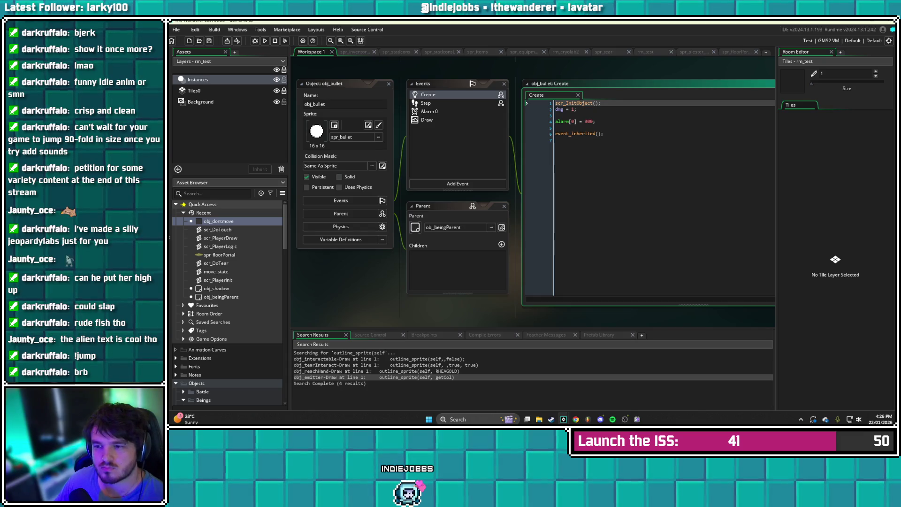
{"action": "left_click", "coordinate": [428, 112]}
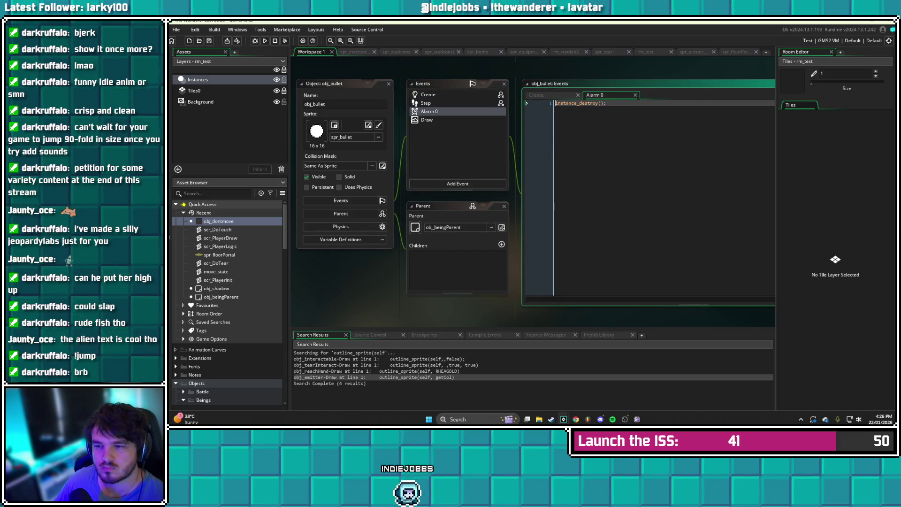
{"action": "left_click", "coordinate": [428, 94]}
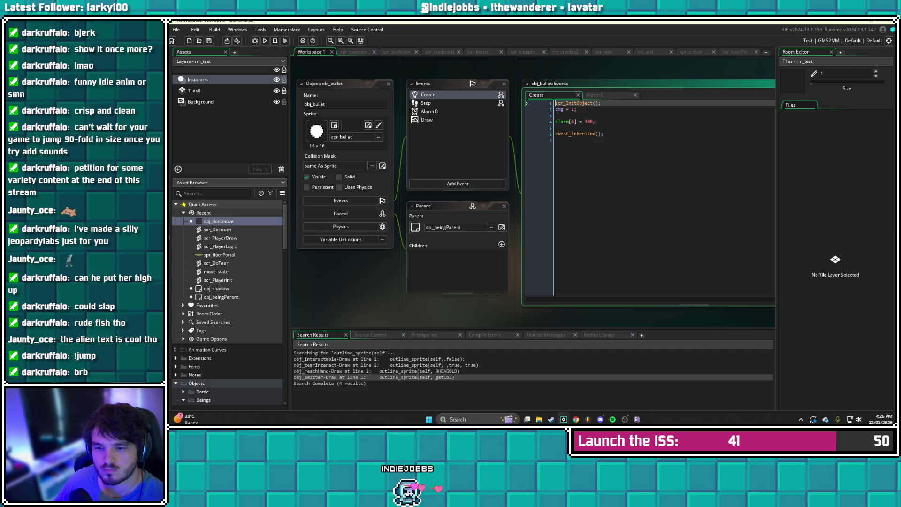
{"action": "left_click", "coordinate": [501, 227]}
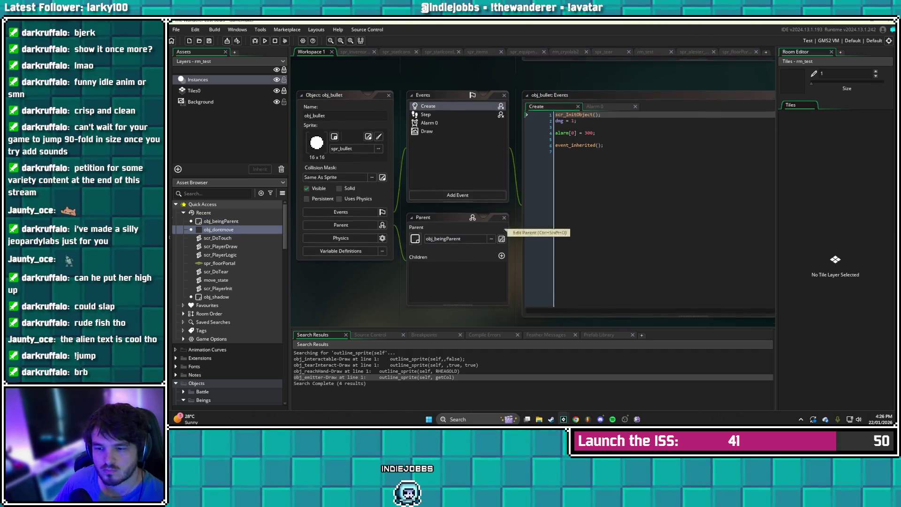
{"action": "double_click", "coordinate": [332, 371]}
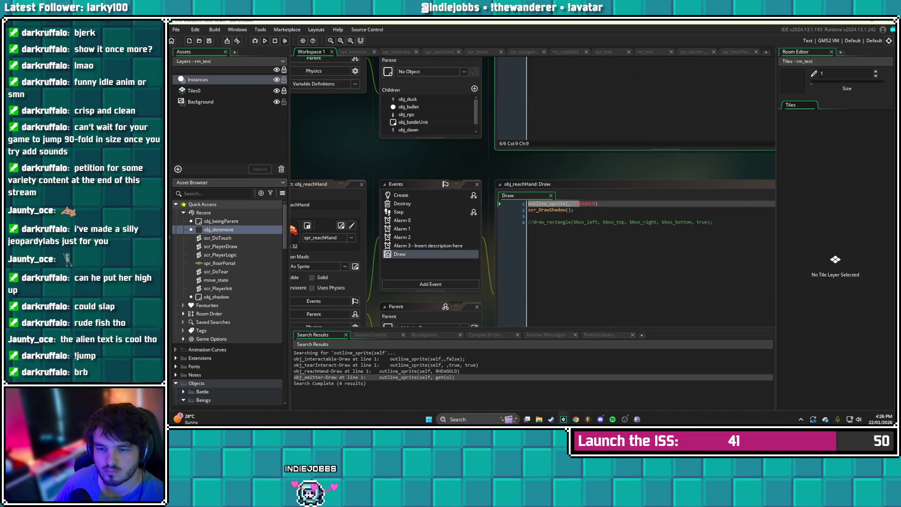
{"action": "double_click", "coordinate": [332, 377]}
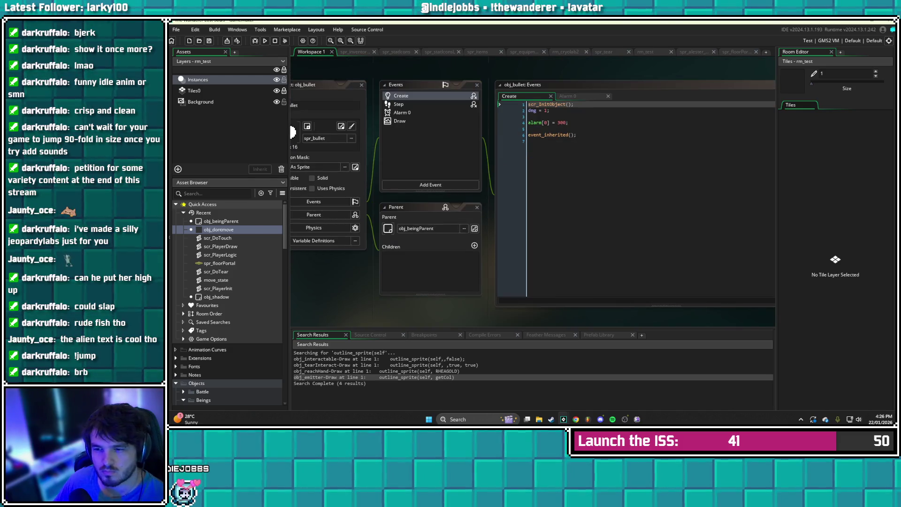
Recheck the bullet's Alarm 0, Step and Create code, then open scr_InitObject from it
{"action": "left_click", "coordinate": [398, 104]}
{"action": "left_click", "coordinate": [402, 112]}
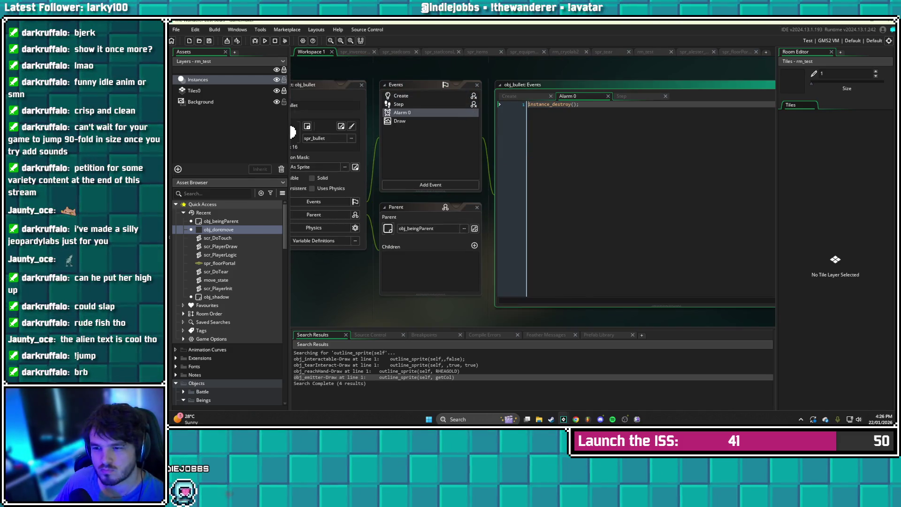
{"action": "left_click", "coordinate": [398, 104]}
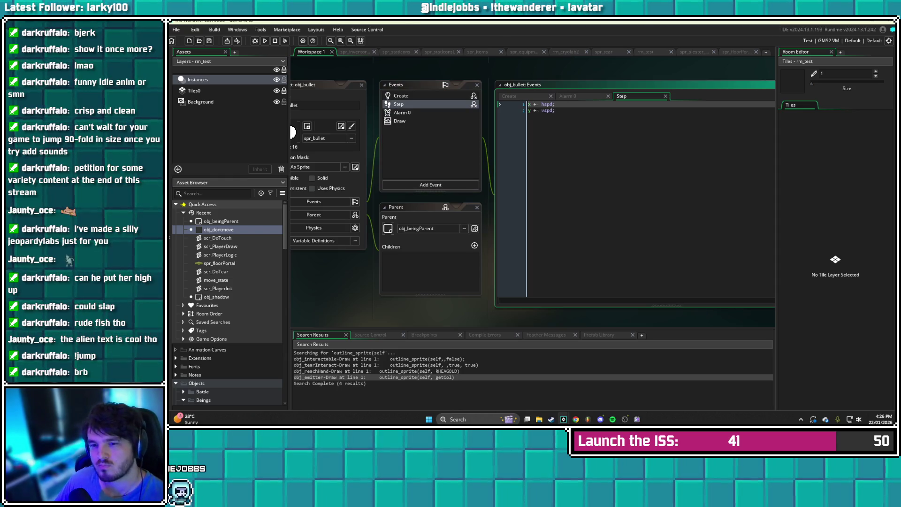
{"action": "left_click", "coordinate": [400, 96]}
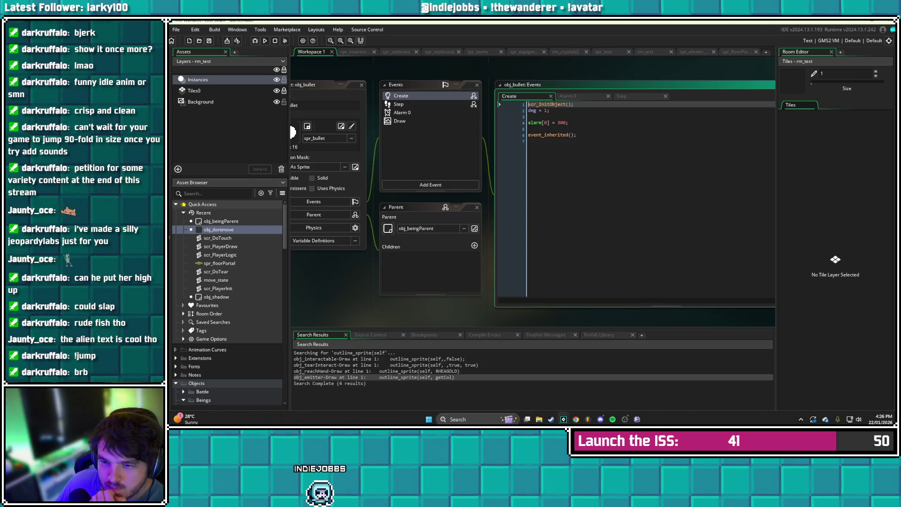
{"action": "middle_click", "coordinate": [545, 104]}
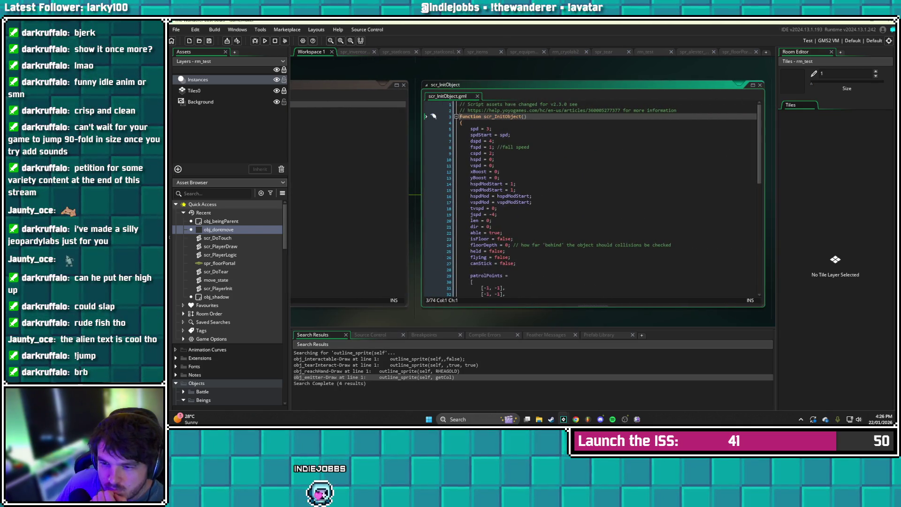
Close scr_InitObject, look through obj_bullet's Alarm 0 and Create code, and reopen the script
{"action": "key", "text": "ctrl+w"}
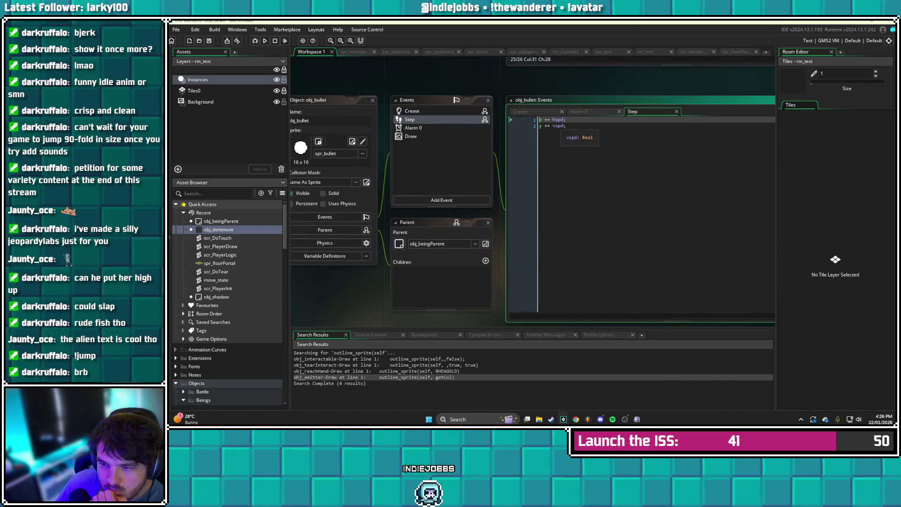
{"action": "left_click", "coordinate": [413, 127]}
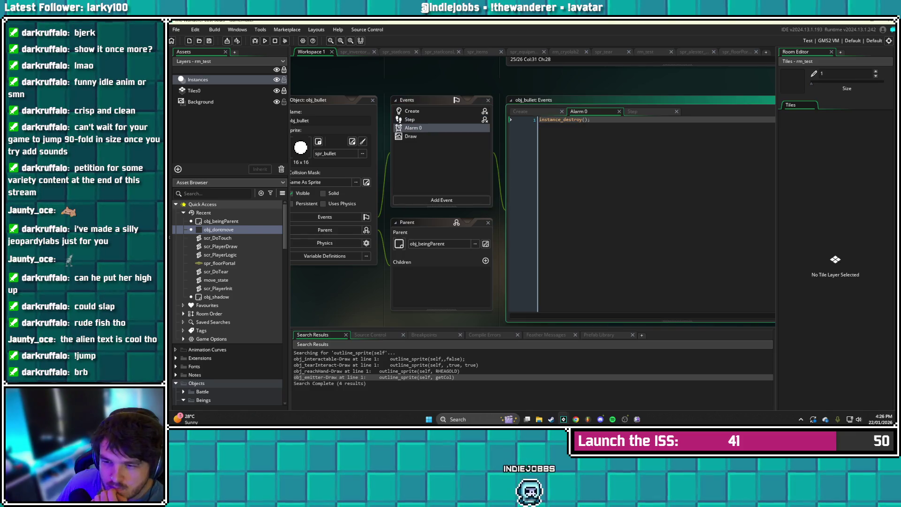
{"action": "left_click", "coordinate": [411, 137]}
{"action": "left_click", "coordinate": [412, 111]}
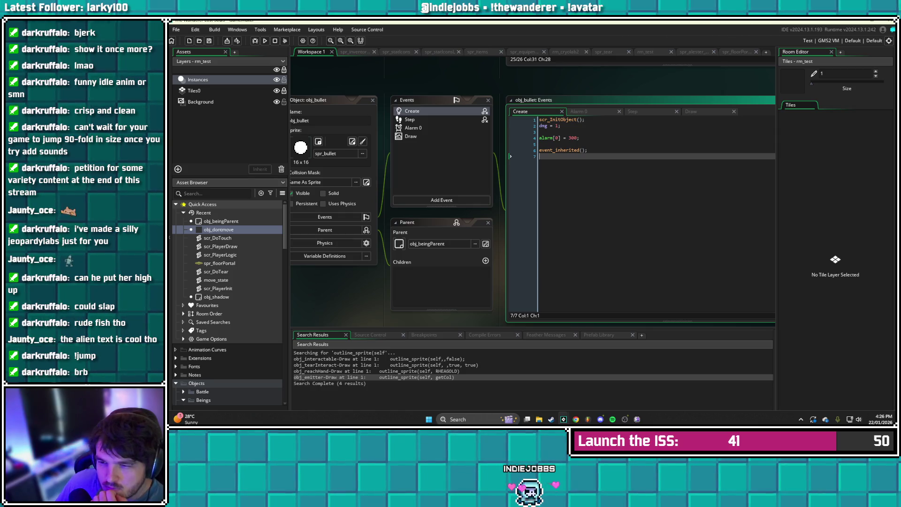
{"action": "middle_click", "coordinate": [561, 120]}
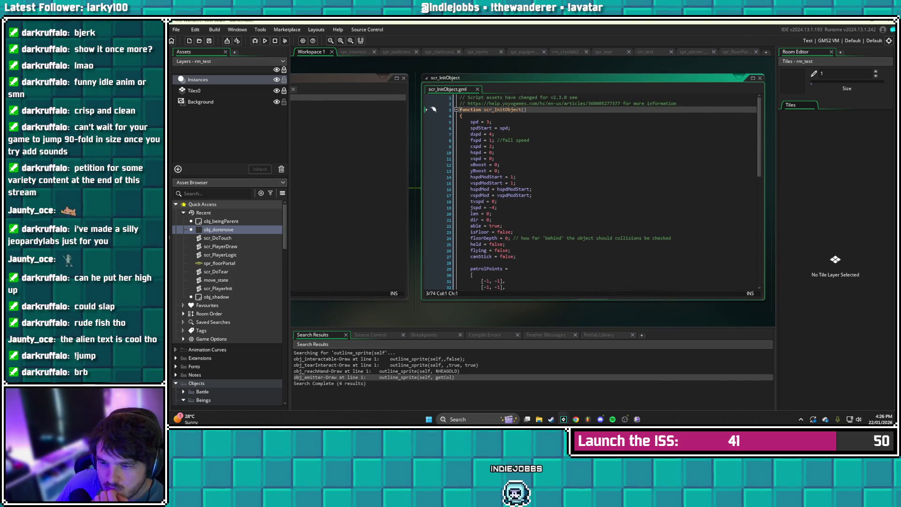
Close the script, recheck obj_bullet's Step, Alarm 0 and Create events, and return to rm_test
{"action": "key", "text": "ctrl+w"}
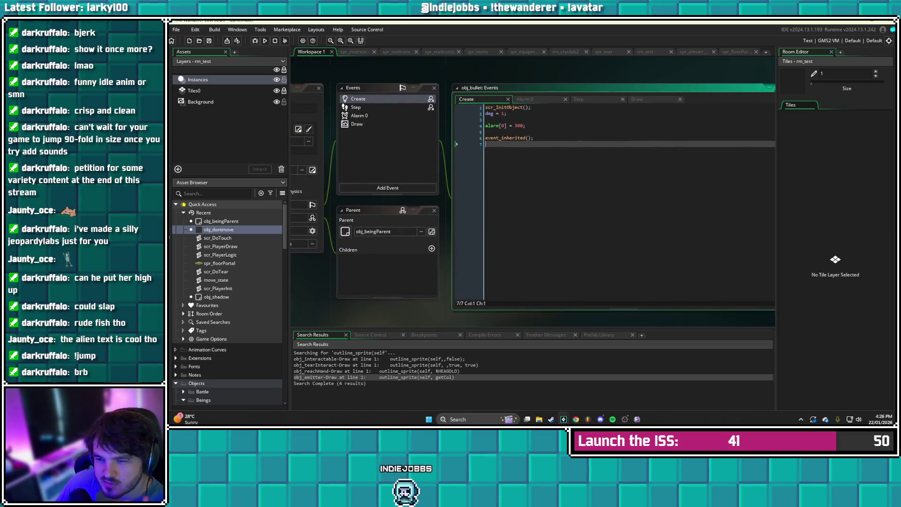
{"action": "left_click", "coordinate": [408, 115]}
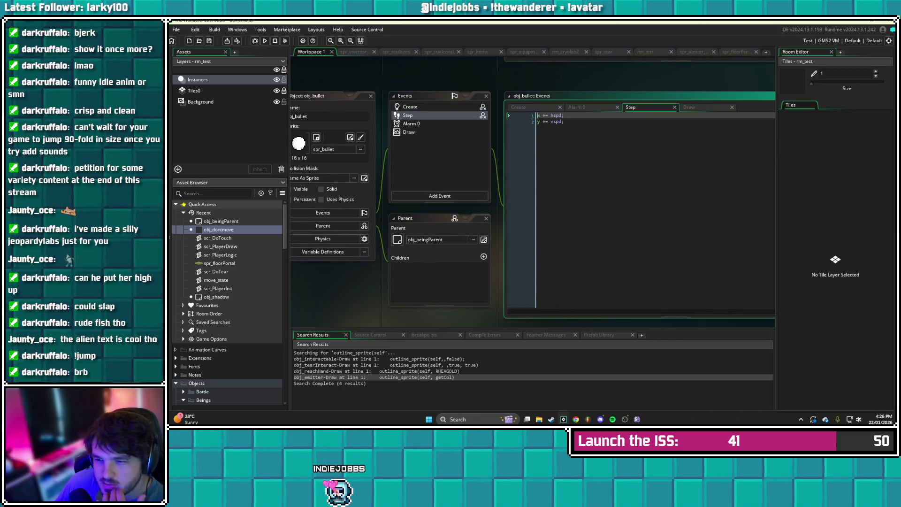
{"action": "left_click", "coordinate": [411, 123]}
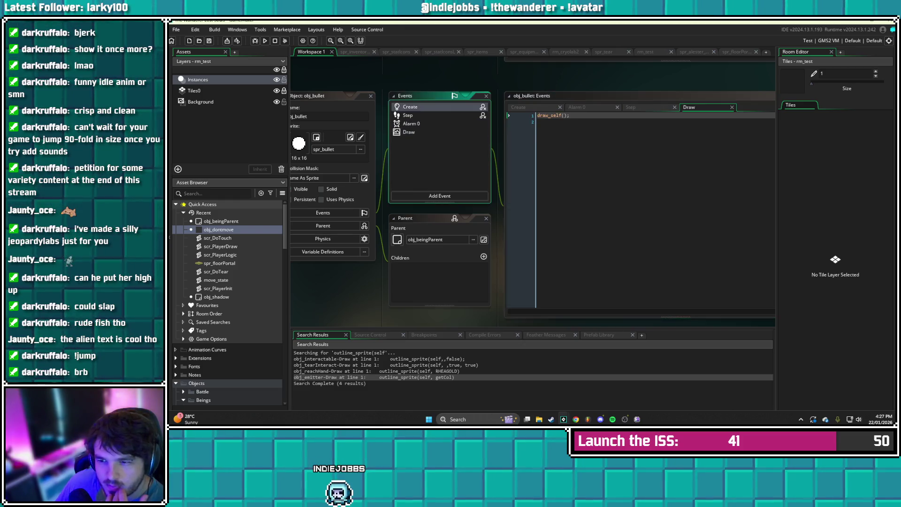
{"action": "left_click", "coordinate": [410, 106]}
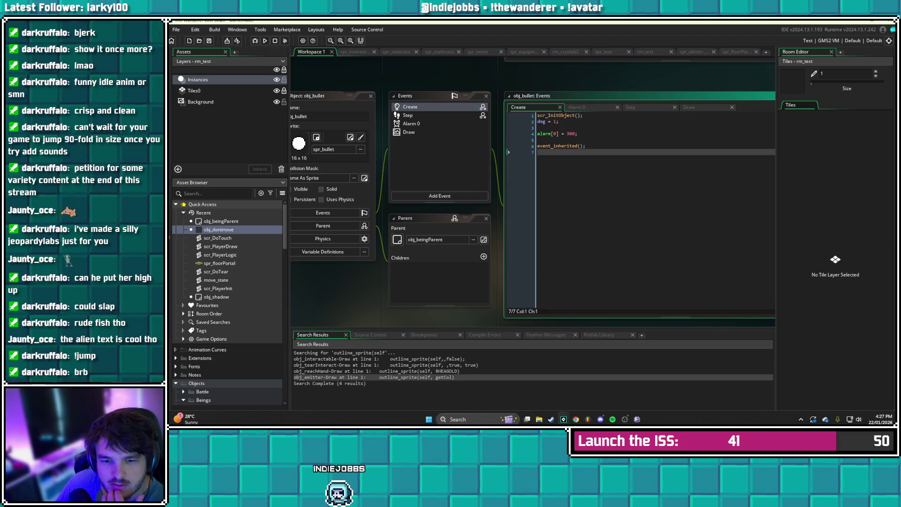
{"action": "left_click", "coordinate": [645, 51]}
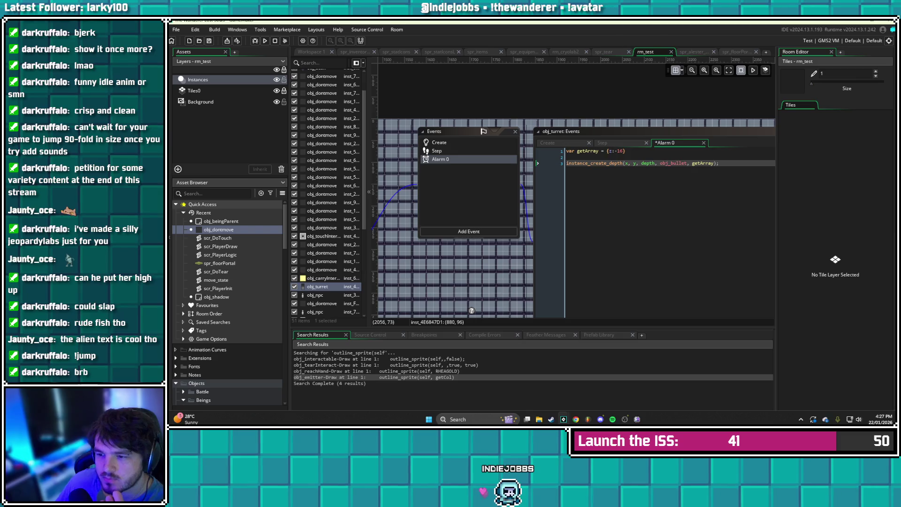
Change the turret's Alarm 0 getArray struct to {z:-16, hspd: 0, vspd: 3} and save
{"action": "left_click", "coordinate": [625, 151]}
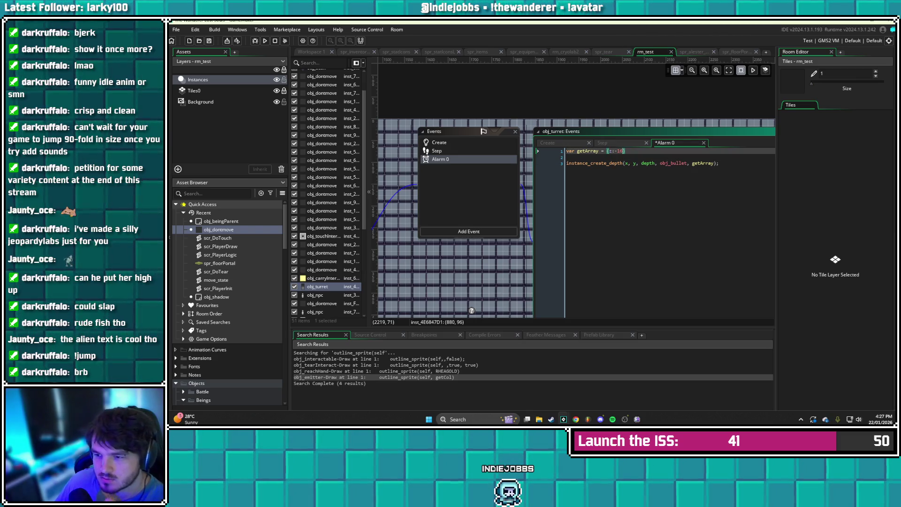
{"action": "type", "text": ", "}
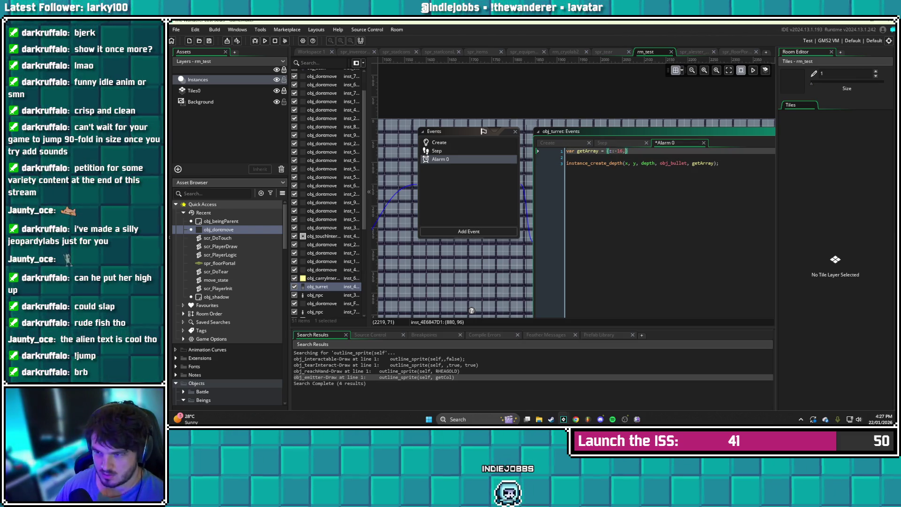
{"action": "type", "text": "hspd = "}
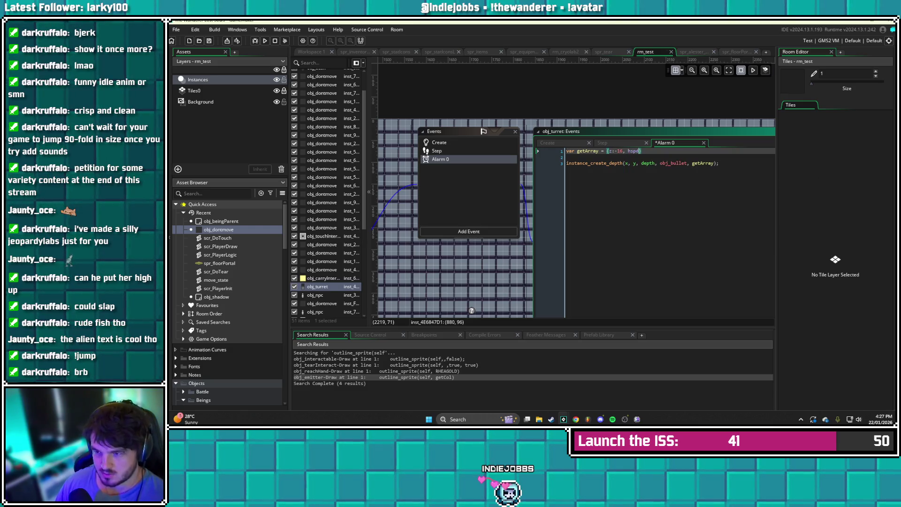
{"action": "type", "text": "0"}
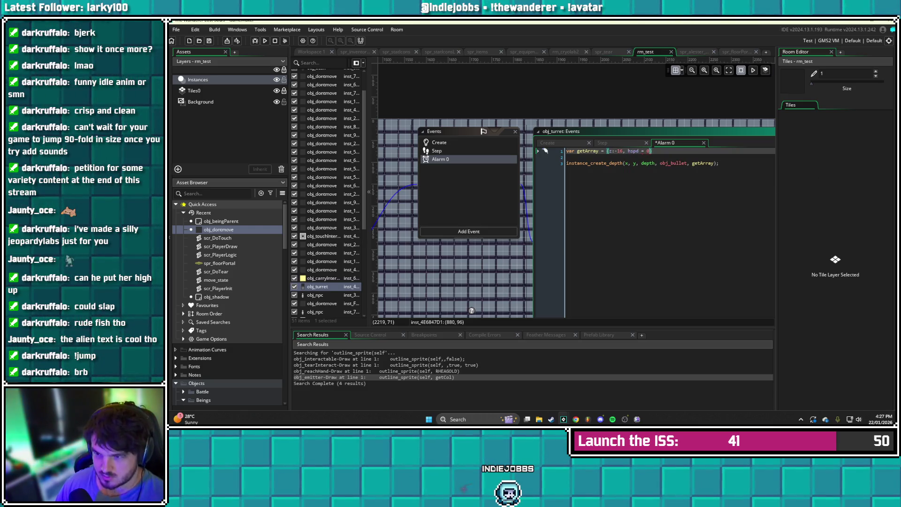
{"action": "key", "text": "BackSpace"}
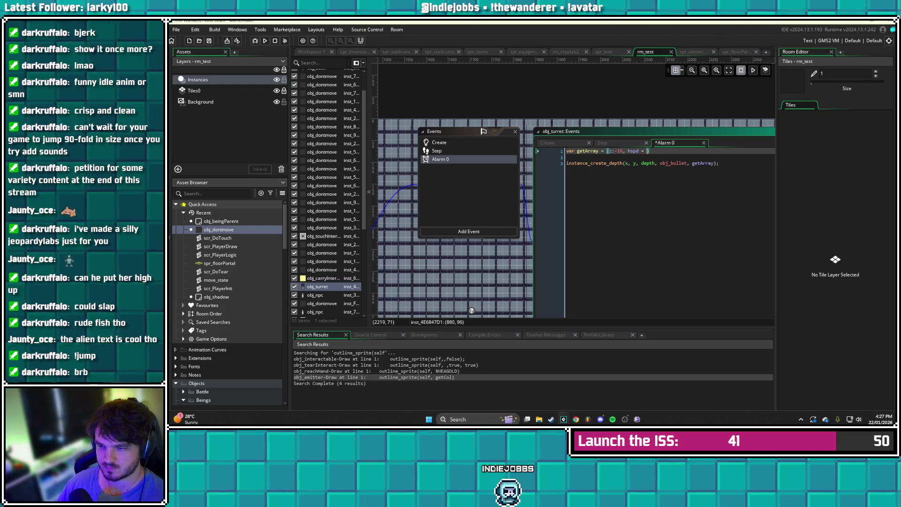
{"action": "key", "text": "BackSpace"}
{"action": "key", "text": "BackSpace"}
{"action": "key", "text": "BackSpace"}
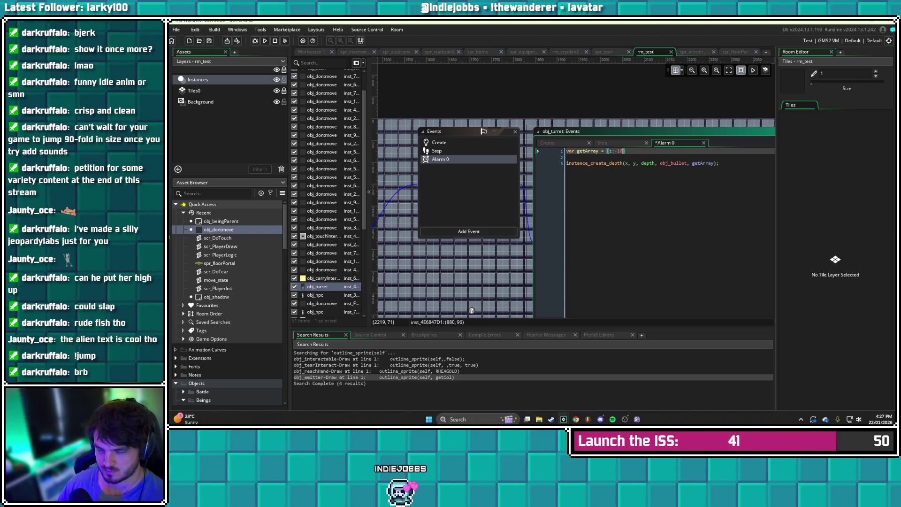
{"action": "type", "text": ", hspd:"}
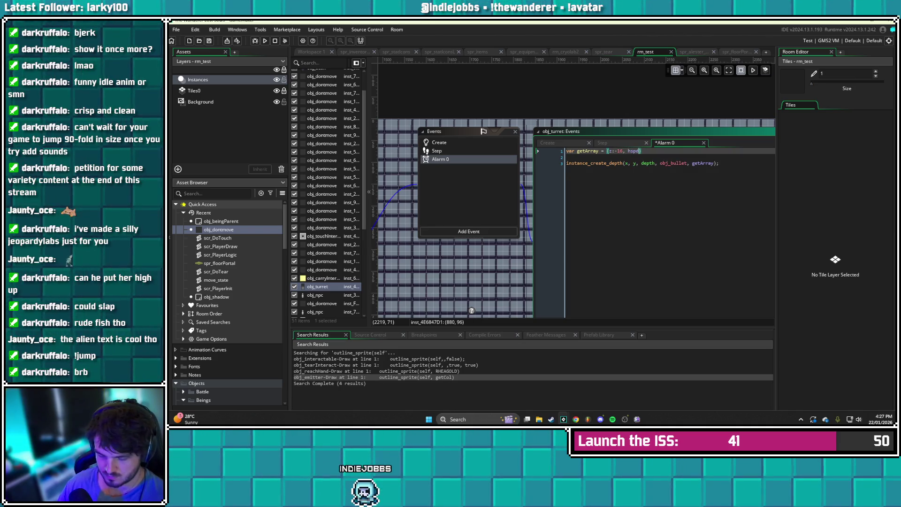
{"action": "type", "text": " 0, vspd"}
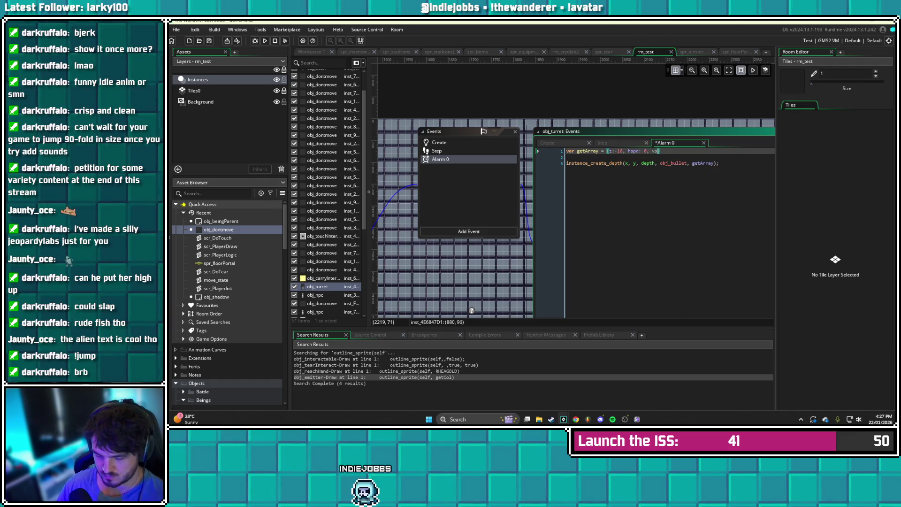
{"action": "type", "text": ": "}
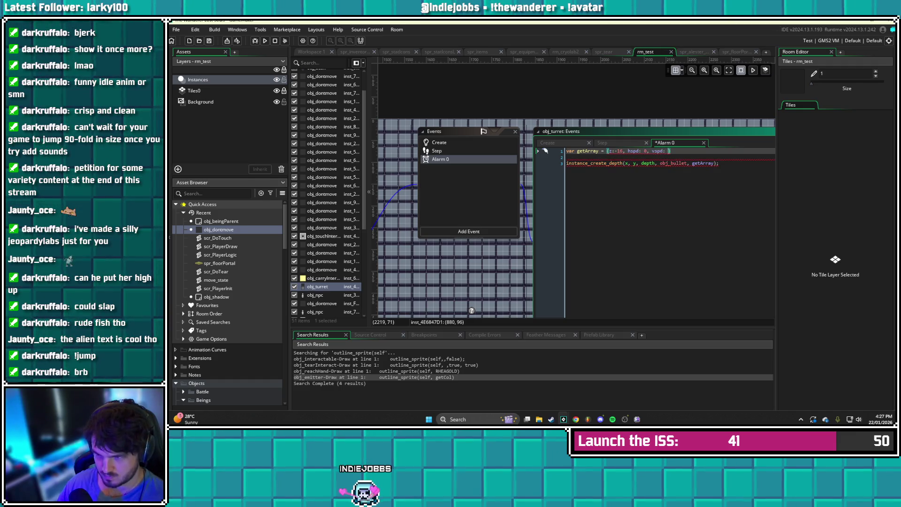
{"action": "type", "text": "3"}
{"action": "key", "text": "ctrl+s"}
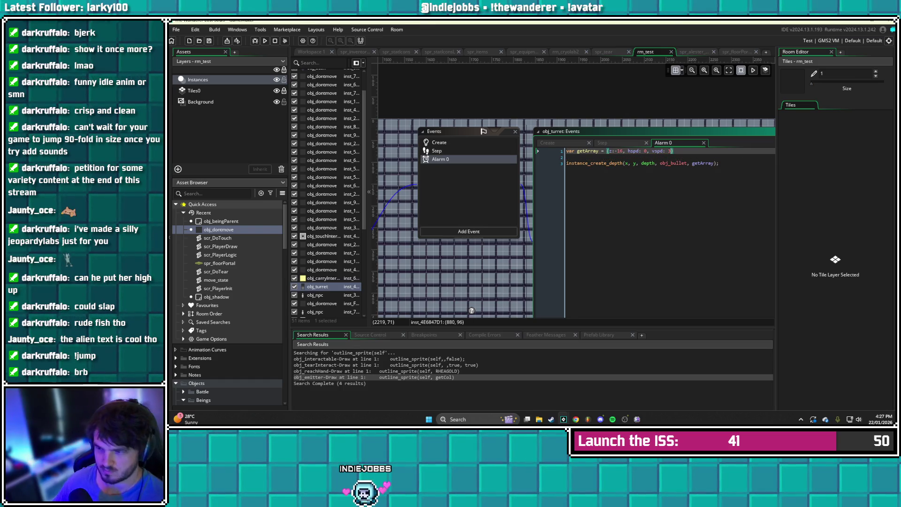
{"action": "left_click", "coordinate": [718, 163]}
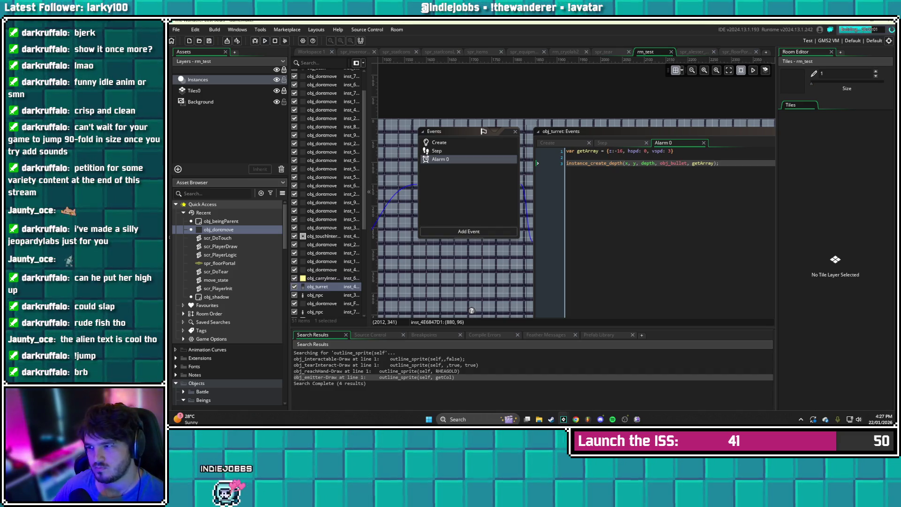
{"action": "key", "text": "Down"}
{"action": "key", "text": "Up"}
{"action": "key", "text": "Right"}
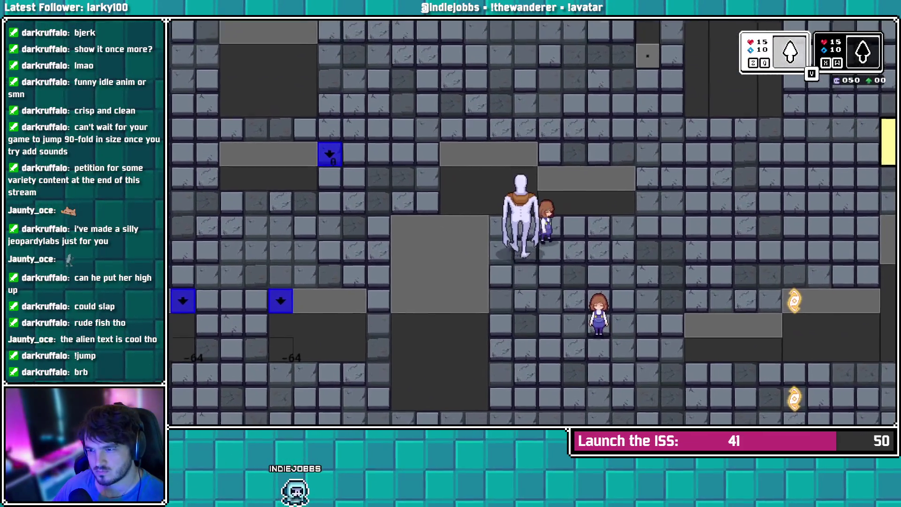
{"action": "key", "text": "Up"}
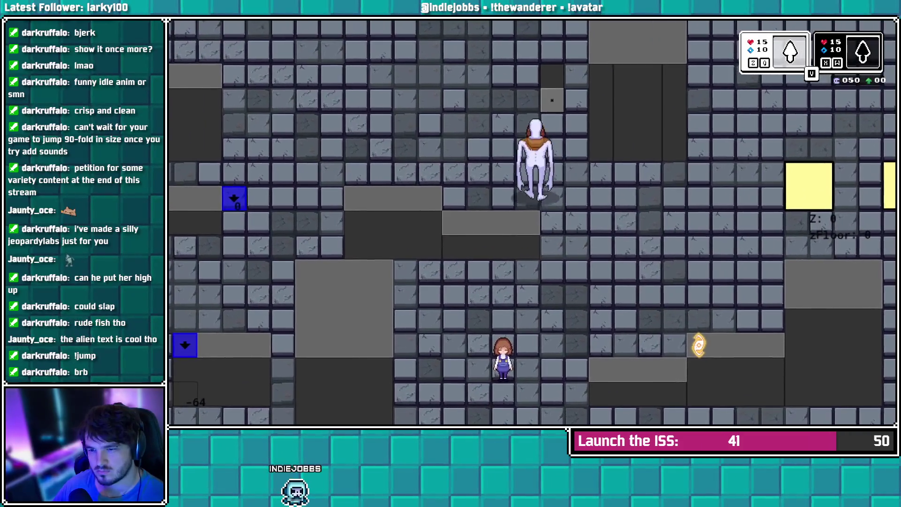
{"action": "key", "text": "Up"}
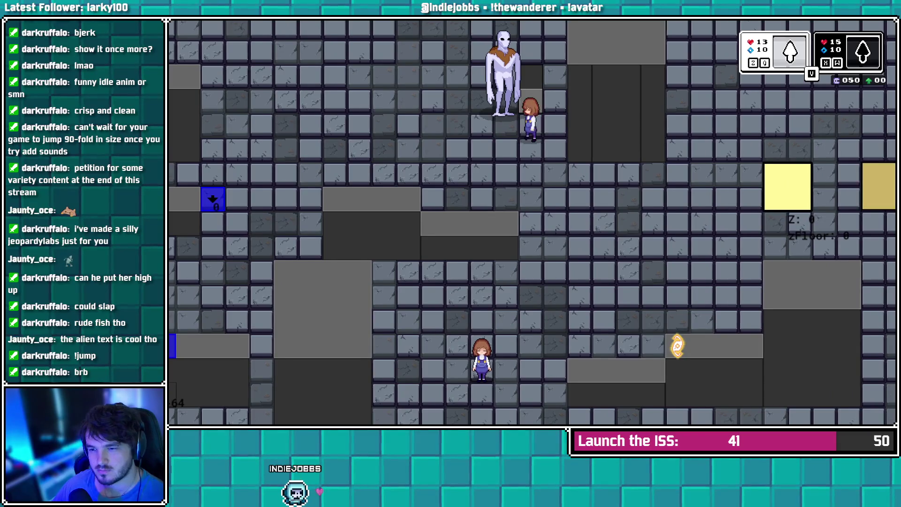
{"action": "key", "text": "Left"}
{"action": "key", "text": "Down"}
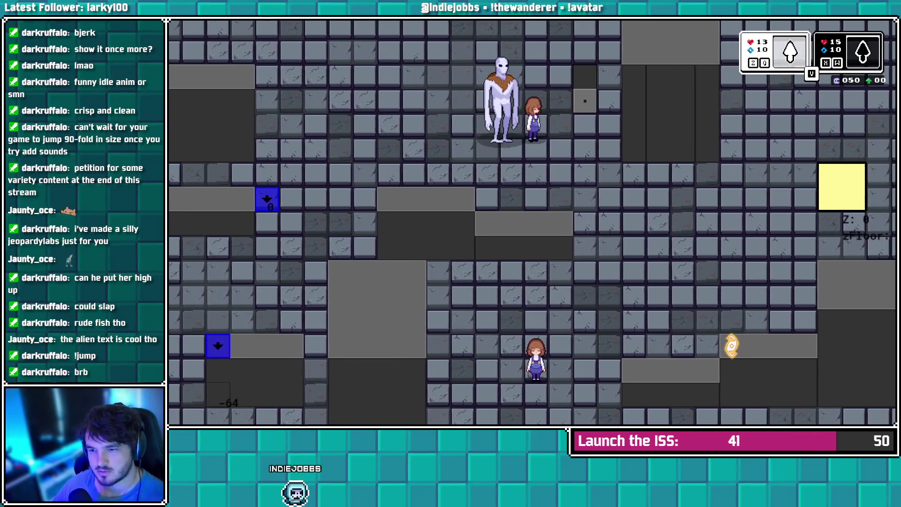
{"action": "key", "text": "Right"}
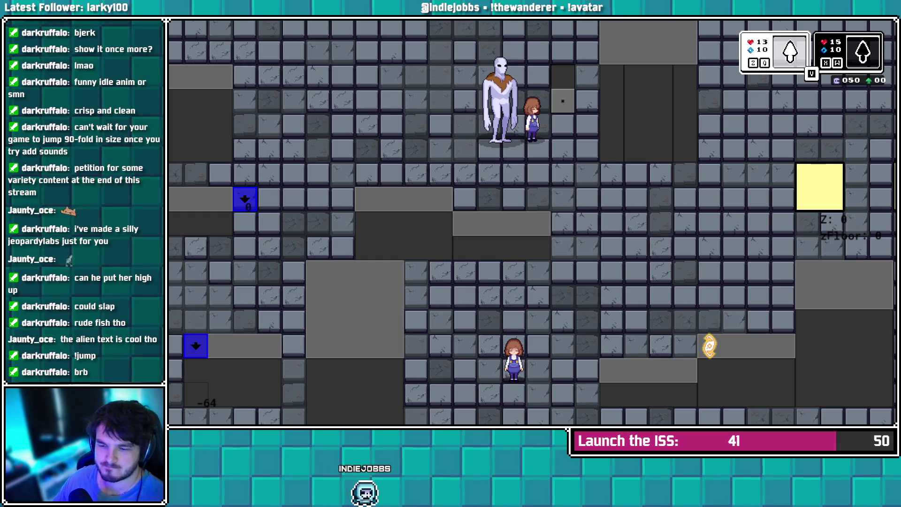
{"action": "key", "text": "Escape"}
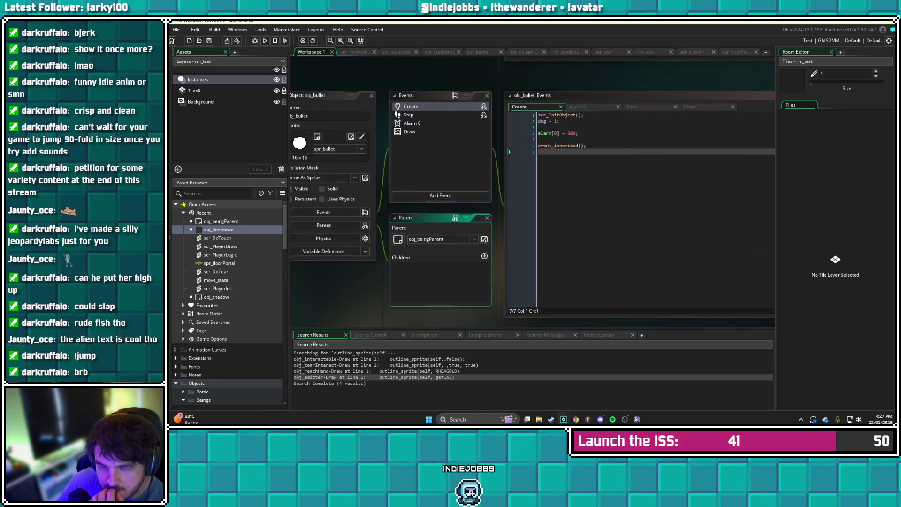
Return to the obj_bullet workspace and open scr_InitObject from its Create code
{"action": "middle_click", "coordinate": [675, 163]}
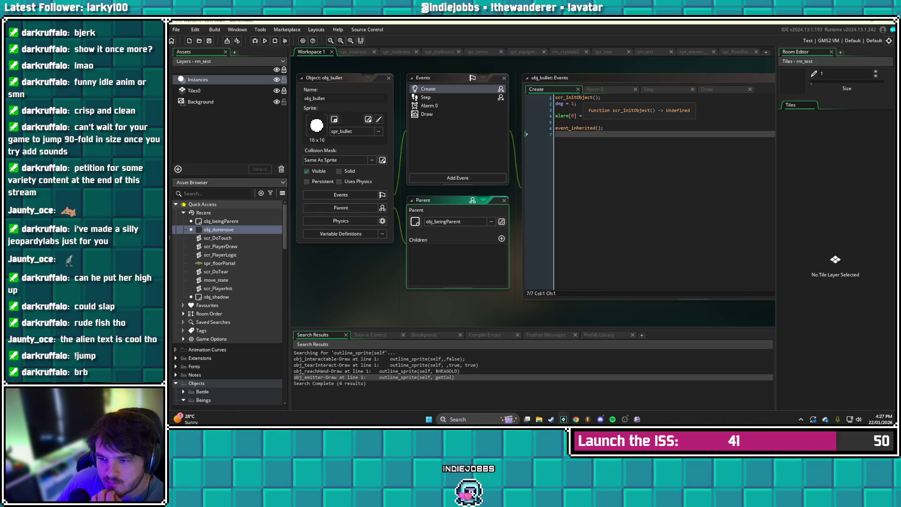
{"action": "middle_click", "coordinate": [574, 97]}
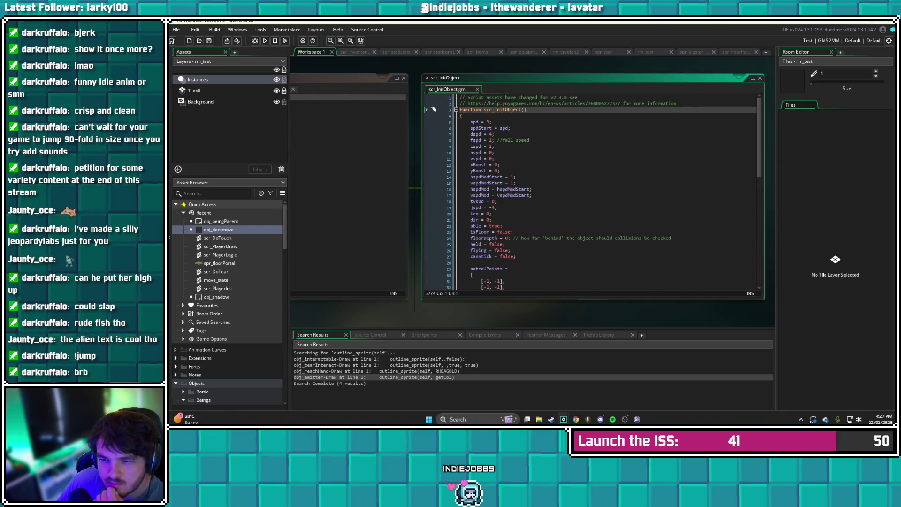